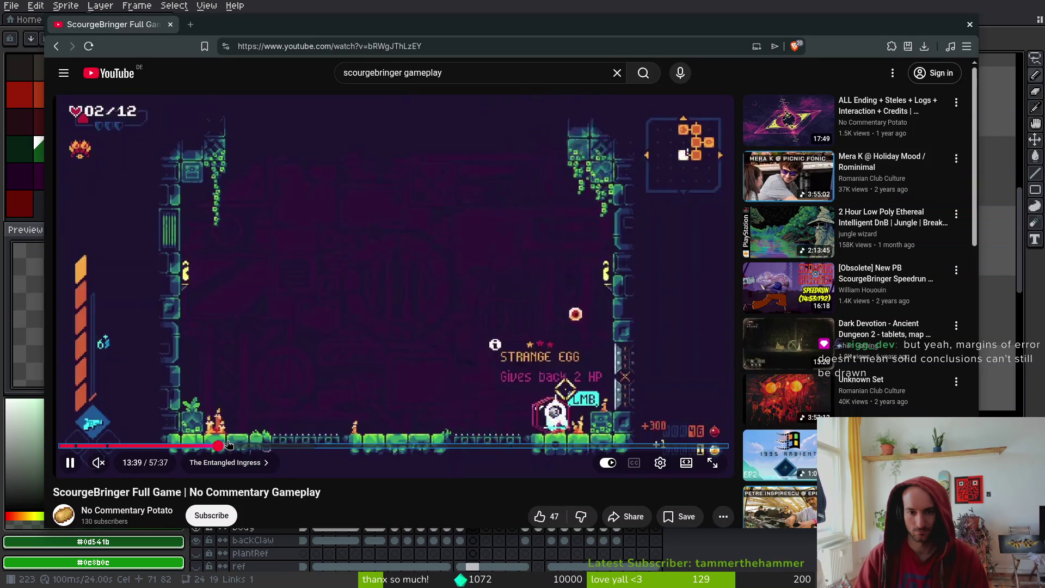
# Scrub the ScourgeBringer video past 21:16 and 37:11 to the Kriterion boss fight at 46:37
pyautogui.press('Right')
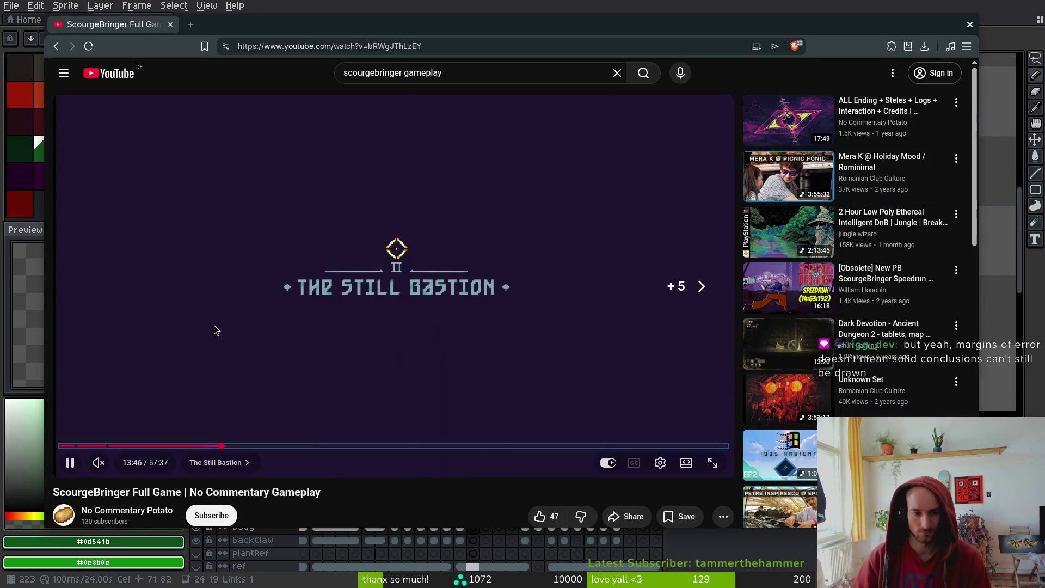
pyautogui.click(308, 449)
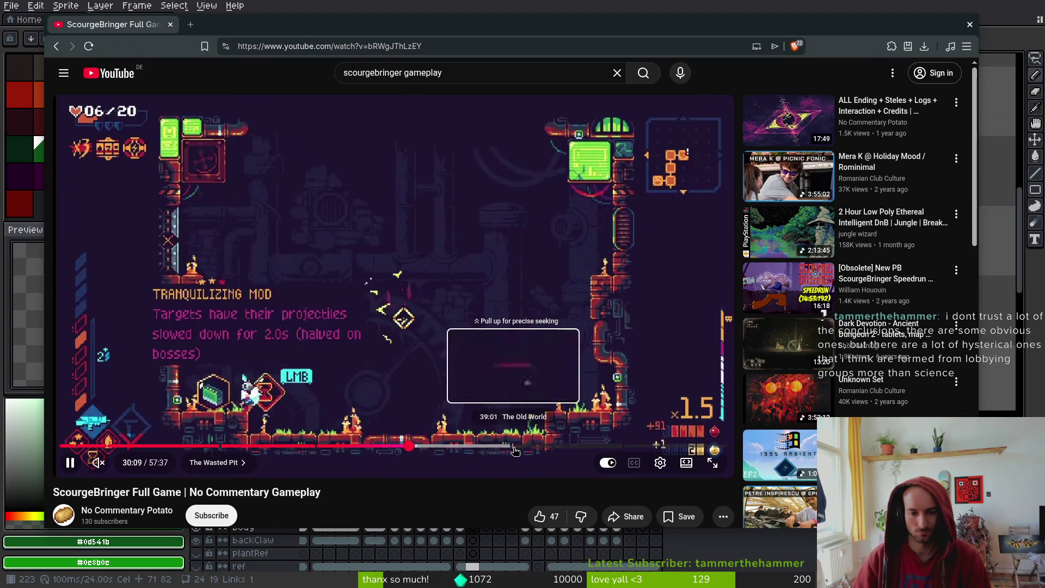
pyautogui.click(509, 447)
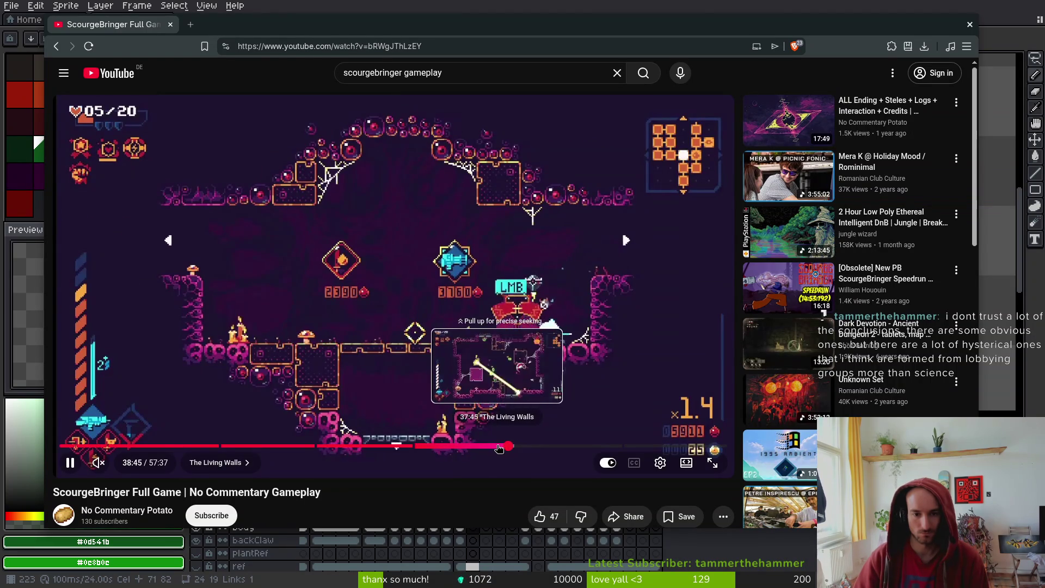
pyautogui.click(490, 447)
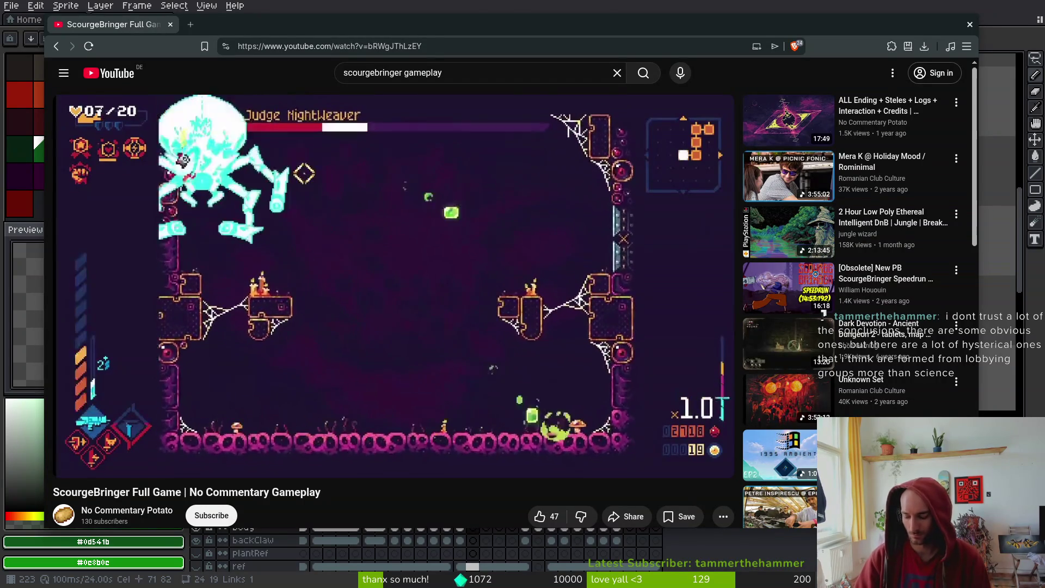
pyautogui.press('Left')
pyautogui.press('Right')
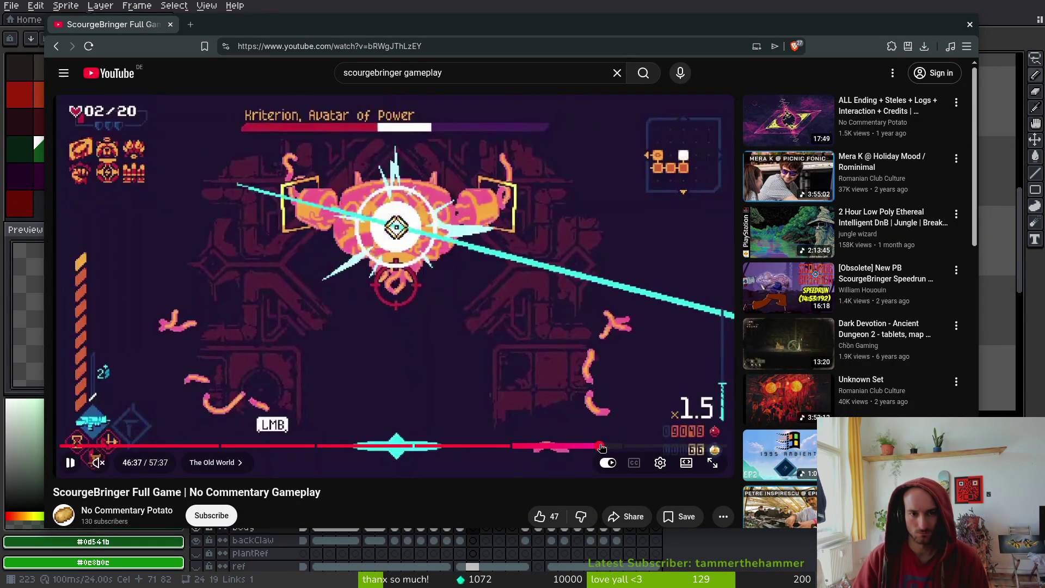
pyautogui.moveTo(601, 448); pyautogui.dragTo(601, 448)
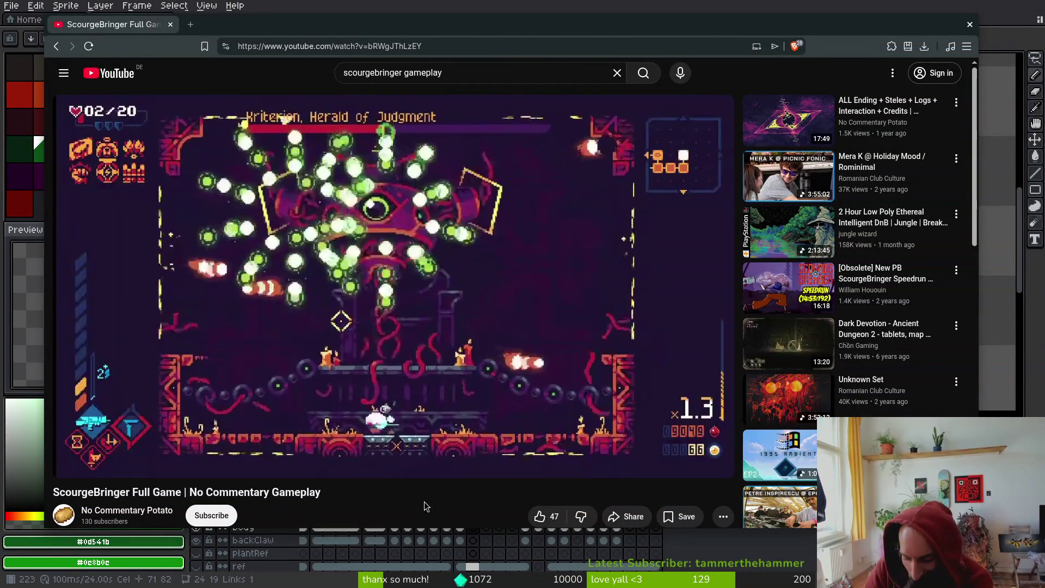
# Skip forward and back through the Kriterion fight, then rewind the video to about 13:06
pyautogui.press('Right')
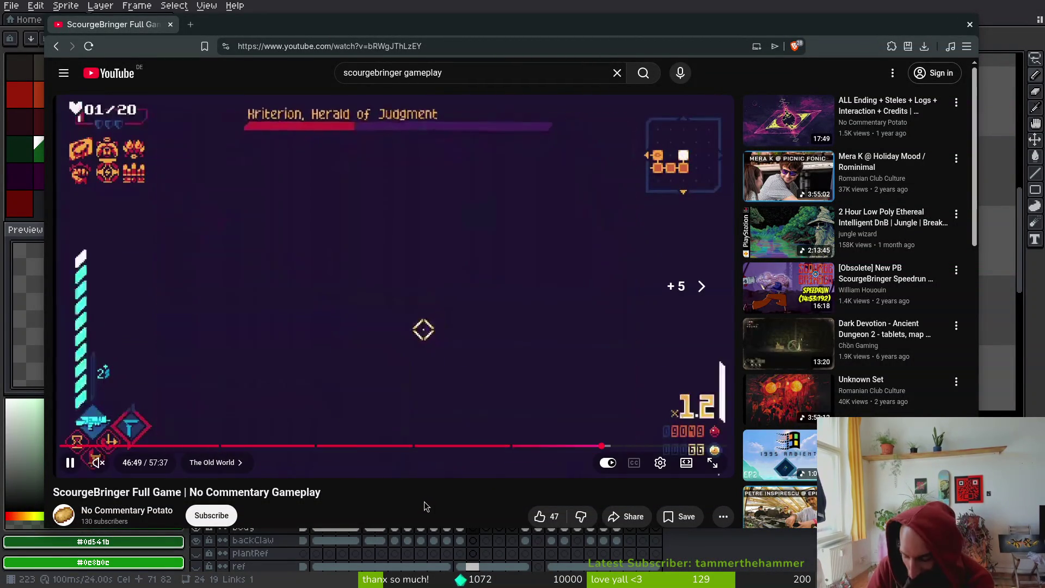
pyautogui.press('Right')
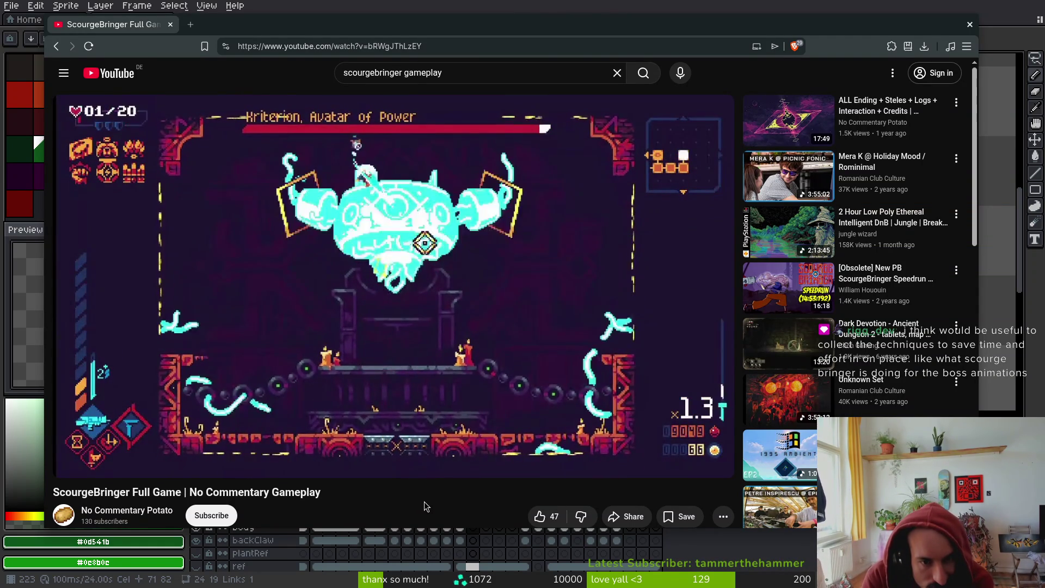
pyautogui.press('Right')
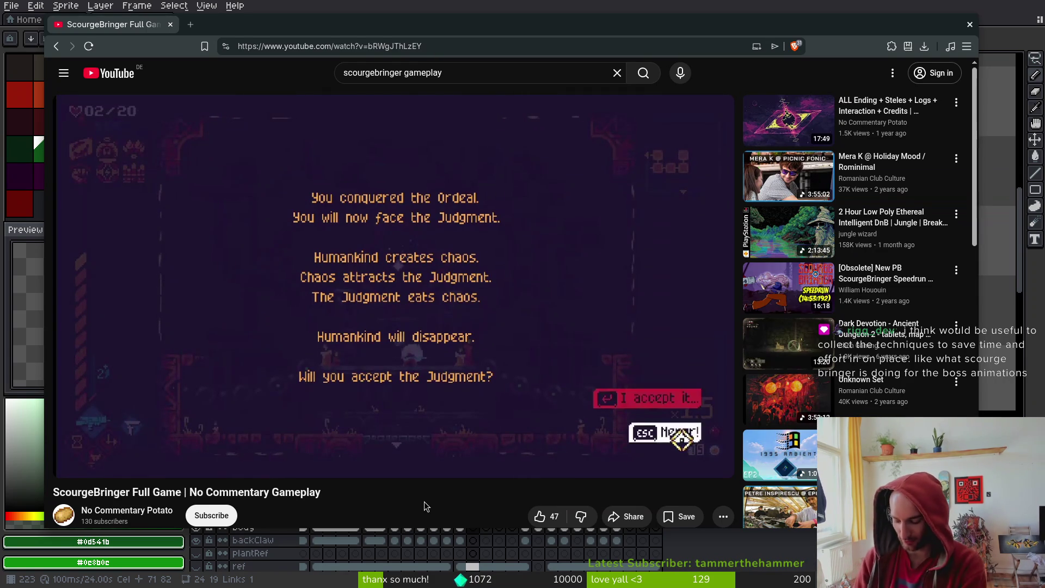
pyautogui.press('Left')
pyautogui.press('Left')
pyautogui.press('Left')
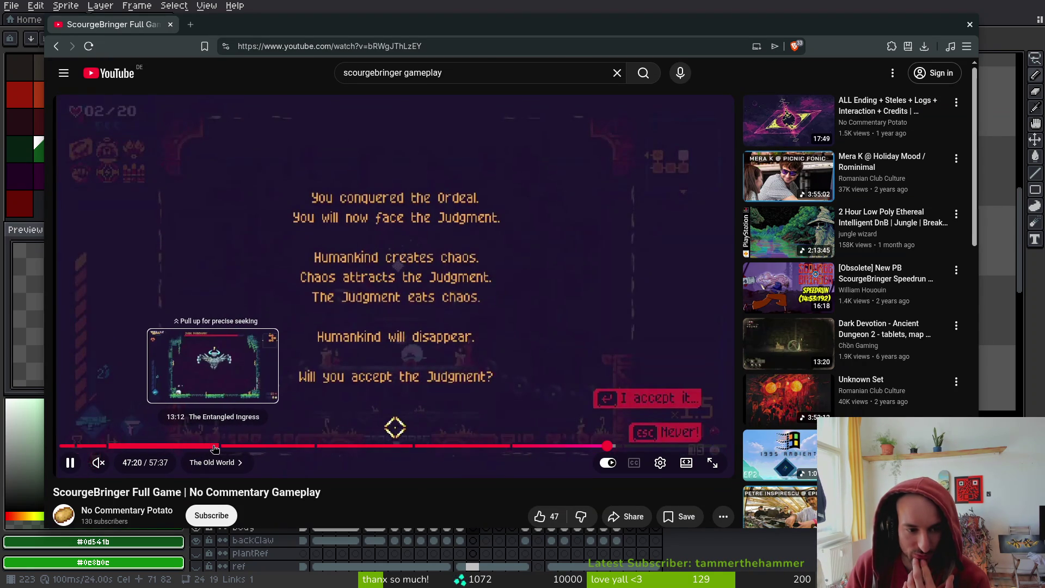
pyautogui.moveTo(213, 447); pyautogui.dragTo(213, 447)
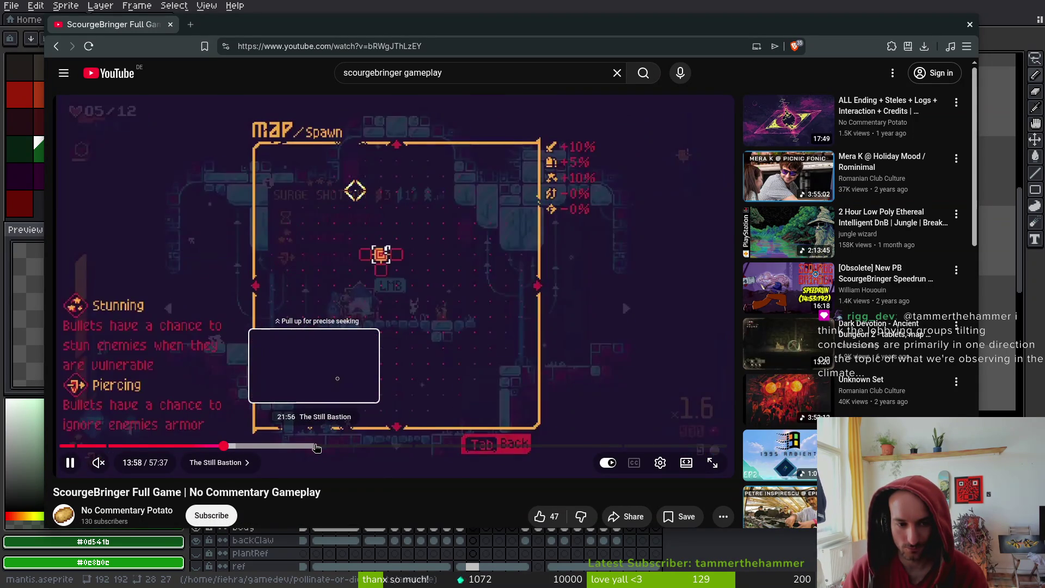
# Rewind the video to The Still Bastion fight near 21:28, then switch back to Aseprite
pyautogui.click(311, 449)
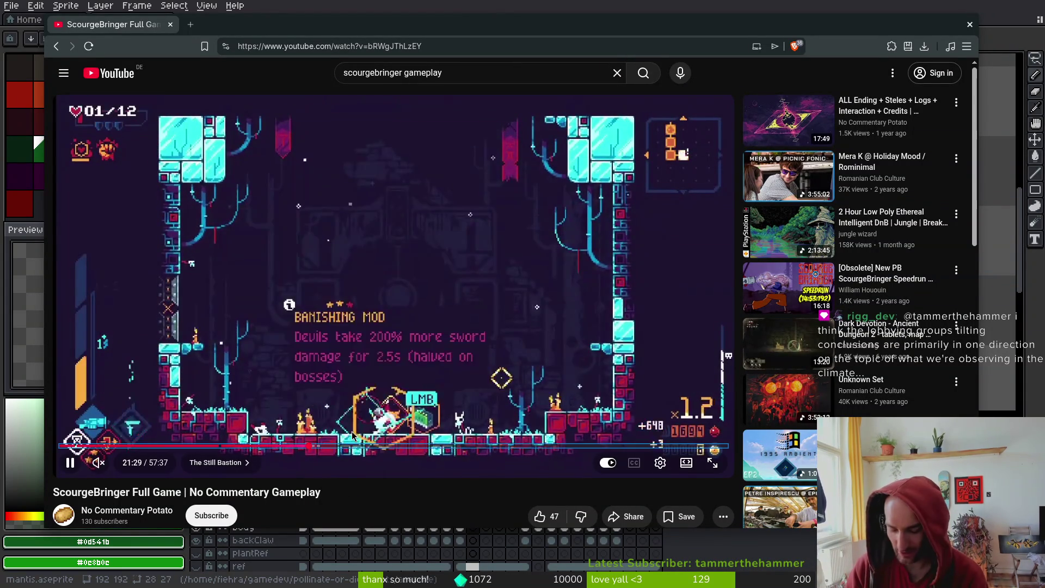
pyautogui.press('Left')
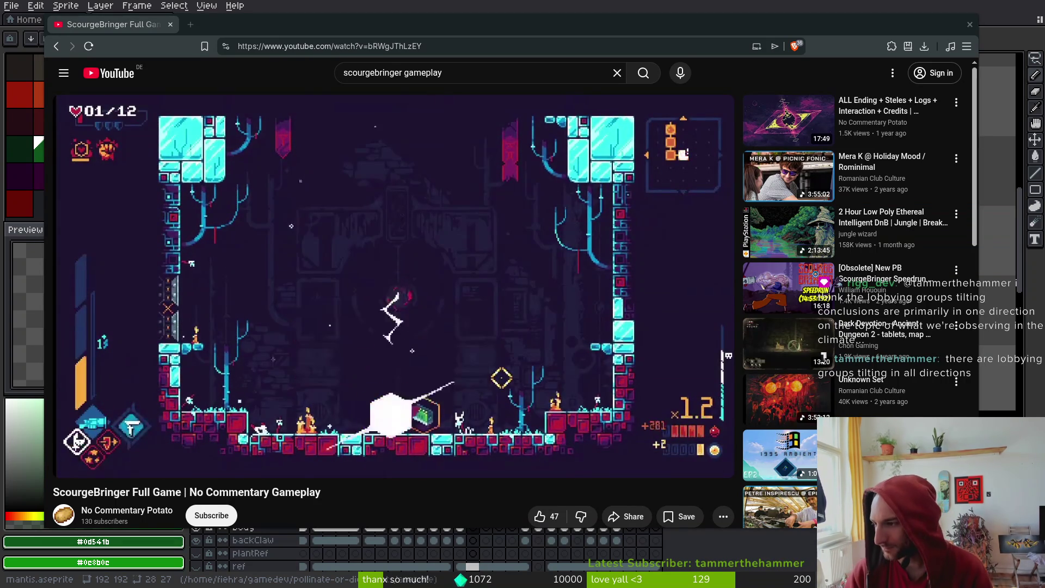
pyautogui.hotkey('alt', 'Tab')
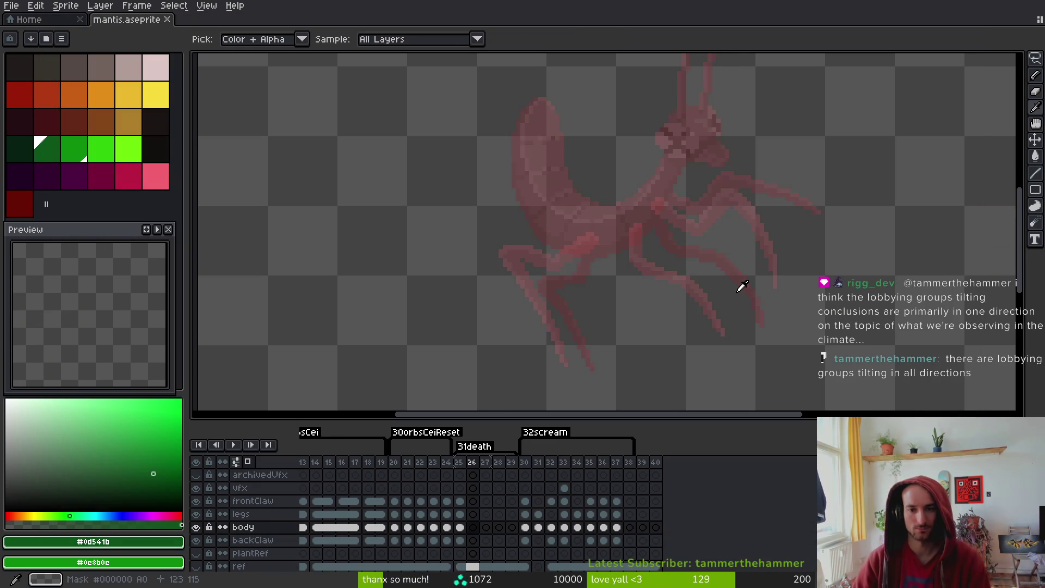
# Compare frames 25 and 26, settling on frame 25 with the mantis recentred in view
pyautogui.press('Left')
pyautogui.scroll(-1, 610, 300)
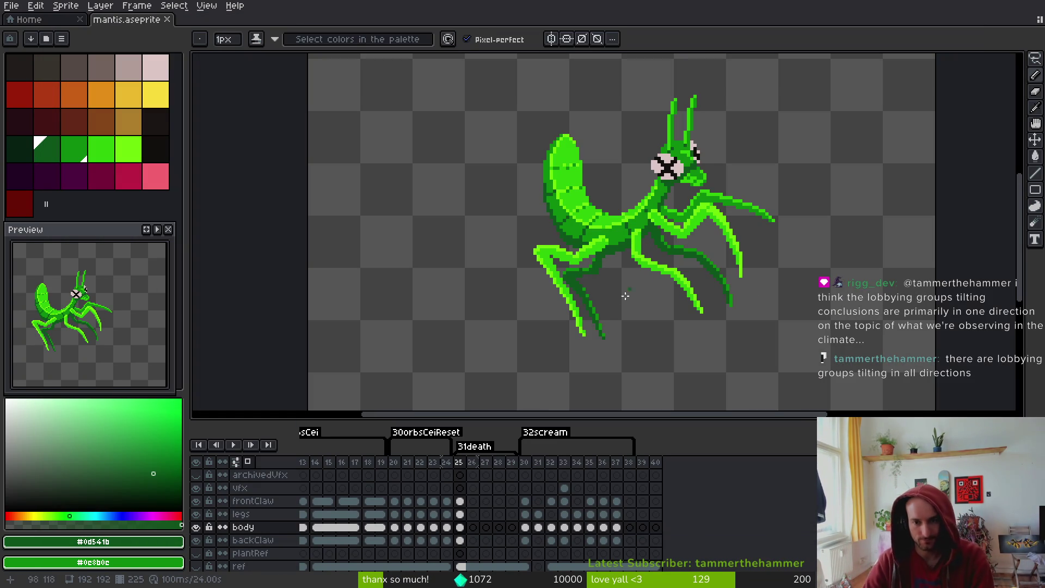
pyautogui.press('Right')
pyautogui.press('Left')
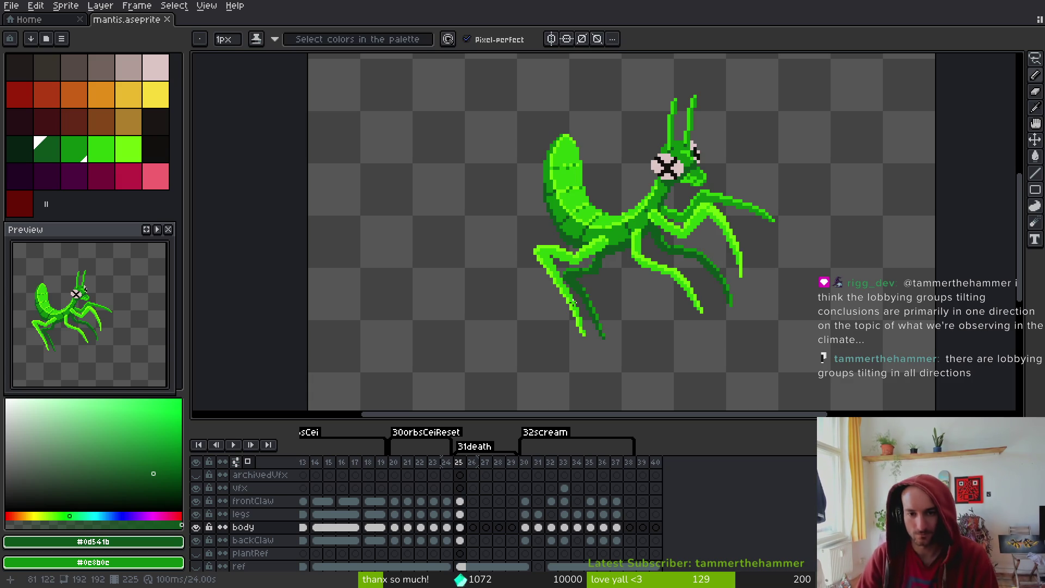
pyautogui.scroll(-4, 653, 240)
pyautogui.scroll(3, 654, 263)
pyautogui.moveTo(654, 263); pyautogui.dragTo(652, 263)
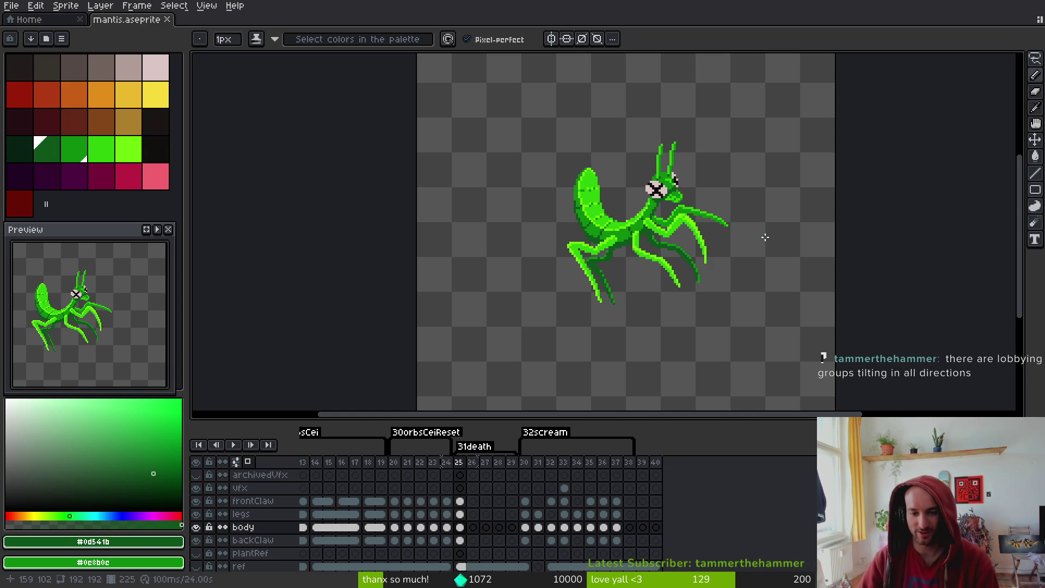
pyautogui.press('Right')
pyautogui.press('Left')
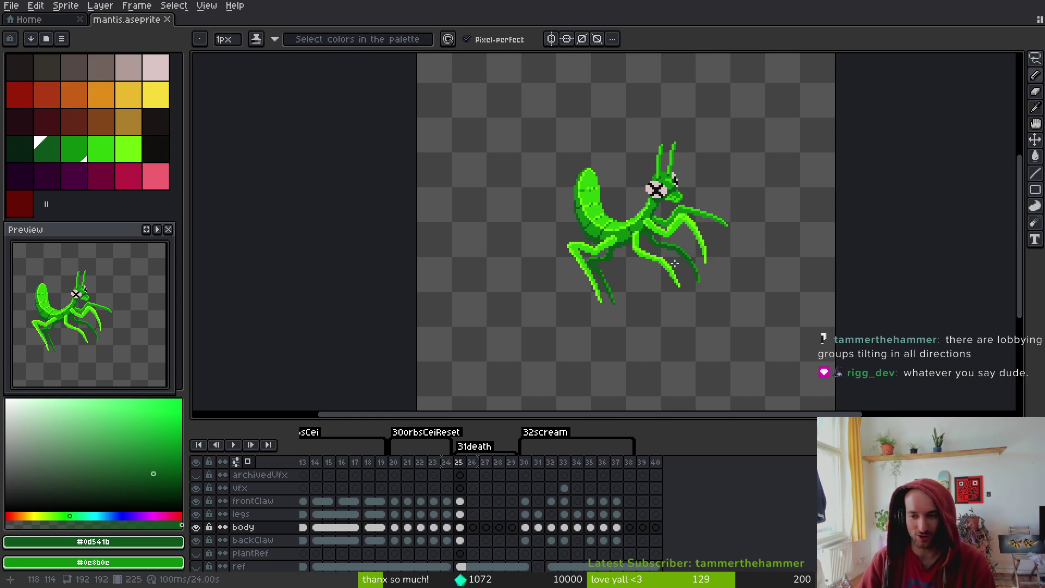
pyautogui.moveTo(753, 233); pyautogui.dragTo(735, 232)
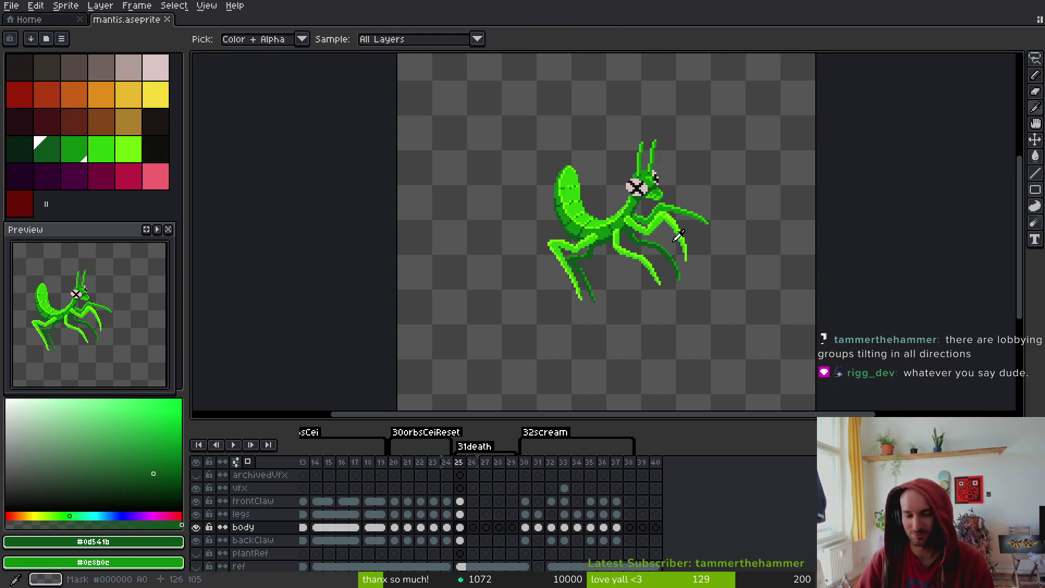
pyautogui.press('Right')
pyautogui.click(460, 528)
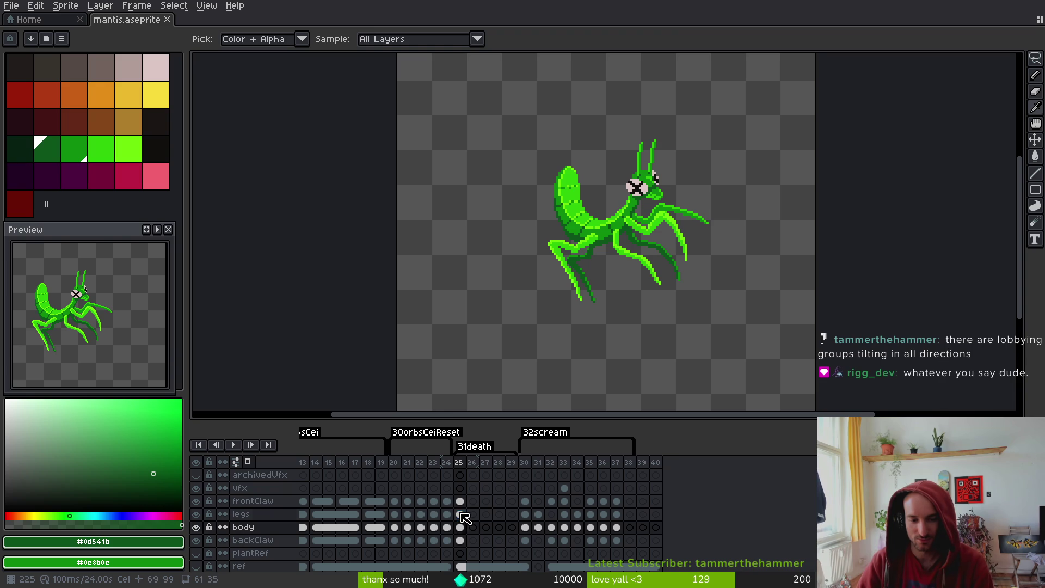
# Select the legs and body cels at frame 25 and check Cel Properties without changes
pyautogui.click(462, 516)
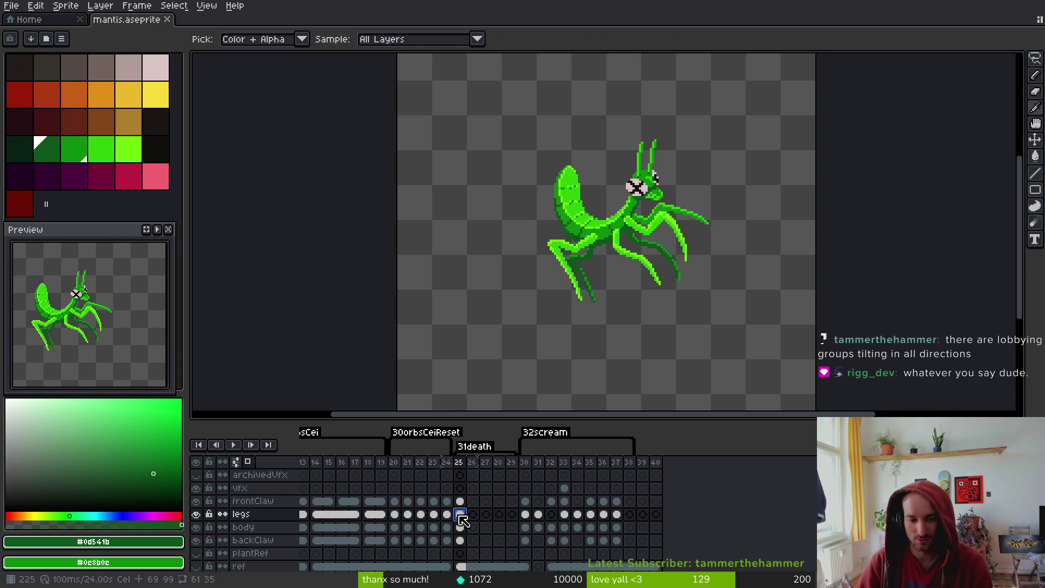
pyautogui.click(461, 527)
pyautogui.click(463, 516)
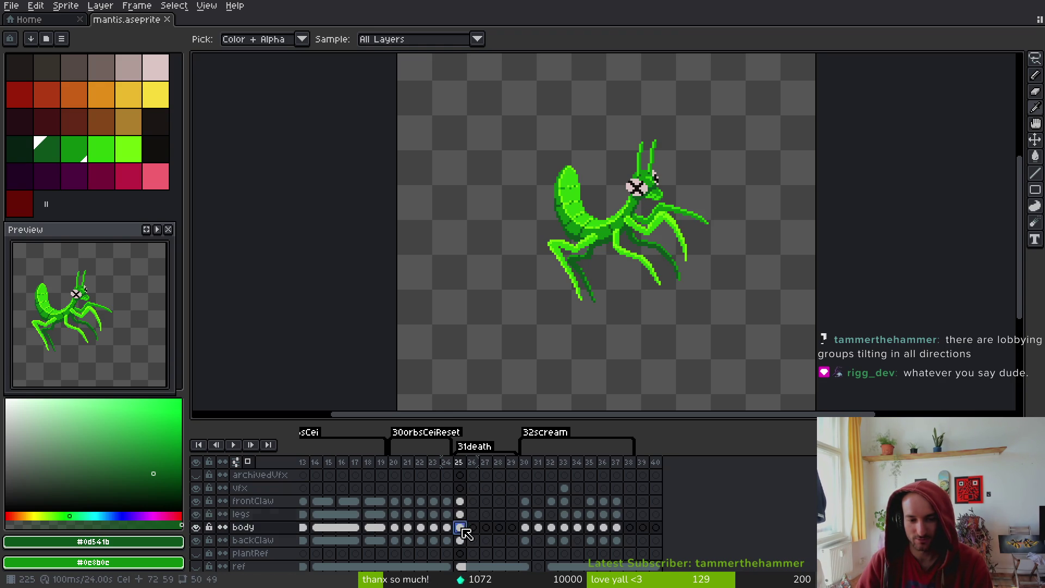
pyautogui.doubleClick(463, 527)
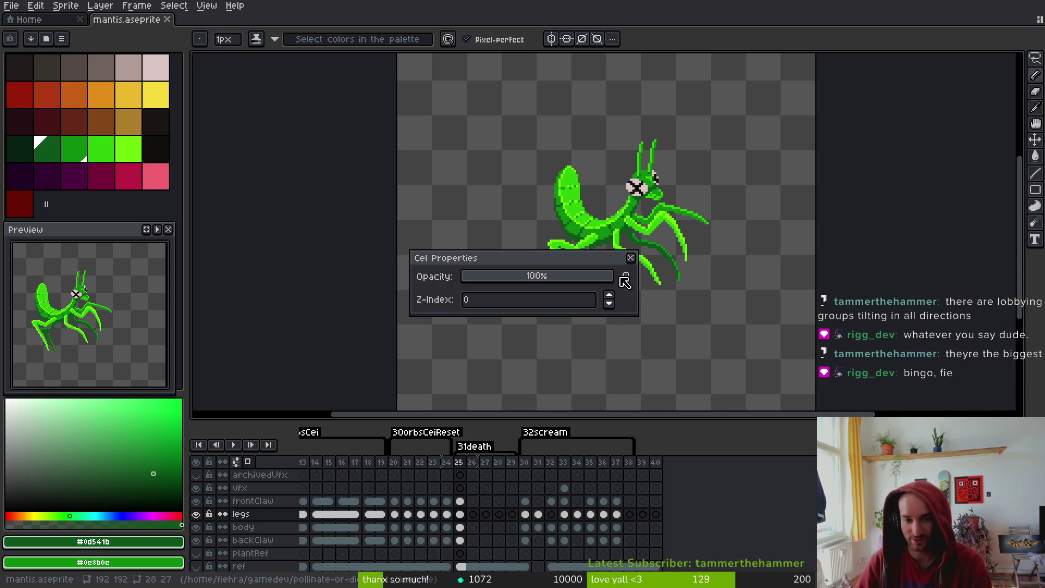
pyautogui.press('Tab')
pyautogui.click(631, 258)
pyautogui.press('Tab')
pyautogui.click(462, 527)
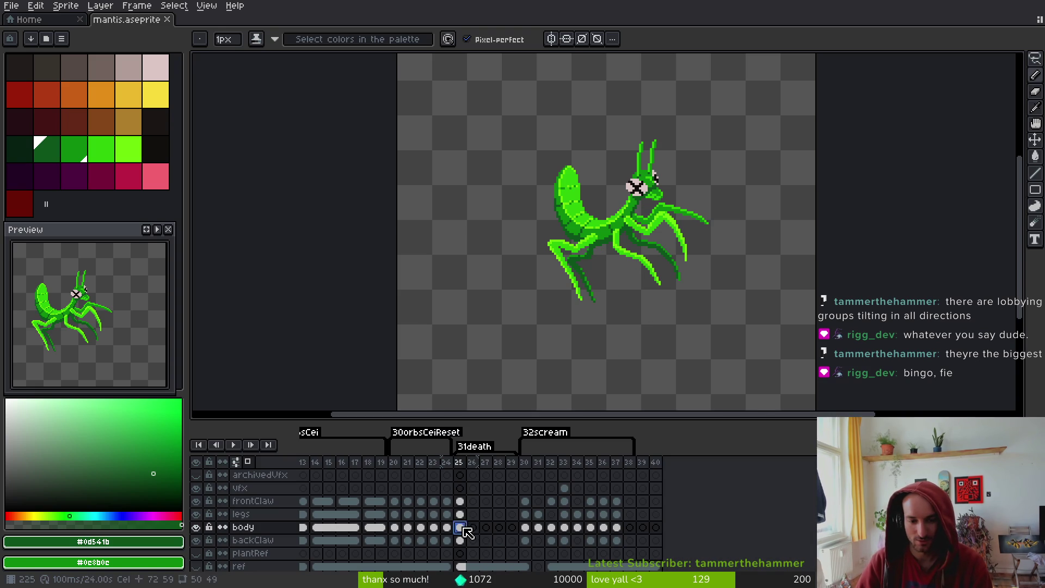
pyautogui.moveTo(660, 285); pyautogui.dragTo(642, 268)
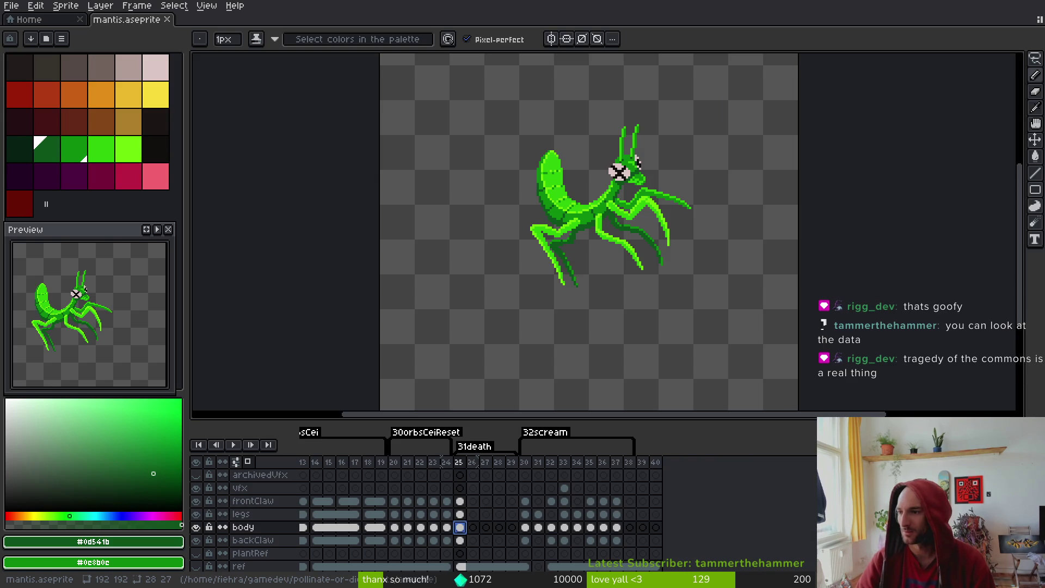
# Open the Tragedy of the commons Wikipedia article and open 'inapposite' in a background tab
pyautogui.hotkey('alt', 'Tab')
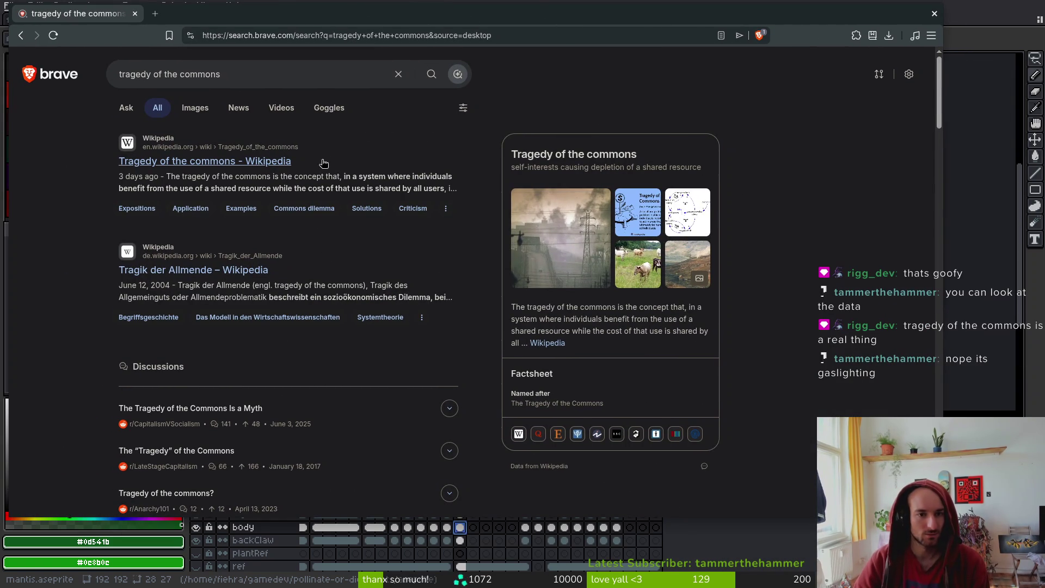
pyautogui.click(243, 164)
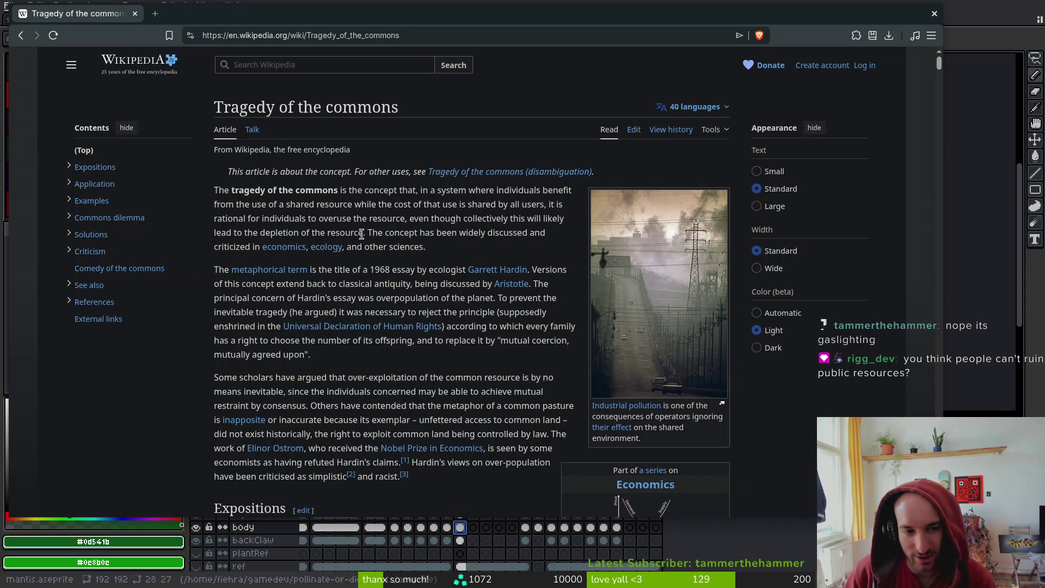
pyautogui.moveTo(364, 233)
pyautogui.mouseDown()
pyautogui.moveTo(297, 204)
pyautogui.moveTo(214, 190)
pyautogui.mouseUp()
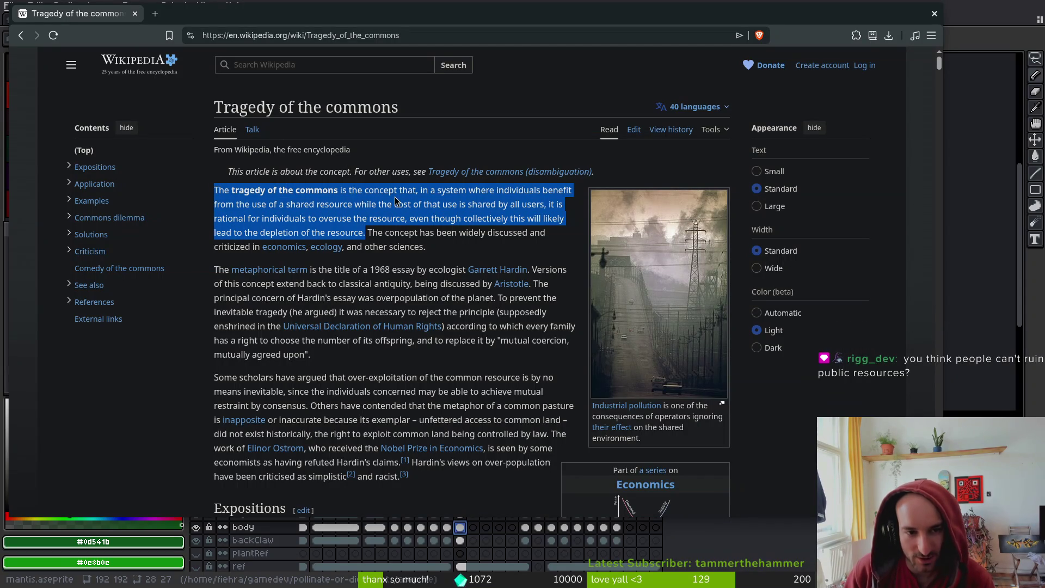
pyautogui.click(412, 213)
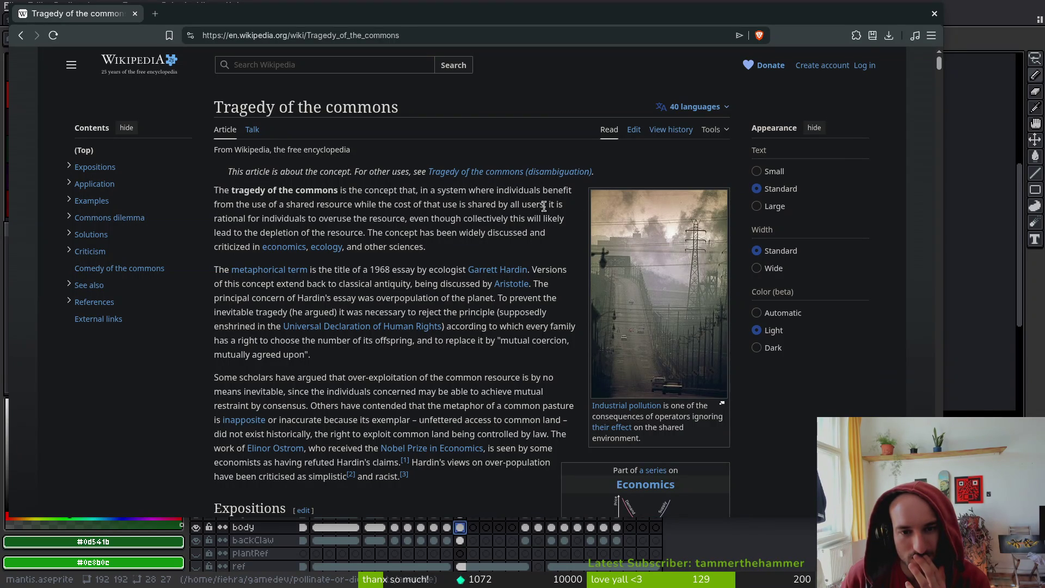
pyautogui.moveTo(546, 204); pyautogui.dragTo(418, 189)
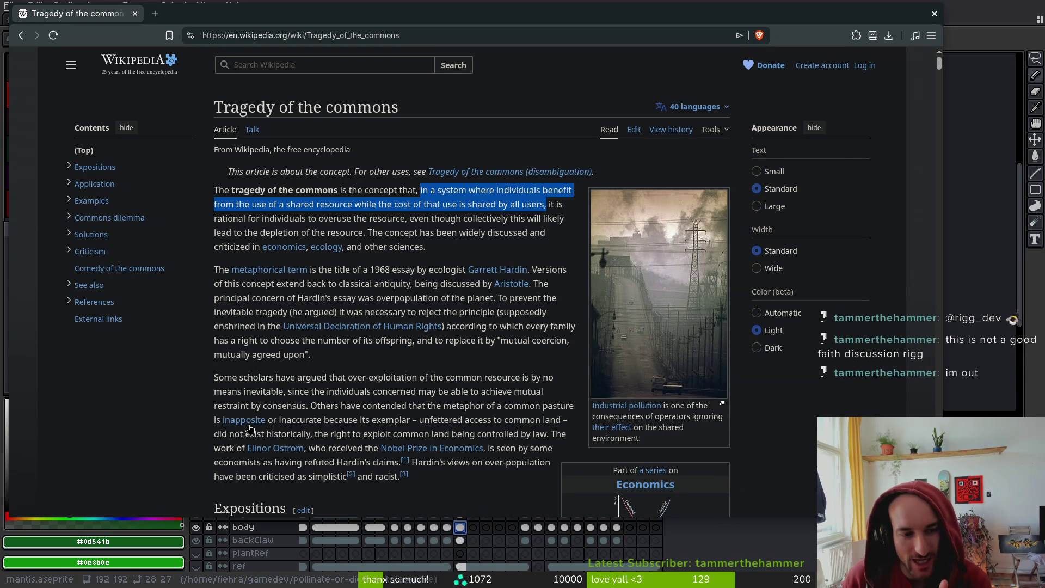
pyautogui.middleClick(246, 421)
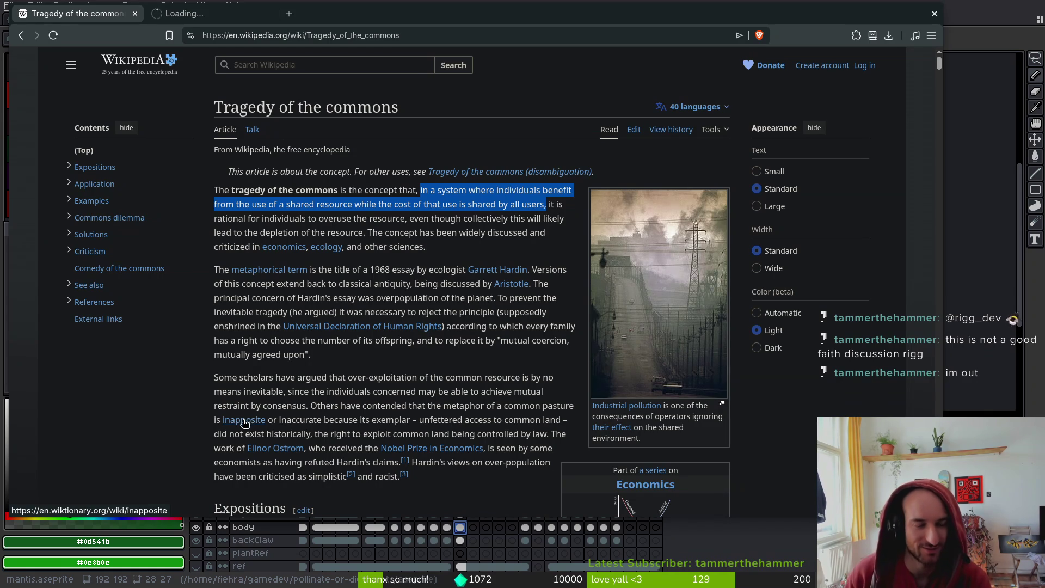
# On the inapposite Wiktionary entry, follow the 'apposite' etymology link, then go back to inapposite
pyautogui.click(203, 16)
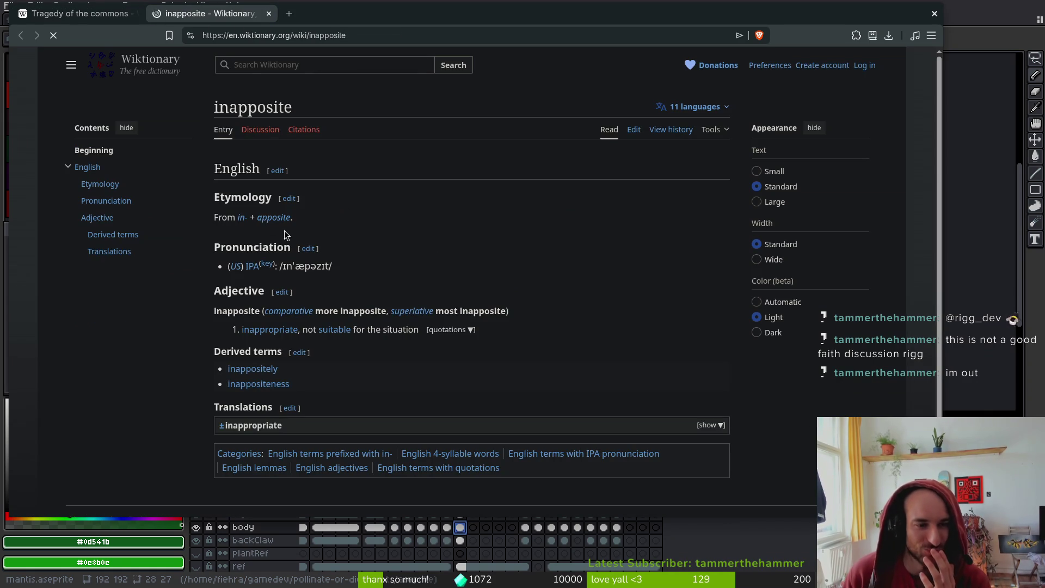
pyautogui.moveTo(276, 225)
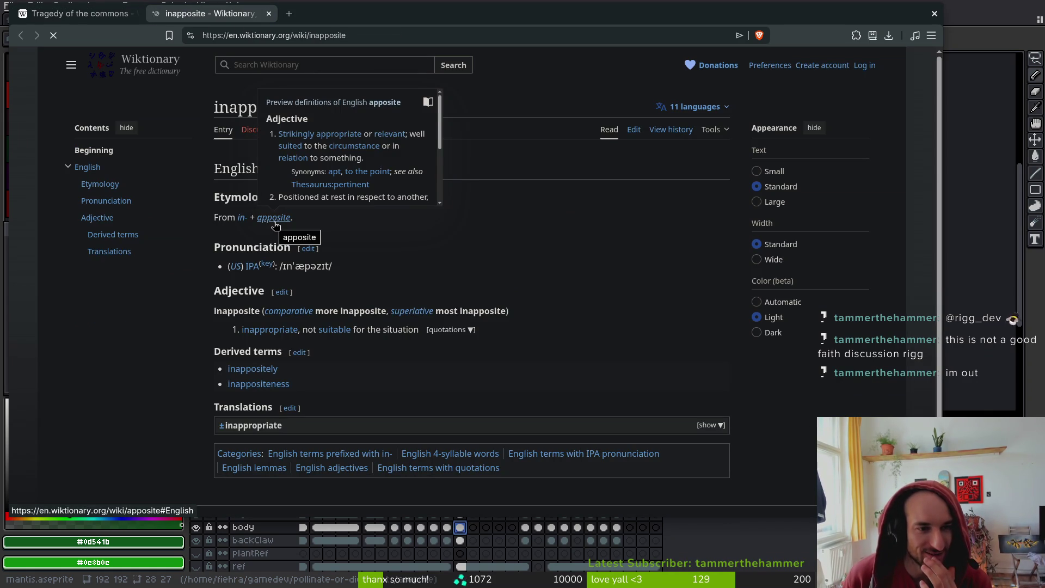
pyautogui.click(276, 225)
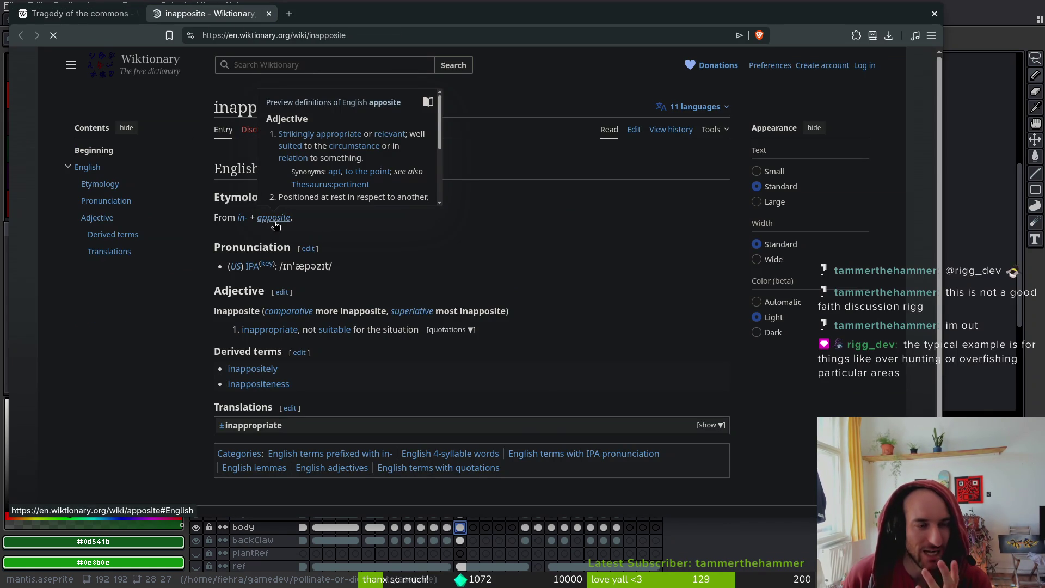
pyautogui.moveTo(411, 172)
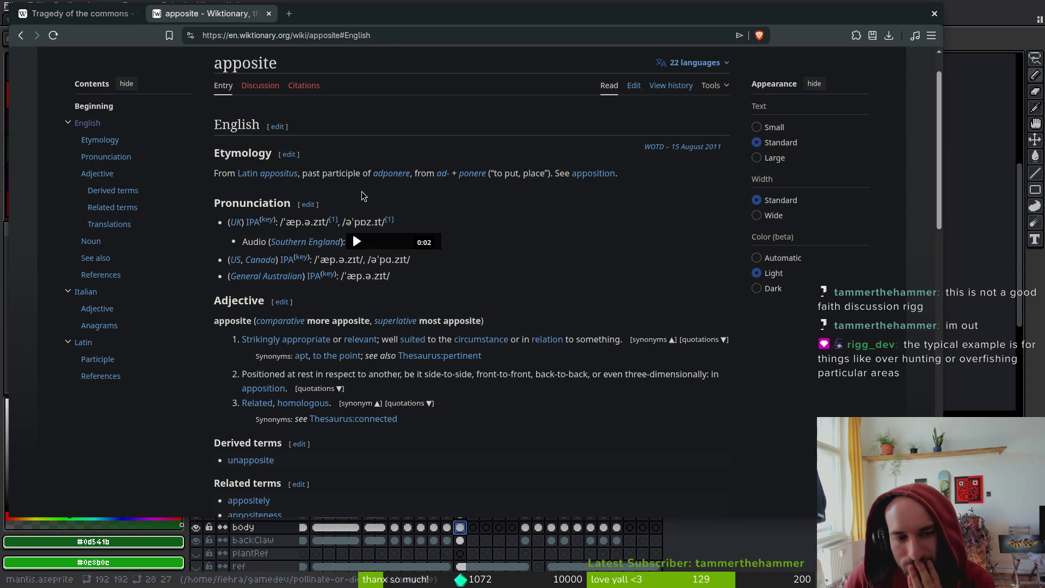
pyautogui.hotkey('alt', 'Left')
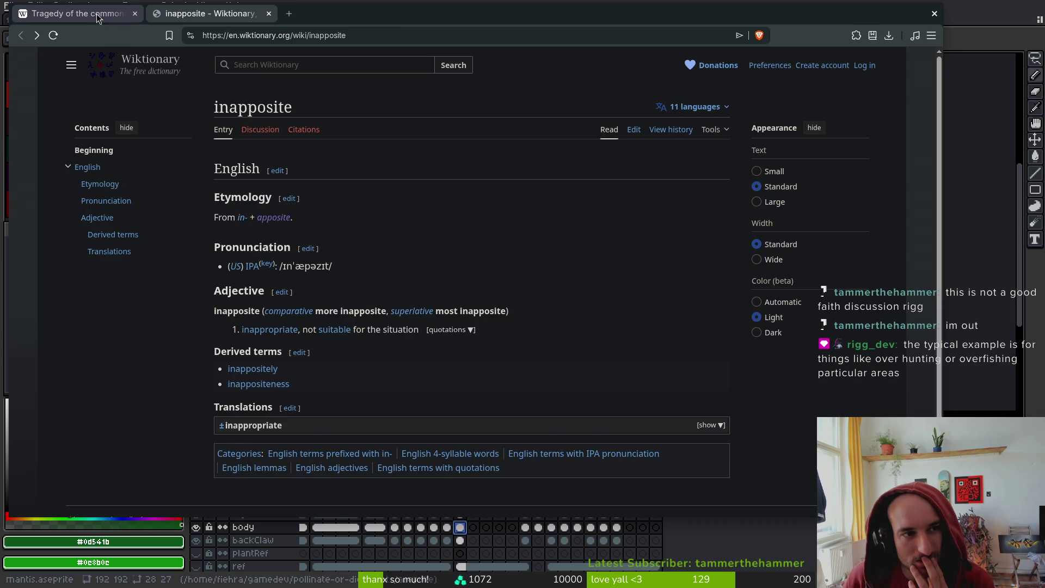
# Return to the Tragedy of the commons tab and scroll through its early sections
pyautogui.hotkey('ctrl', 'Tab')
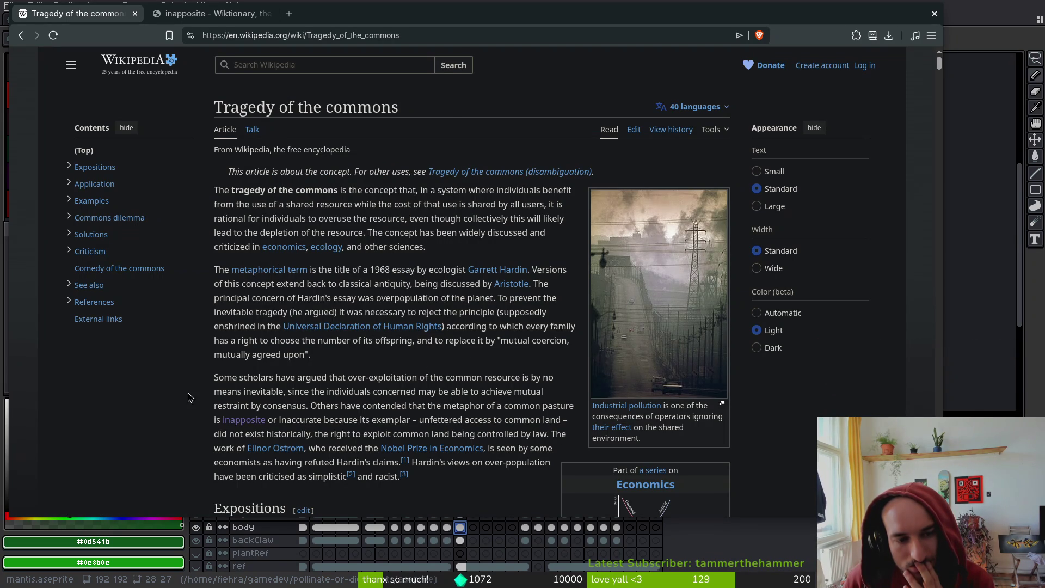
pyautogui.scroll(-2, 184, 378)
pyautogui.scroll(-5, 183, 378)
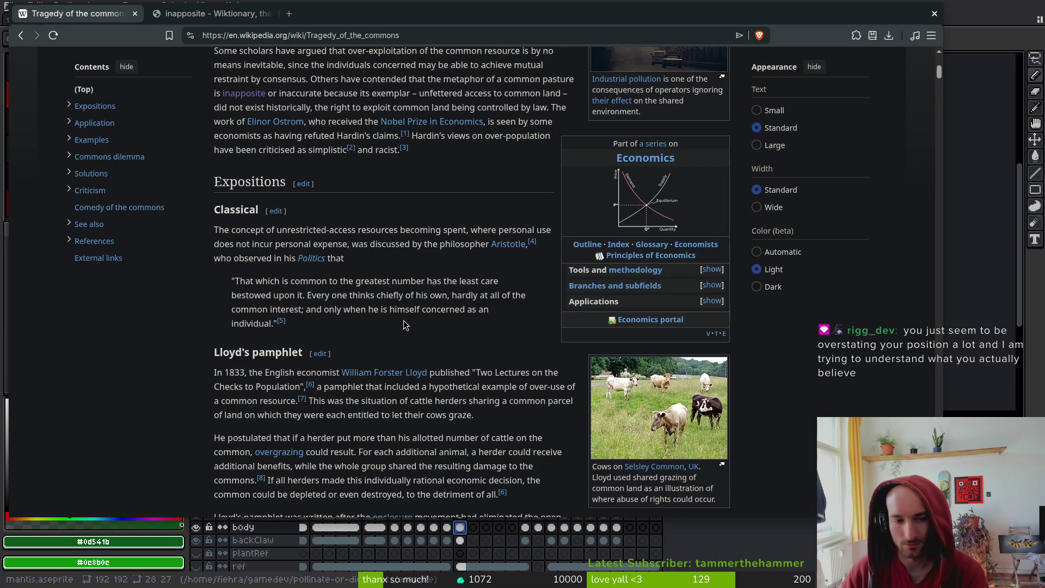
pyautogui.scroll(-3, 400, 345)
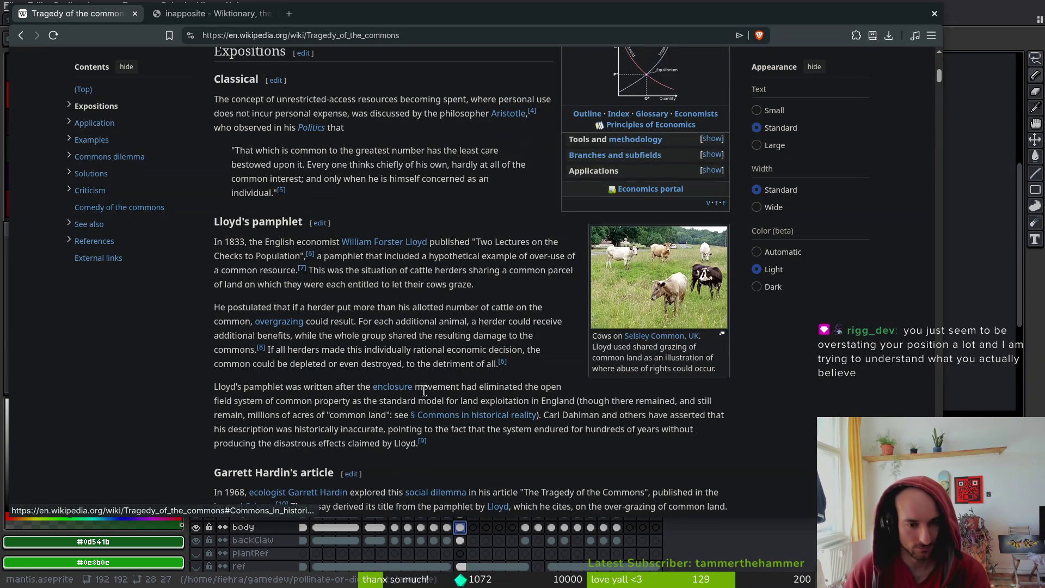
pyautogui.scroll(-3, 430, 391)
pyautogui.scroll(-6, 444, 394)
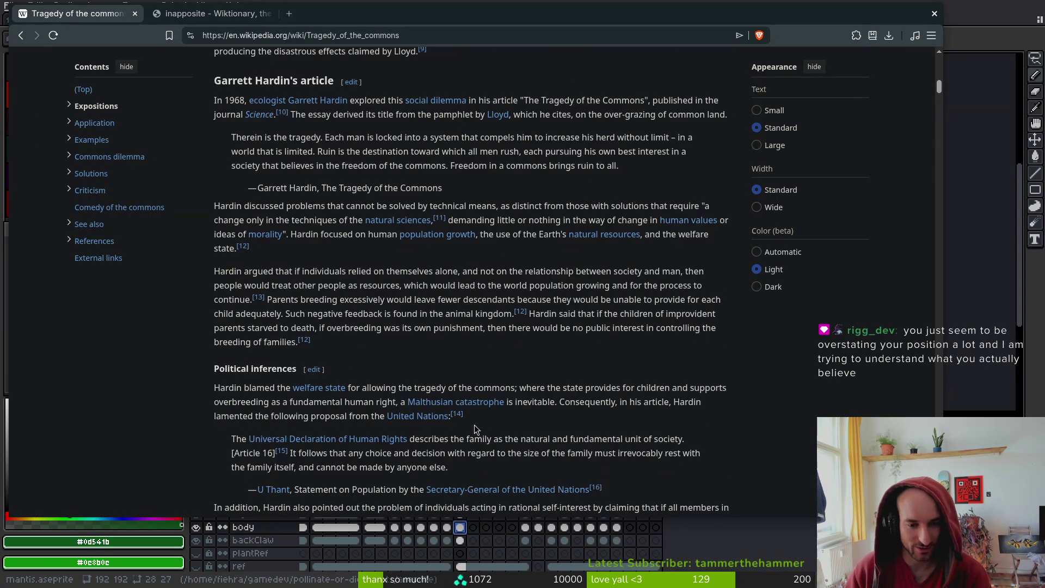
pyautogui.scroll(-2, 484, 359)
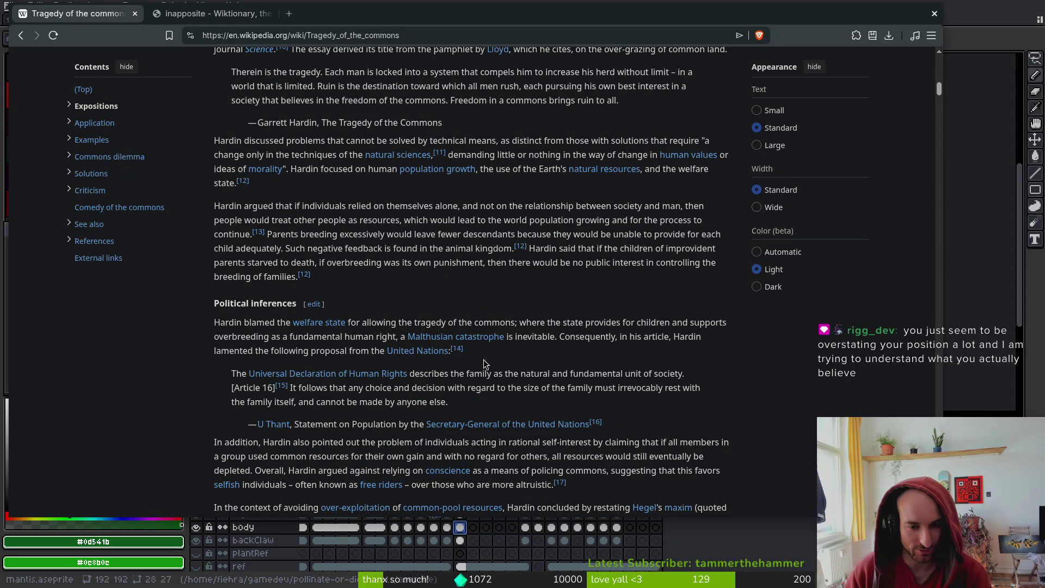
pyautogui.scroll(-3, 472, 406)
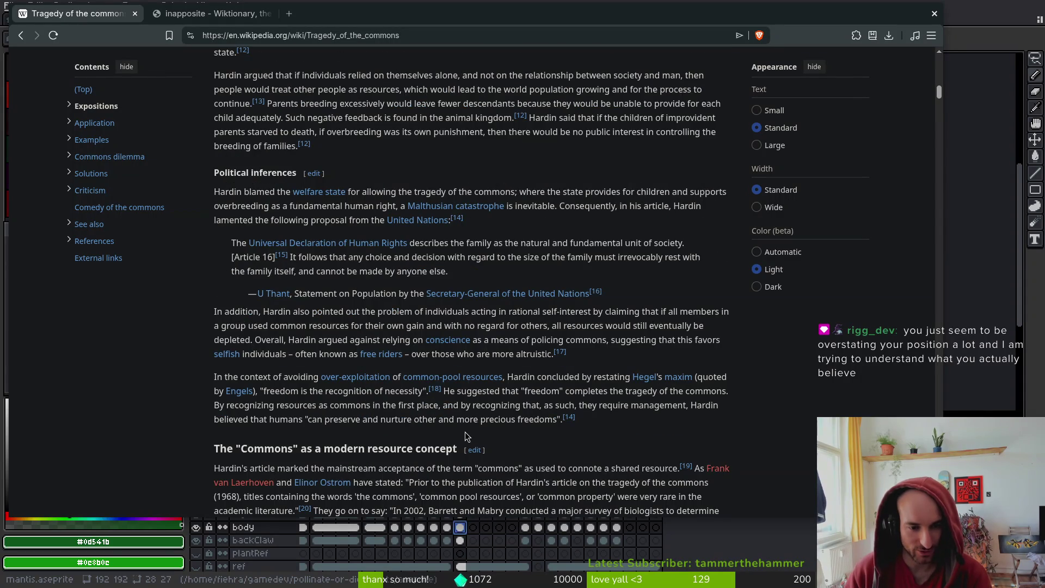
pyautogui.scroll(-3, 465, 432)
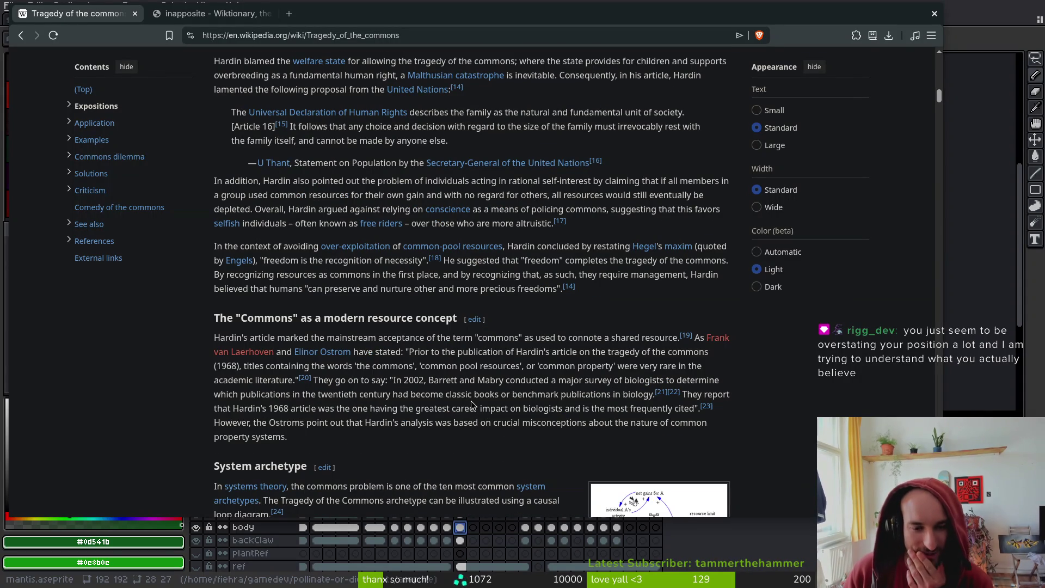
pyautogui.scroll(-3, 490, 413)
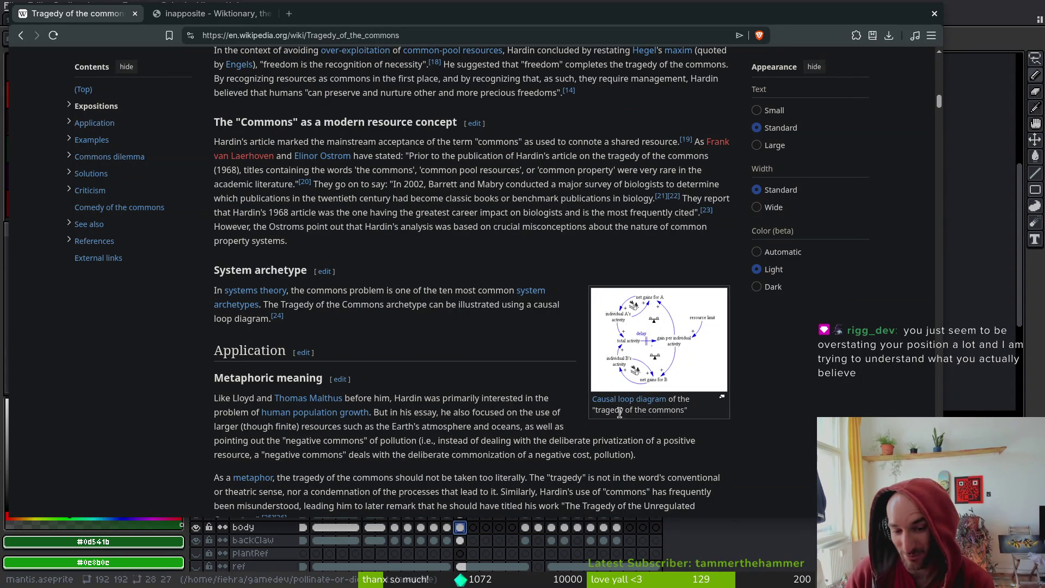
pyautogui.scroll(10, 492, 364)
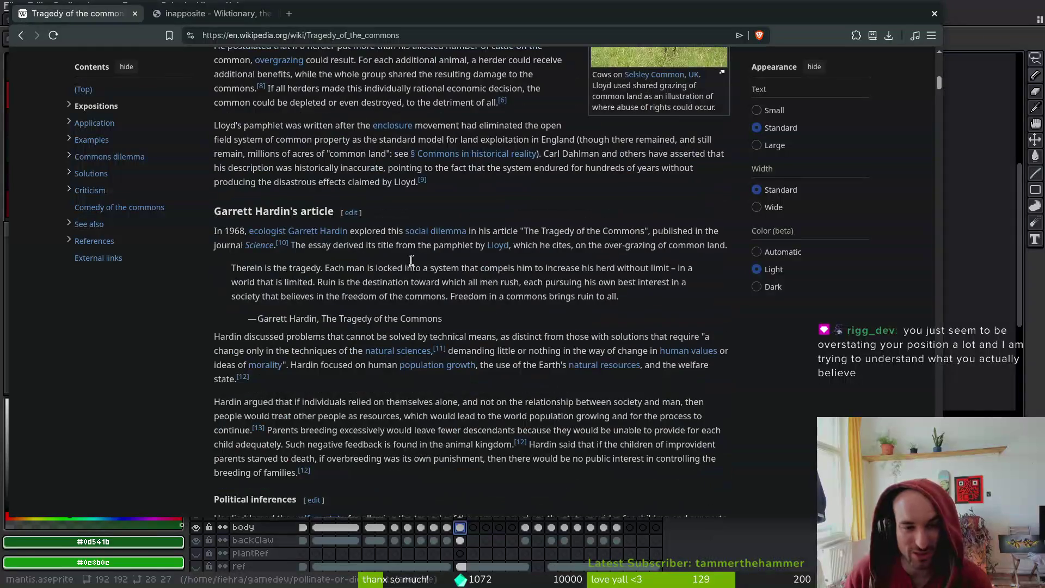
pyautogui.scroll(10, 452, 348)
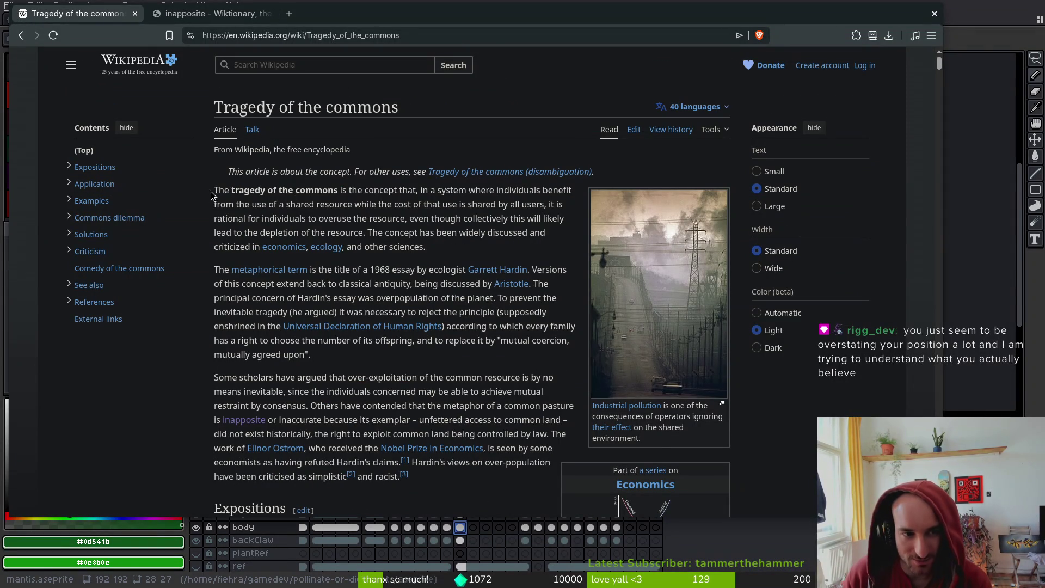
# Highlight the opening paragraph, the shared-costs clause, 'users' and 'shared resource' while rereading
pyautogui.moveTo(213, 190)
pyautogui.mouseDown()
pyautogui.moveTo(392, 204)
pyautogui.moveTo(532, 251)
pyautogui.mouseUp()
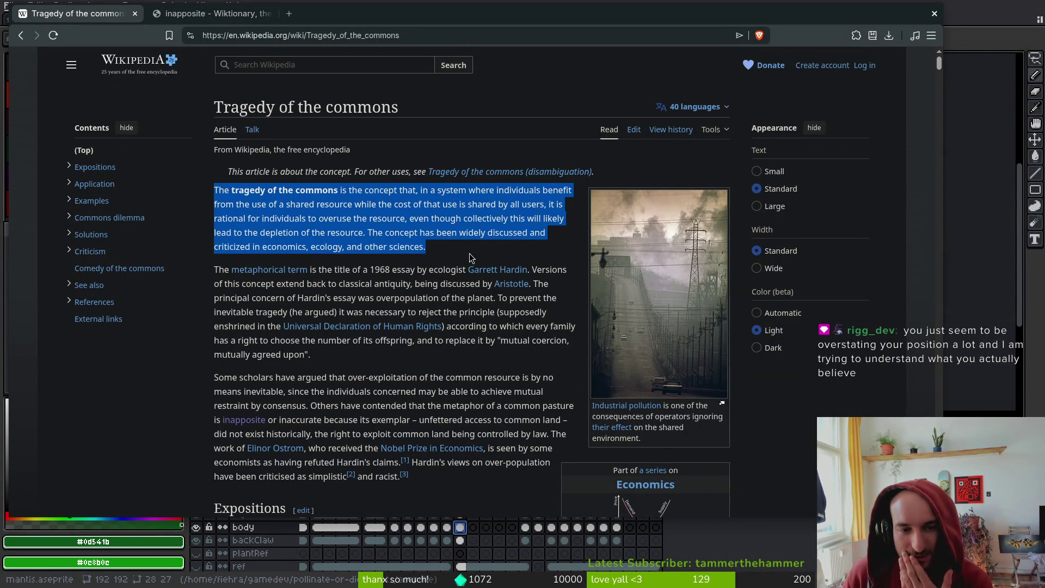
pyautogui.click(453, 246)
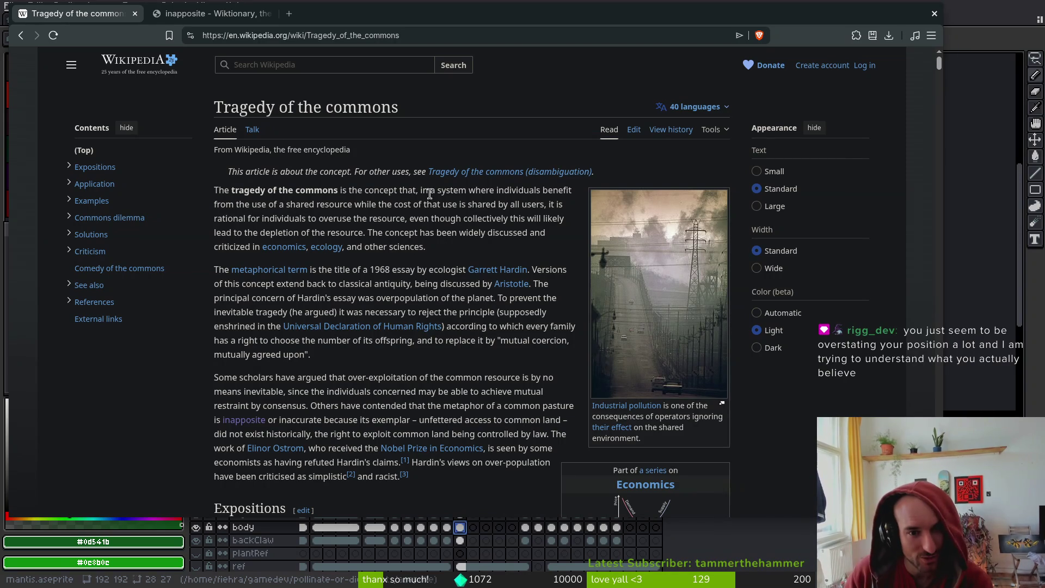
pyautogui.moveTo(547, 206)
pyautogui.mouseDown()
pyautogui.moveTo(350, 206)
pyautogui.moveTo(312, 218)
pyautogui.moveTo(229, 218)
pyautogui.moveTo(231, 208)
pyautogui.mouseUp()
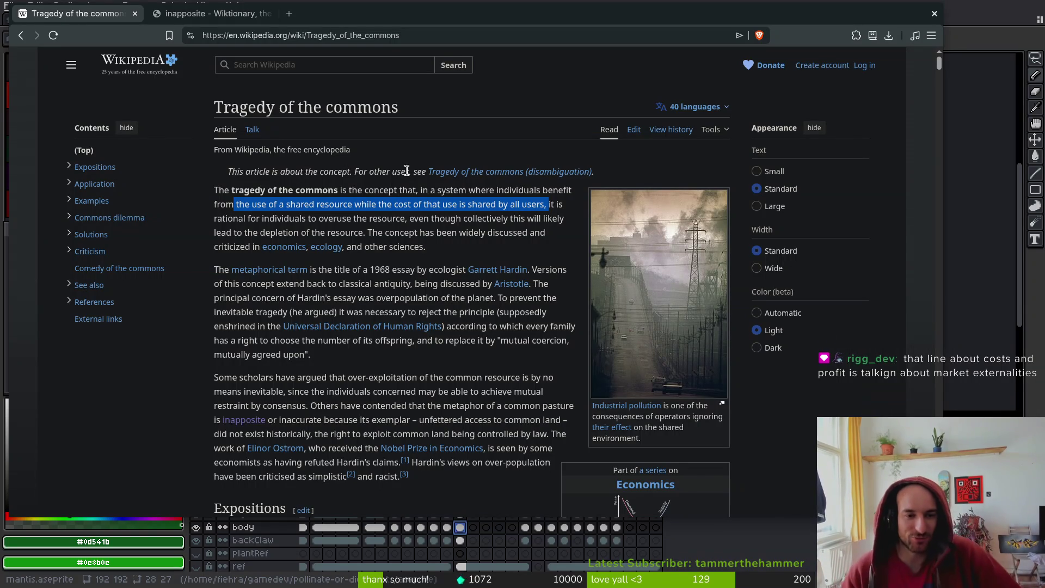
pyautogui.click(497, 209)
pyautogui.doubleClick(535, 205)
pyautogui.click(474, 192)
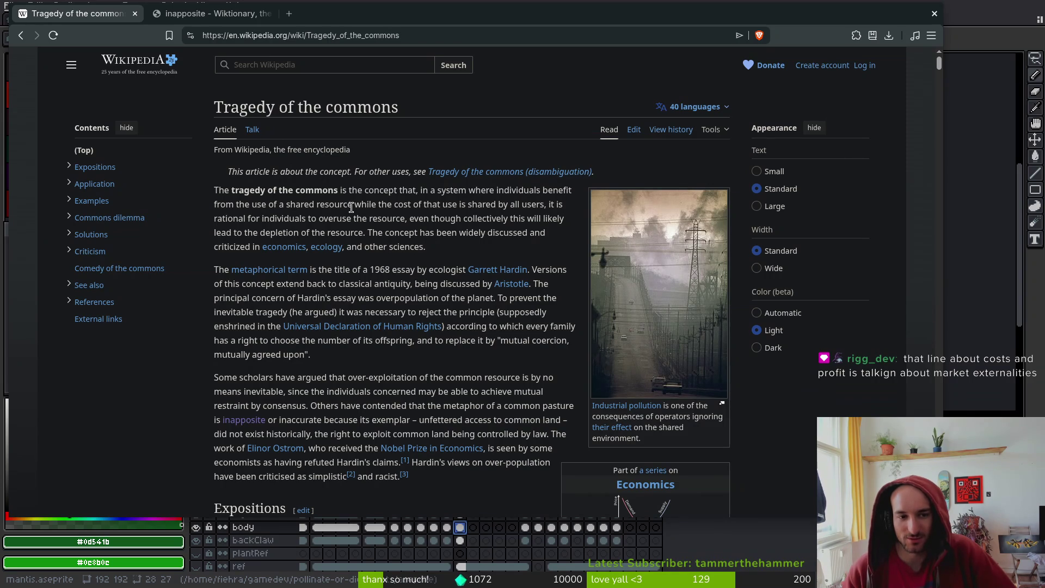
pyautogui.moveTo(354, 205); pyautogui.dragTo(287, 205)
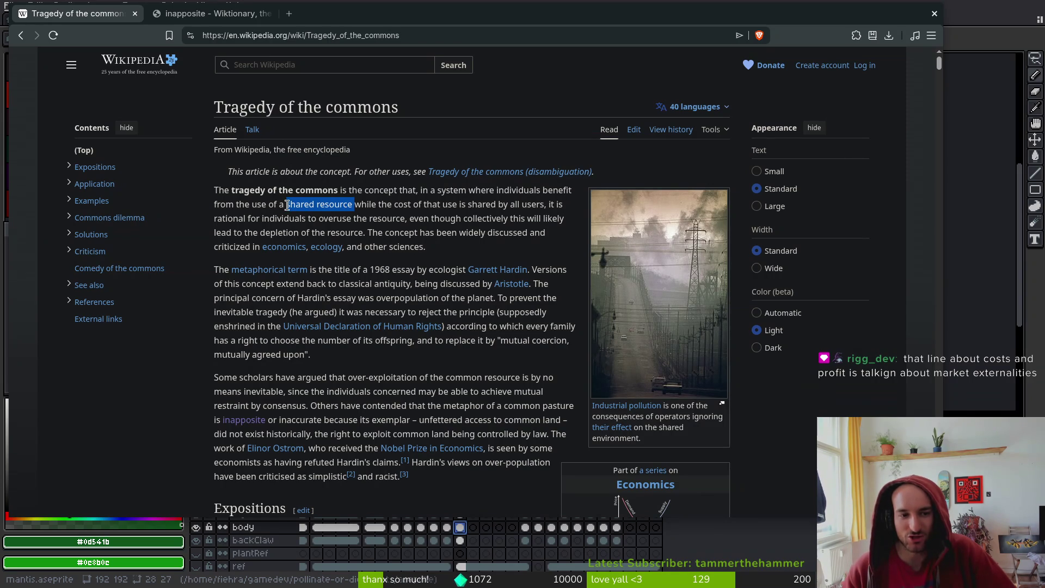
pyautogui.click(352, 207)
pyautogui.moveTo(353, 205); pyautogui.dragTo(287, 206)
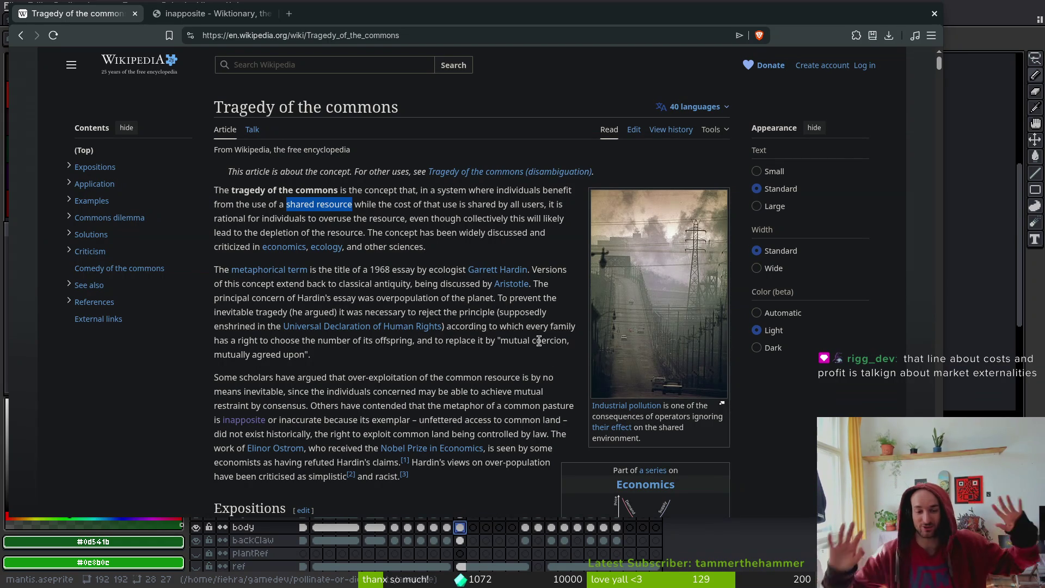
pyautogui.scroll(-6, 498, 490)
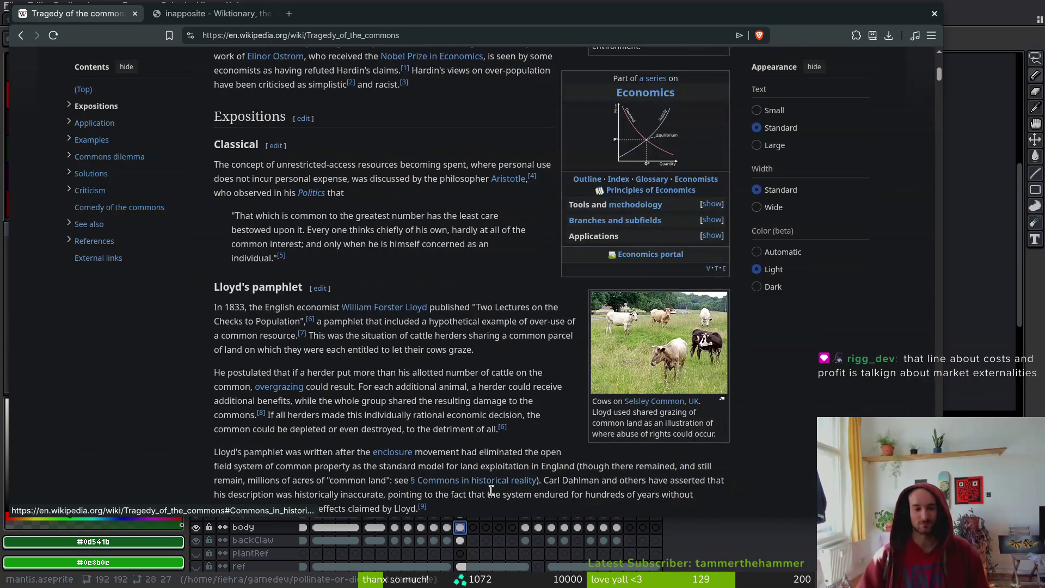
# Scroll down to the Modern commons section on beaver trapping and overfishing
pyautogui.scroll(-11, 395, 282)
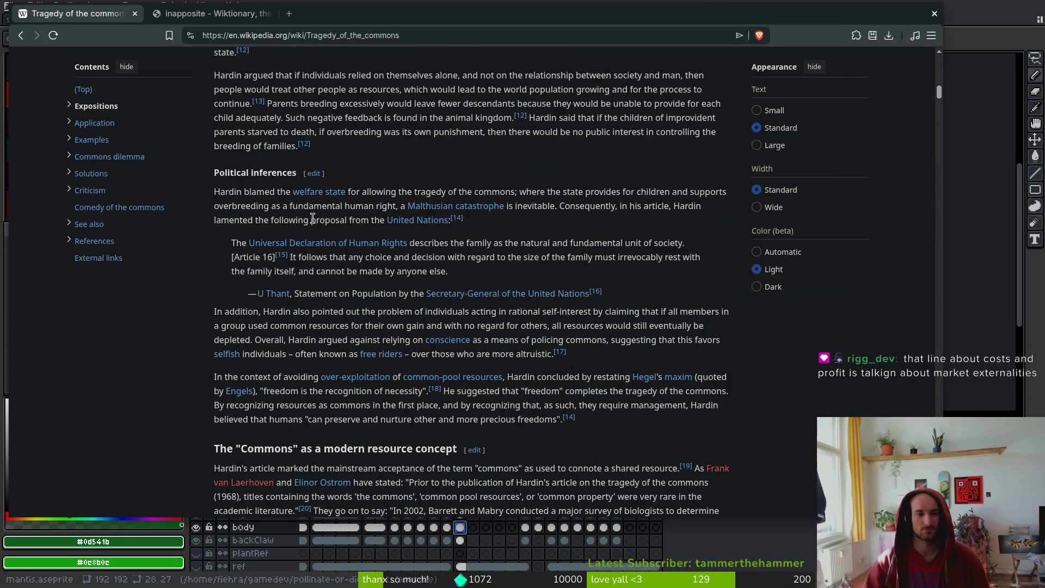
pyautogui.scroll(-2, 413, 169)
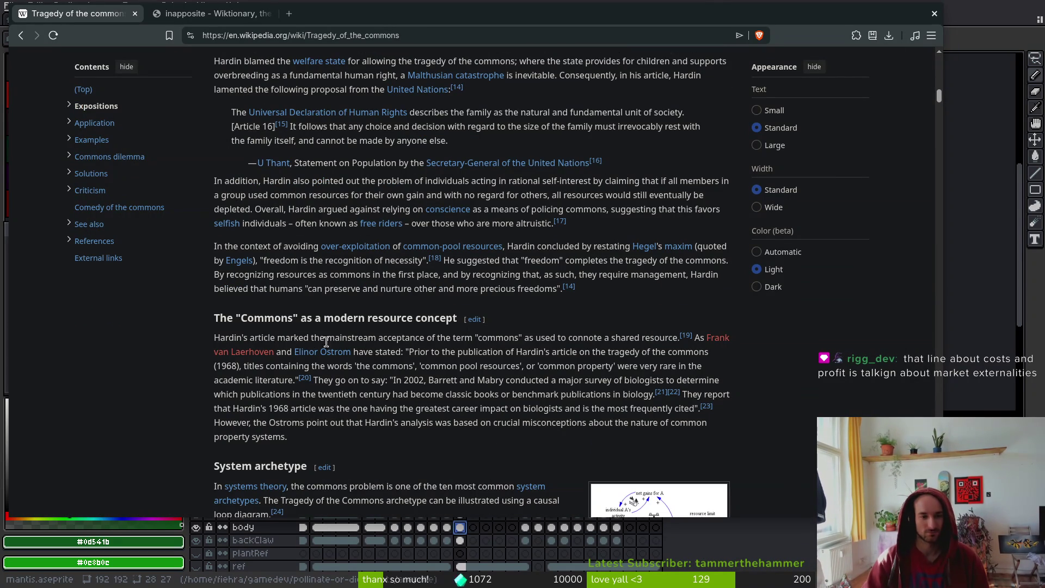
pyautogui.scroll(-6, 410, 329)
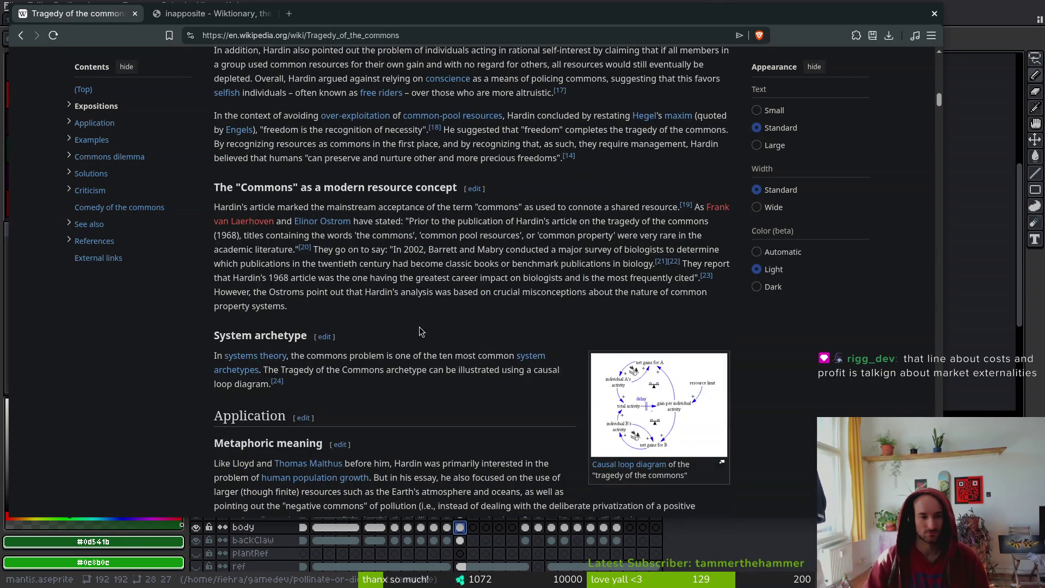
pyautogui.scroll(-3, 427, 328)
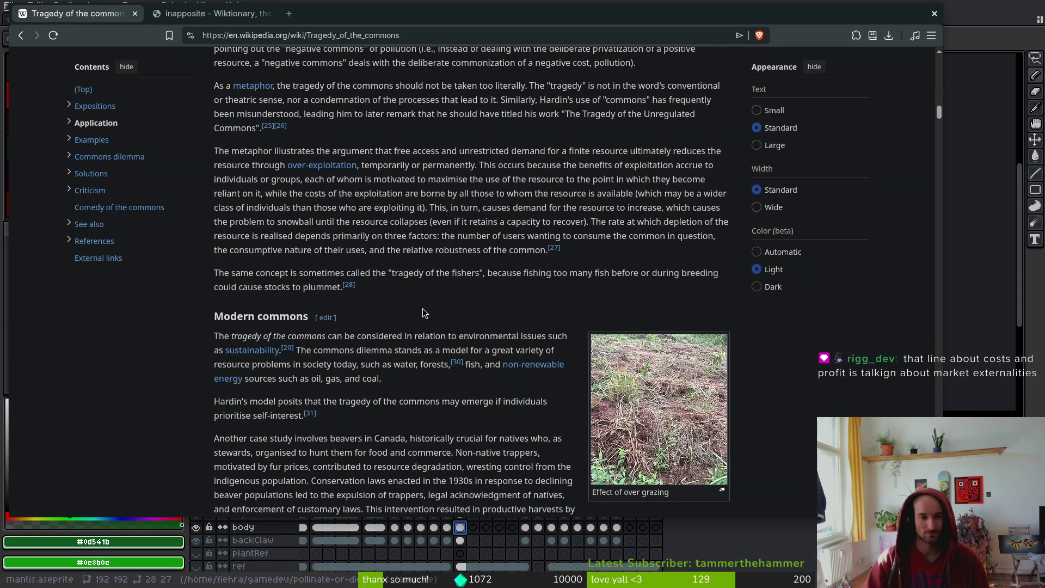
pyautogui.scroll(-4, 422, 308)
pyautogui.scroll(1, 426, 305)
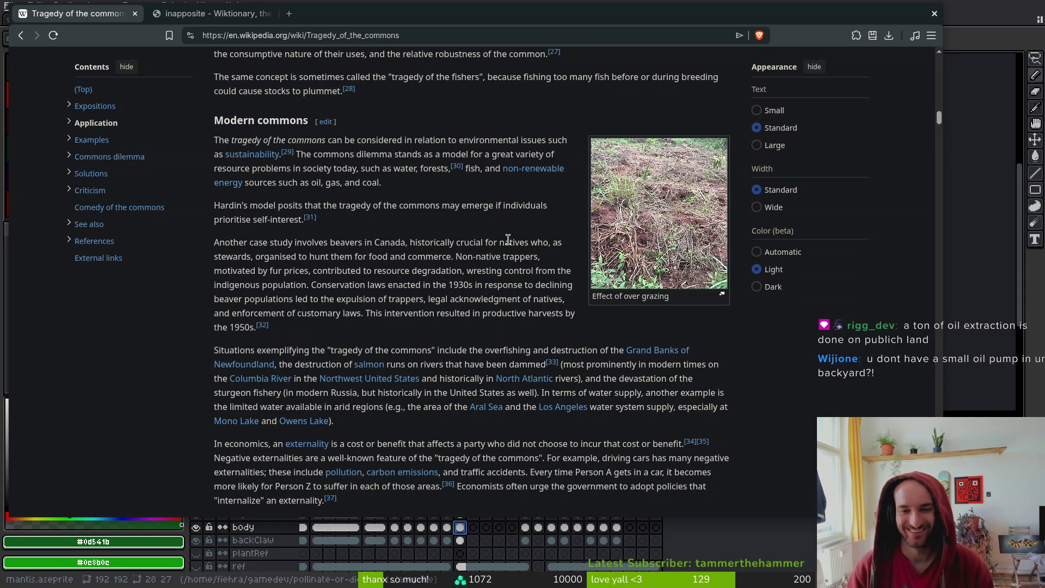
# View and close the over-grazing photo, then highlight 'wresting' and '1930s' in Modern commons
pyautogui.click(655, 231)
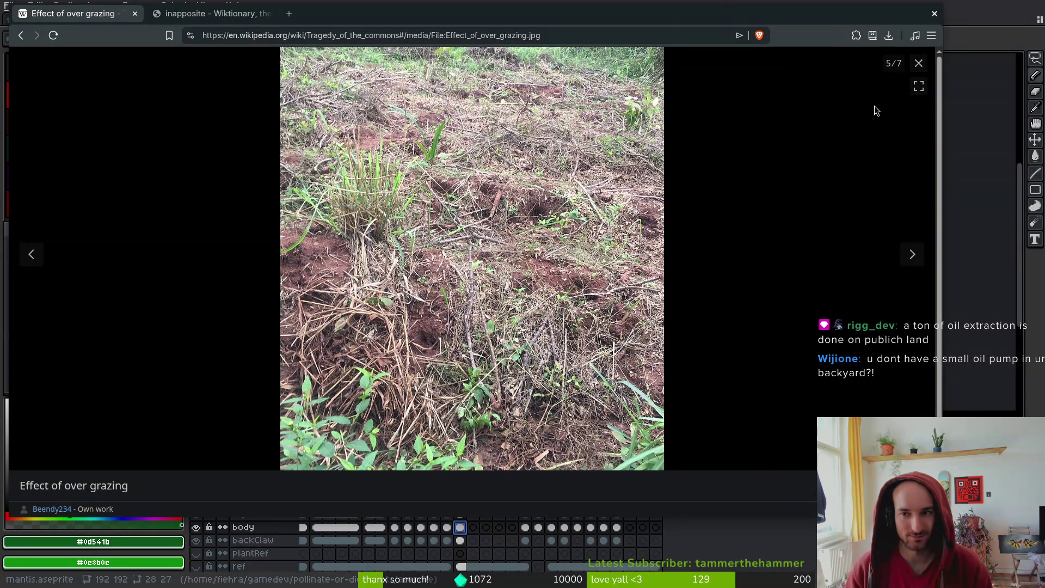
pyautogui.click(919, 63)
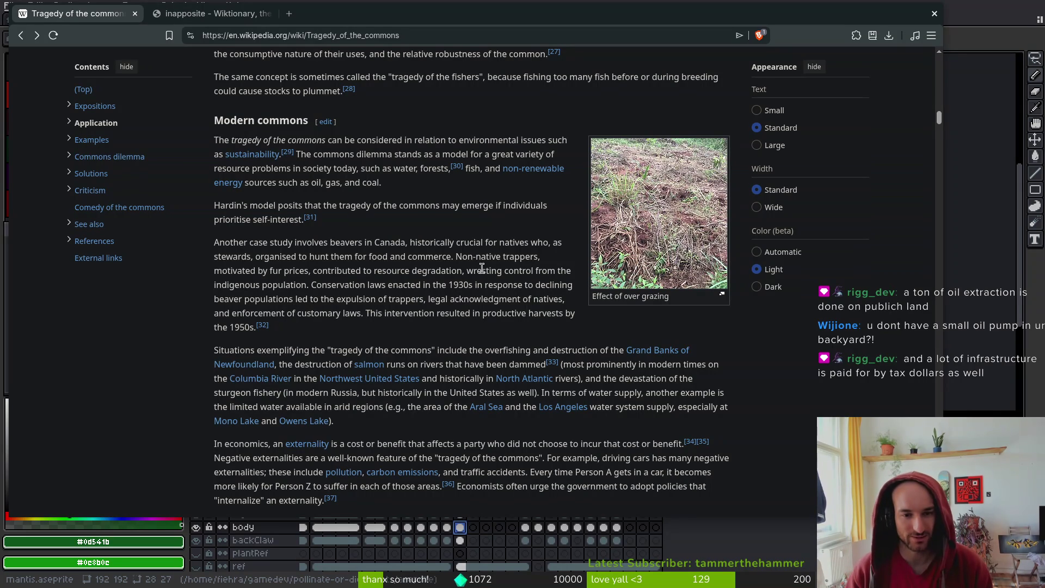
pyautogui.doubleClick(484, 270)
pyautogui.click(461, 304)
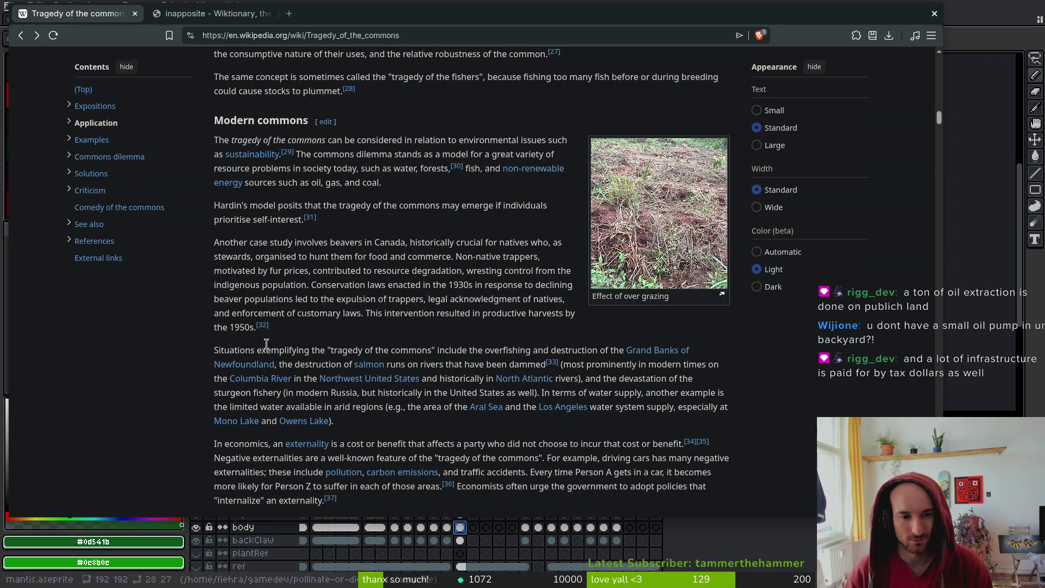
pyautogui.doubleClick(473, 285)
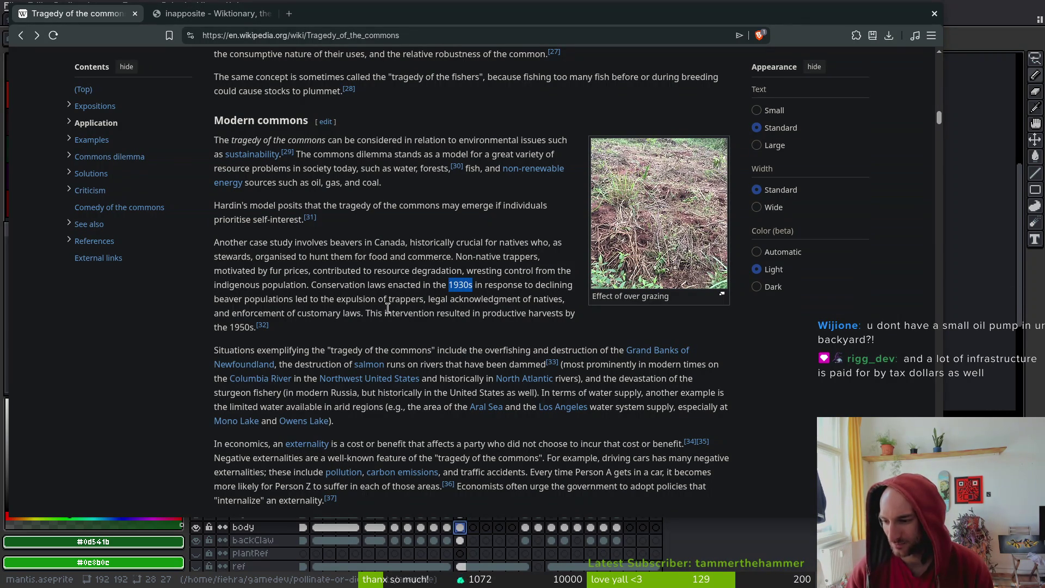
pyautogui.click(153, 348)
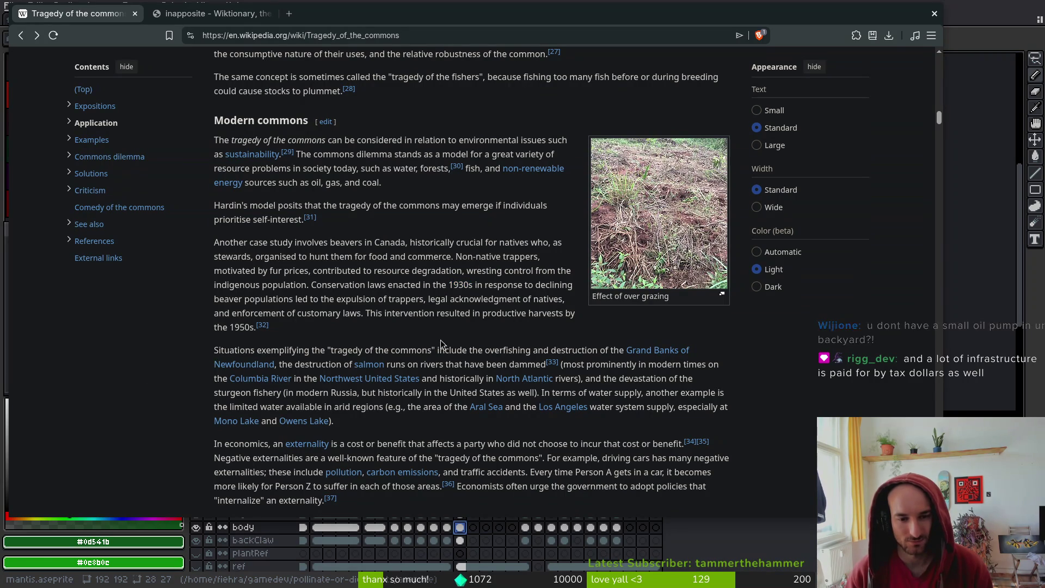
pyautogui.scroll(-1, 440, 367)
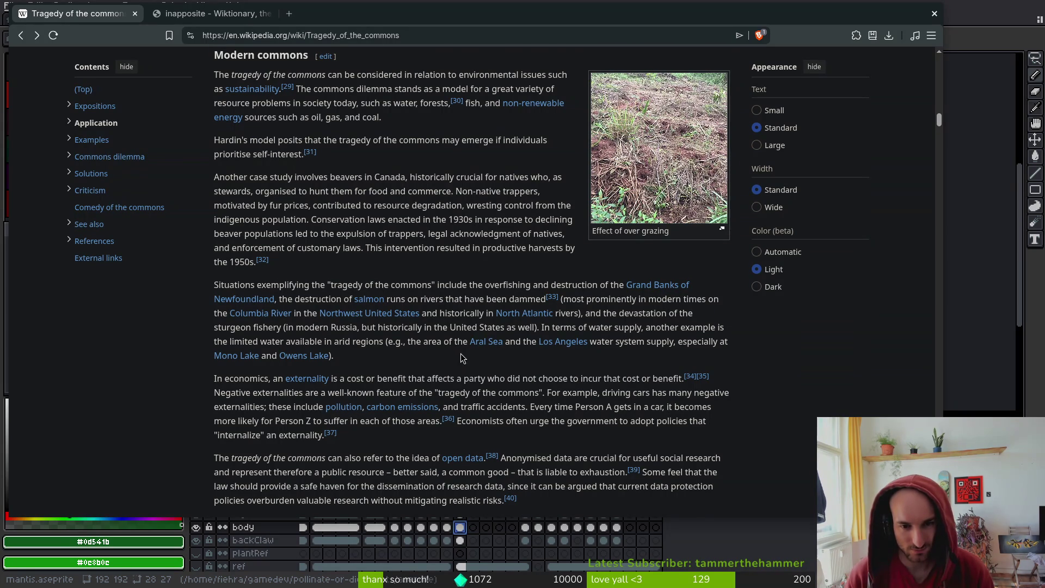
# Scroll to Examples > Physical resources and follow the first bullet's 'overpopulation' link
pyautogui.scroll(-2, 462, 358)
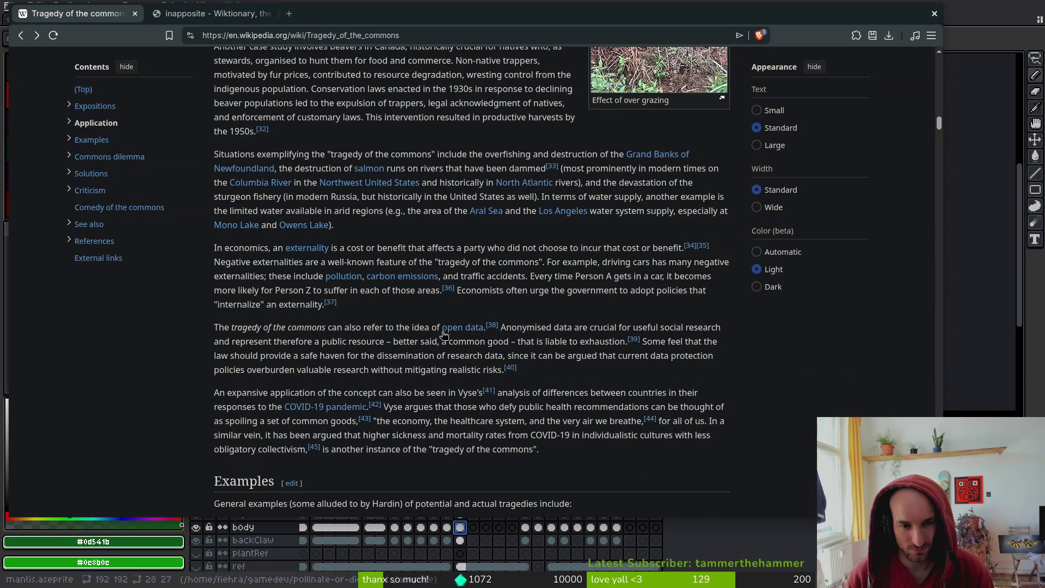
pyautogui.moveTo(460, 335)
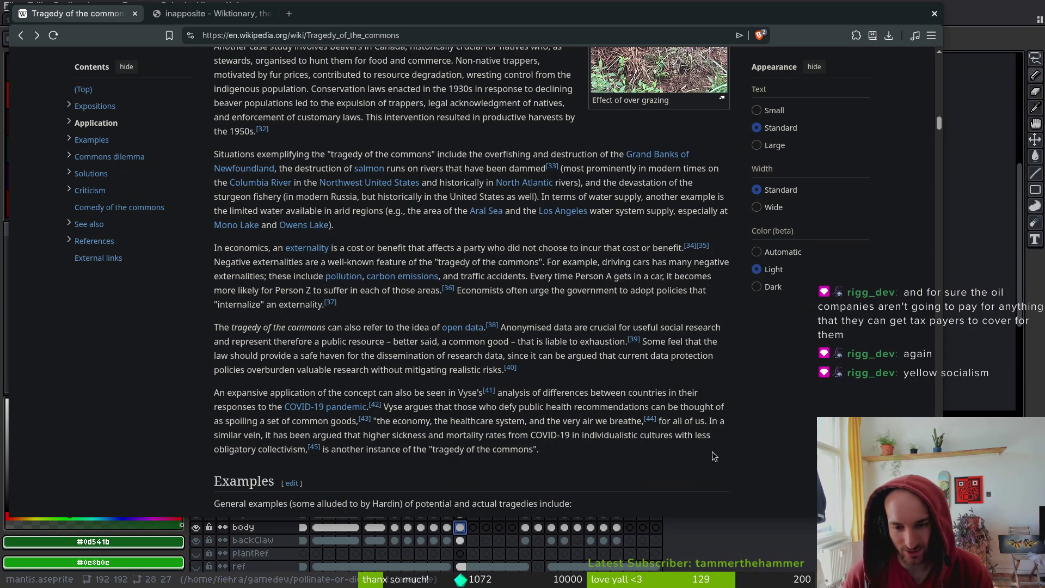
pyautogui.moveTo(538, 451)
pyautogui.mouseDown()
pyautogui.moveTo(520, 449)
pyautogui.moveTo(710, 420)
pyautogui.mouseUp()
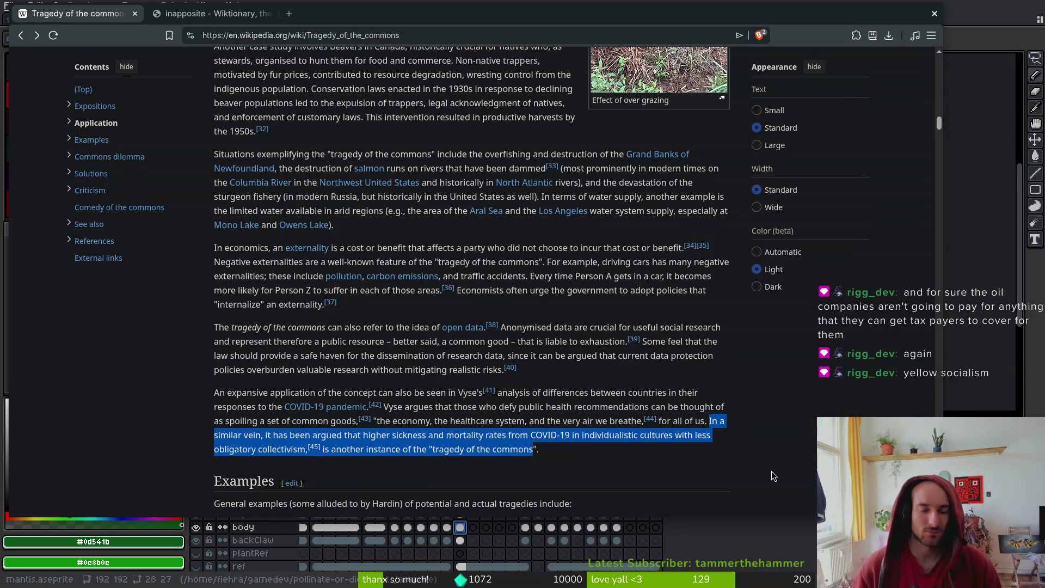
pyautogui.scroll(-3, 438, 402)
pyautogui.click(171, 362)
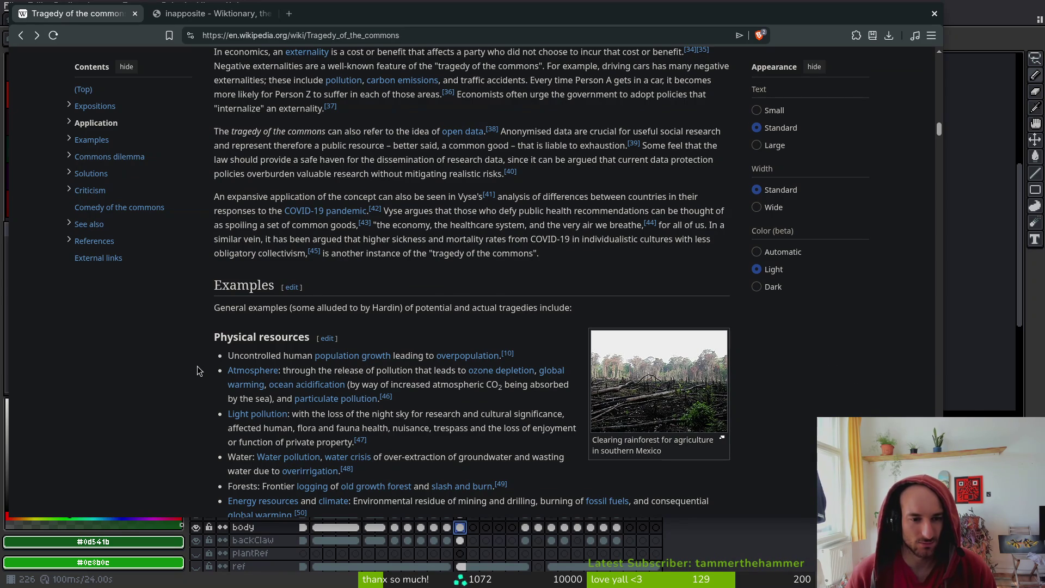
pyautogui.scroll(-1, 198, 372)
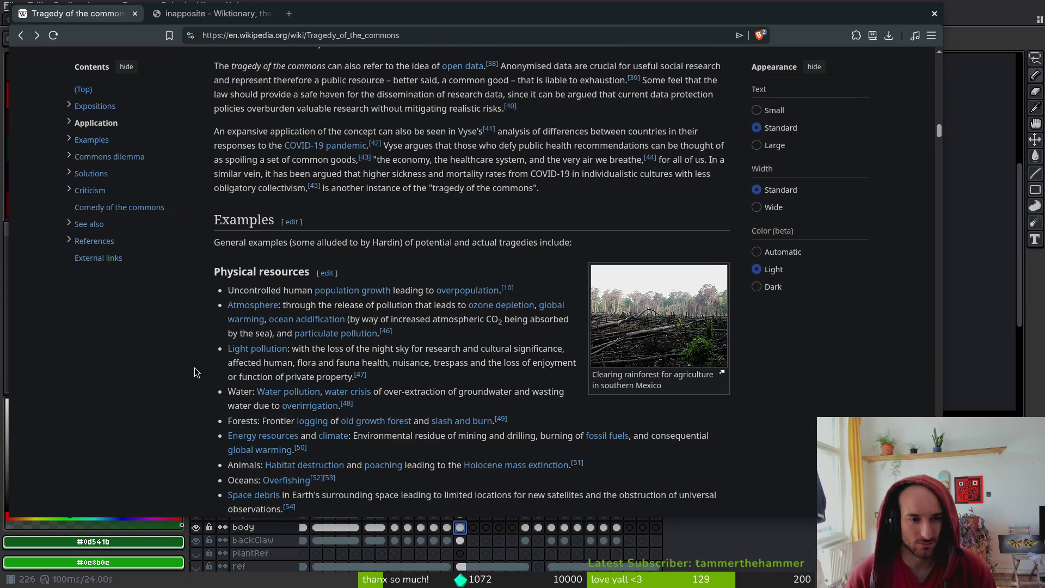
pyautogui.scroll(-1, 195, 368)
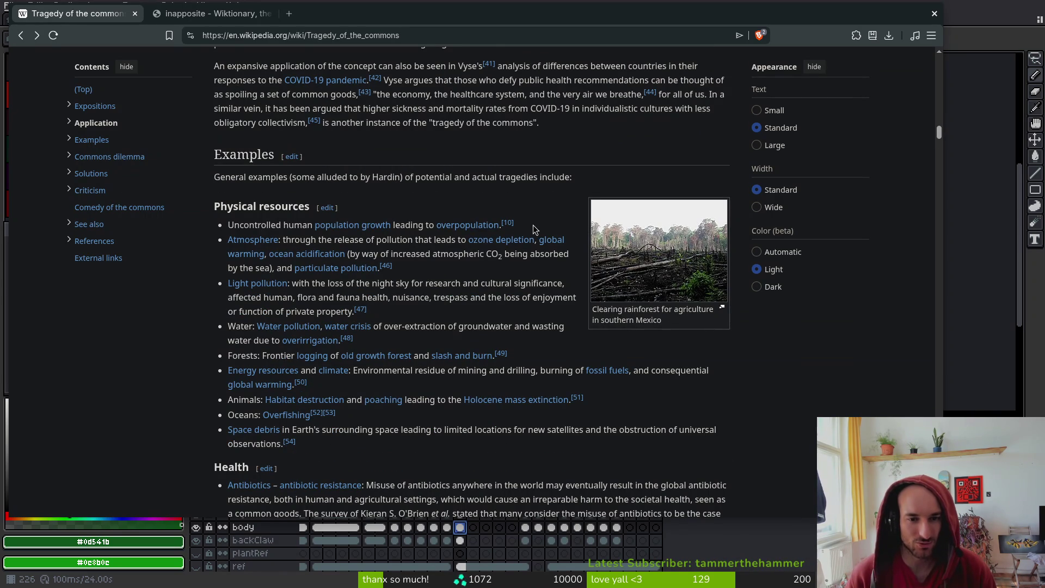
pyautogui.click(479, 224)
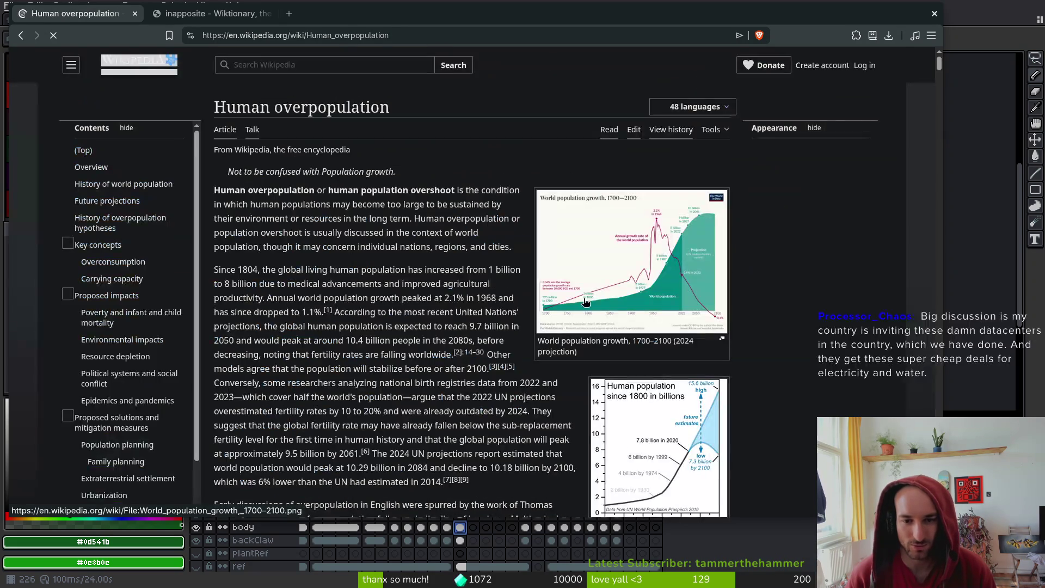
# Open the 'World population growth, 1700–2100' chart full size and close the Wiktionary tab
pyautogui.click(654, 240)
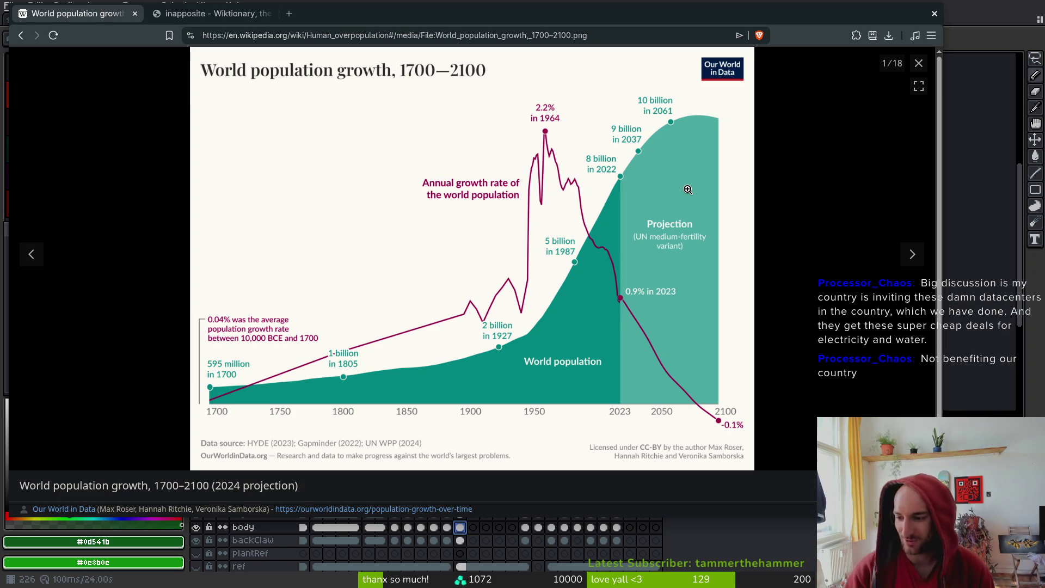
pyautogui.click(934, 14)
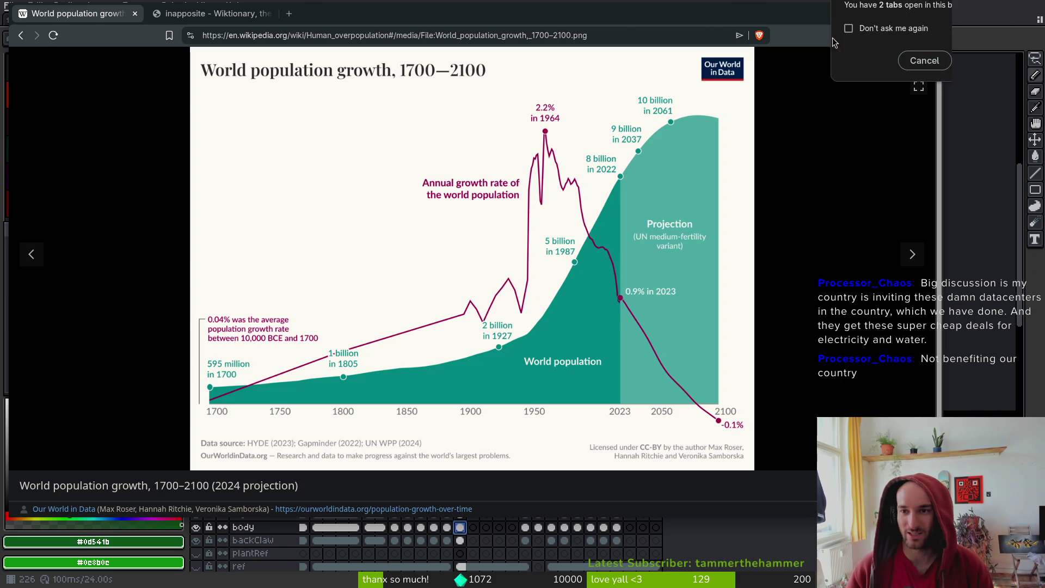
pyautogui.click(924, 60)
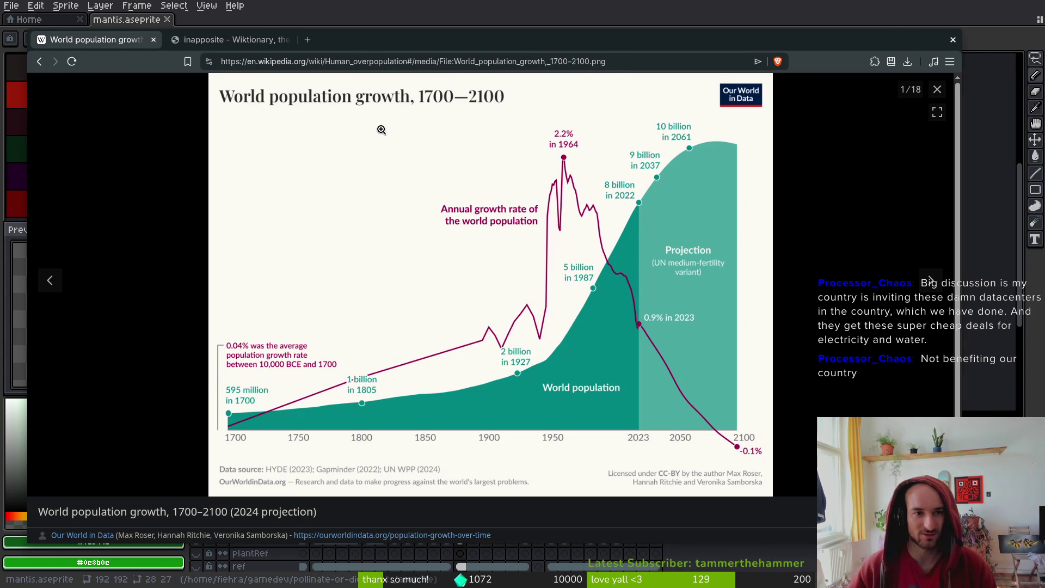
pyautogui.click(288, 40)
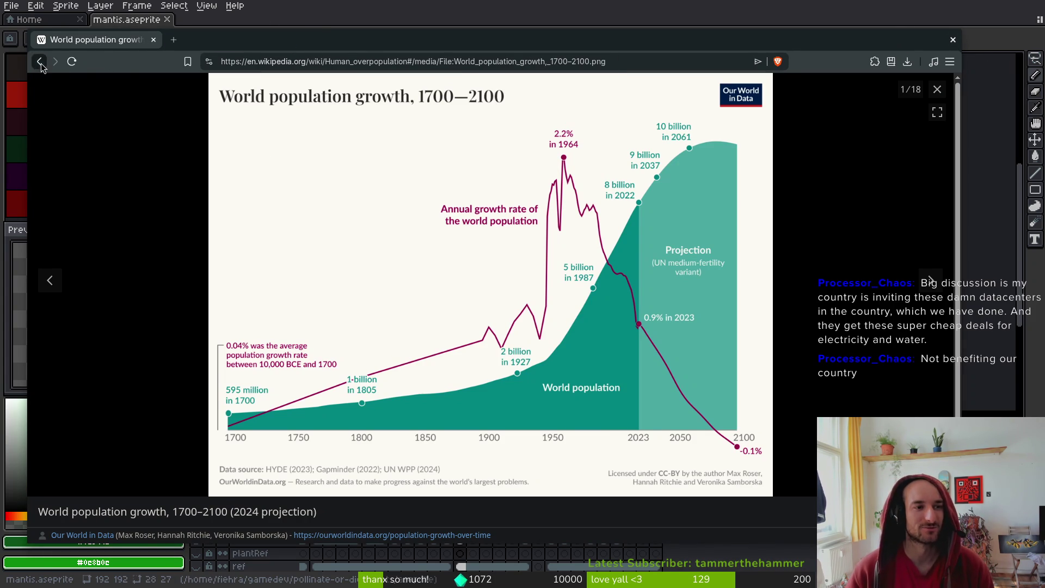
# Return to the Tragedy of the commons article, then highlight and clear the Antibiotics paragraph
pyautogui.click(39, 61)
pyautogui.hotkey('alt', 'Left')
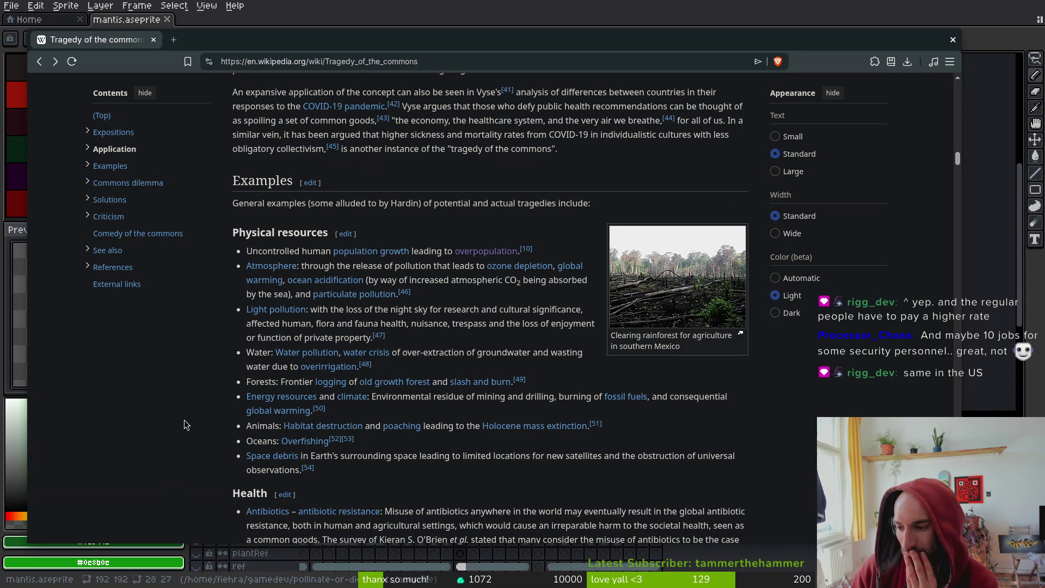
pyautogui.scroll(-2, 291, 376)
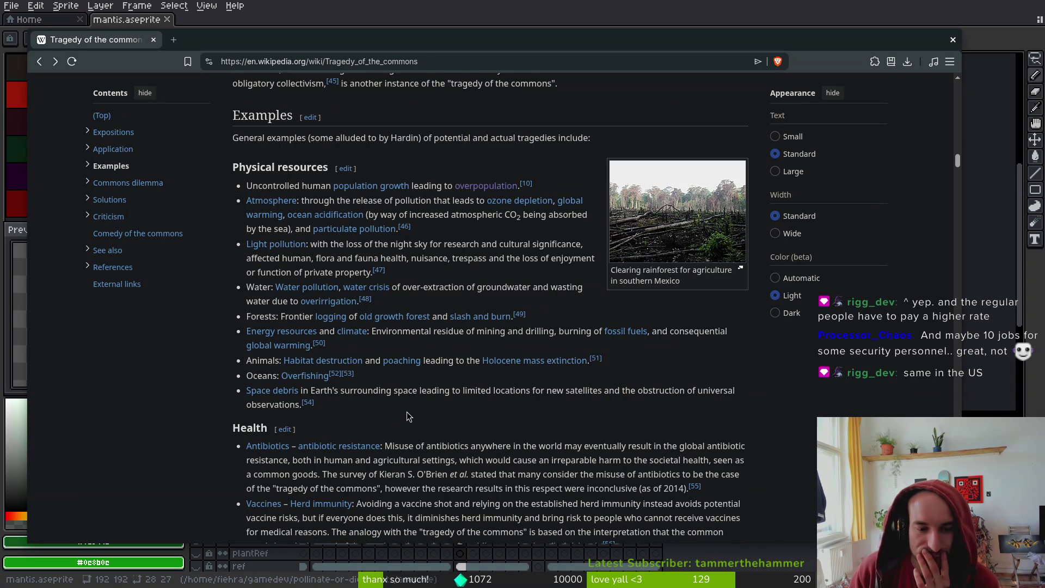
pyautogui.moveTo(385, 446); pyautogui.dragTo(258, 446)
pyautogui.click(223, 453)
pyautogui.scroll(-4, 446, 425)
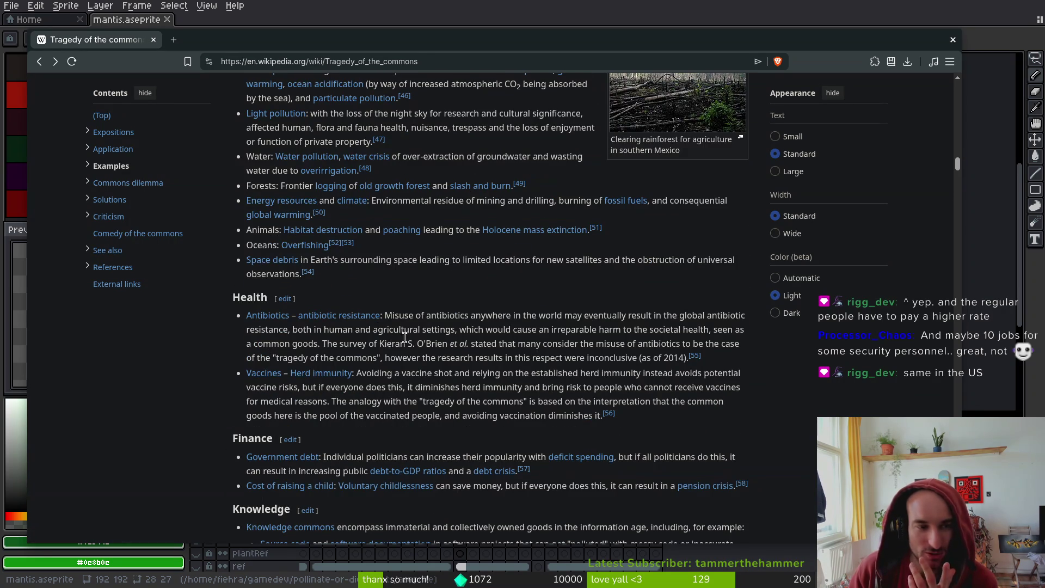
pyautogui.scroll(15, 390, 342)
pyautogui.scroll(-15, 422, 339)
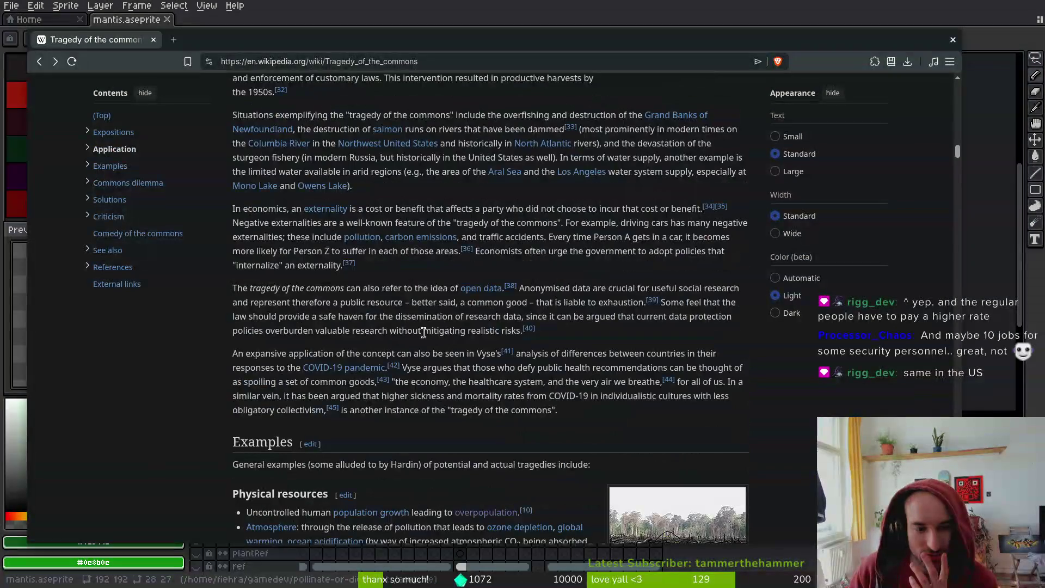
pyautogui.moveTo(246, 249); pyautogui.dragTo(715, 295)
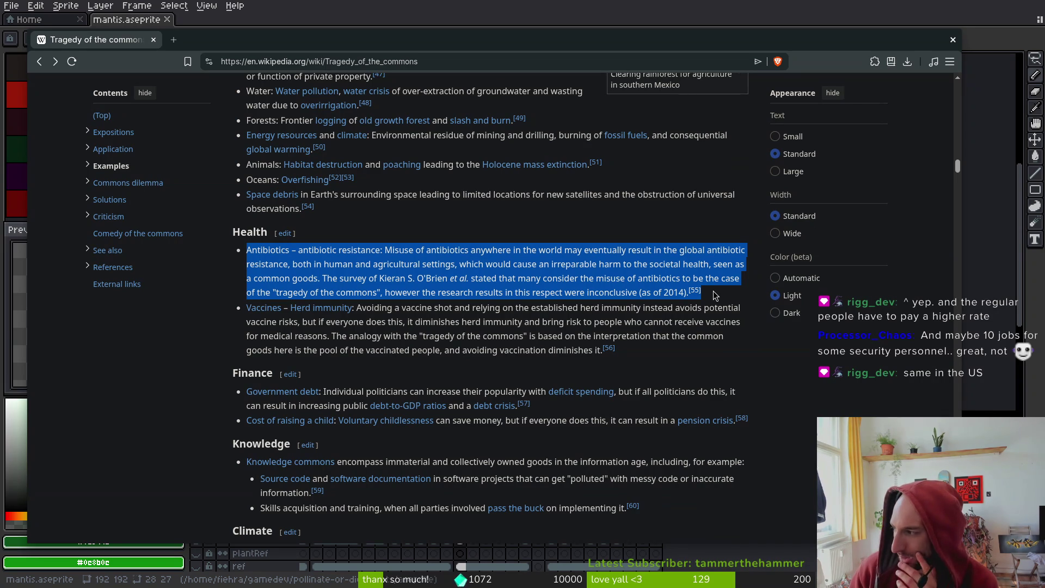
pyautogui.click(380, 289)
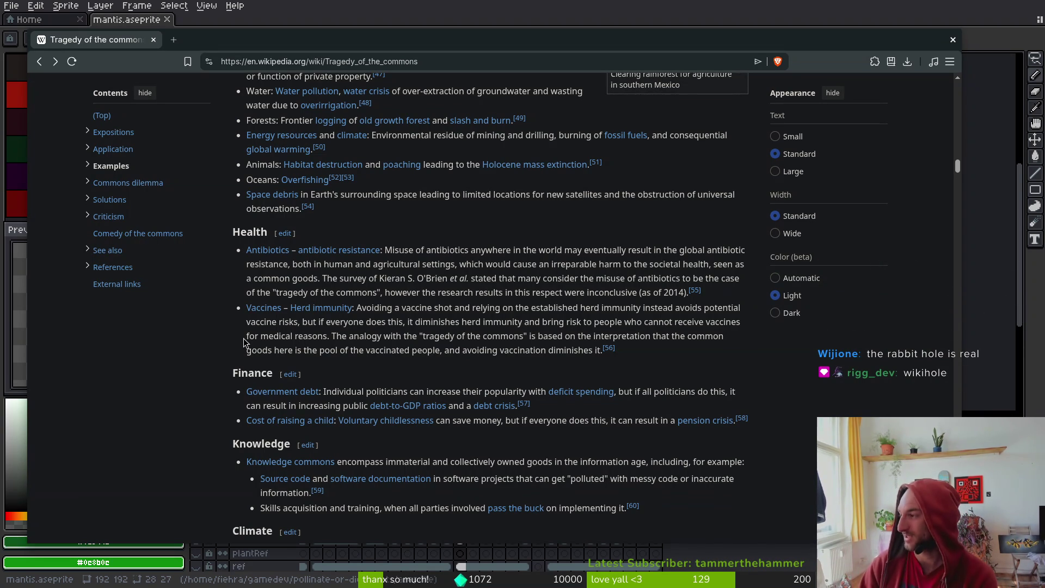
# Scroll down to the Climate paragraph, then highlight and deselect it
pyautogui.scroll(3, 476, 218)
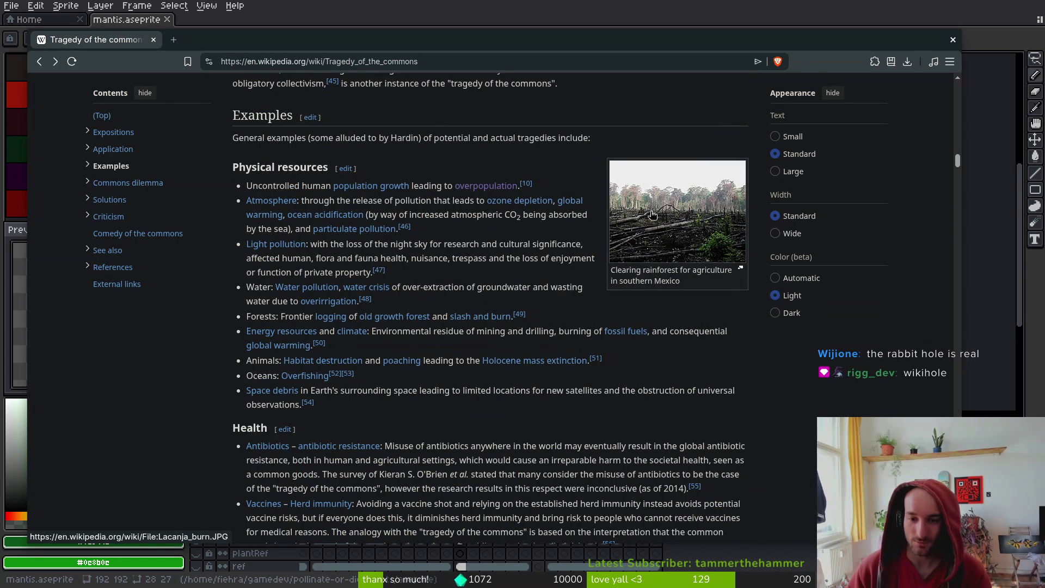
pyautogui.scroll(-1, 664, 313)
pyautogui.scroll(-1, 588, 409)
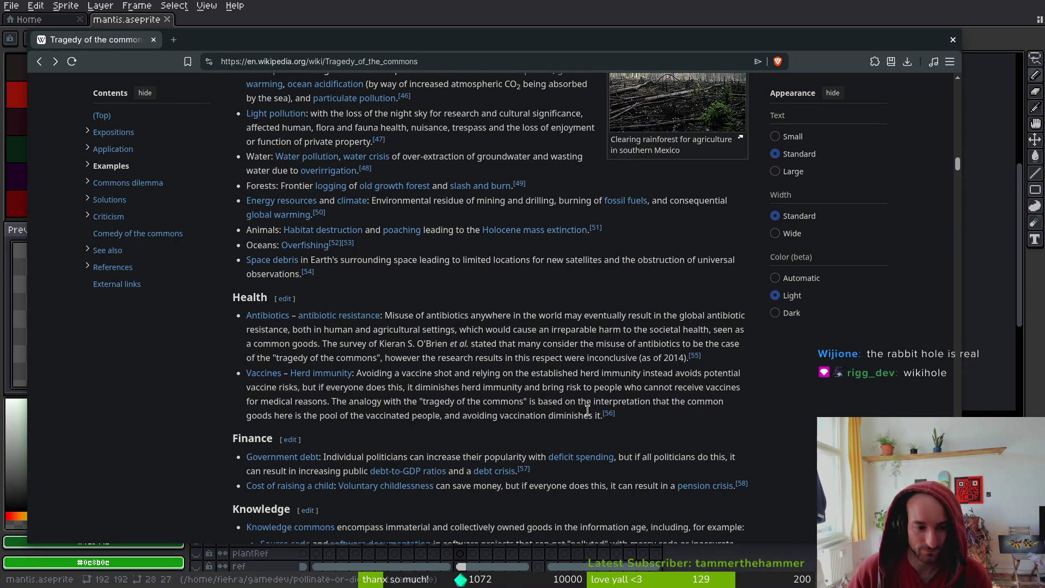
pyautogui.scroll(-1, 620, 448)
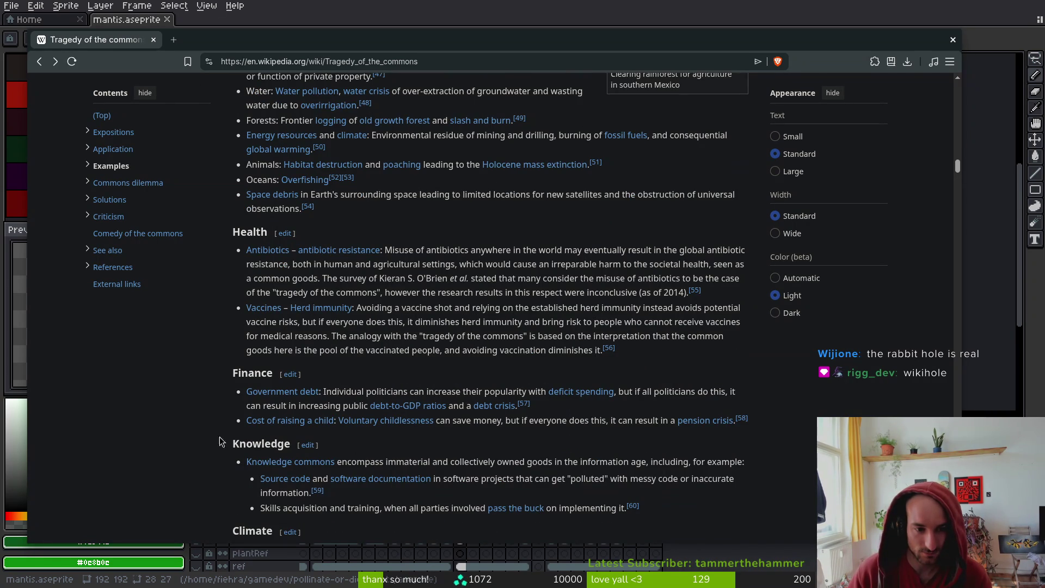
pyautogui.scroll(-1, 212, 440)
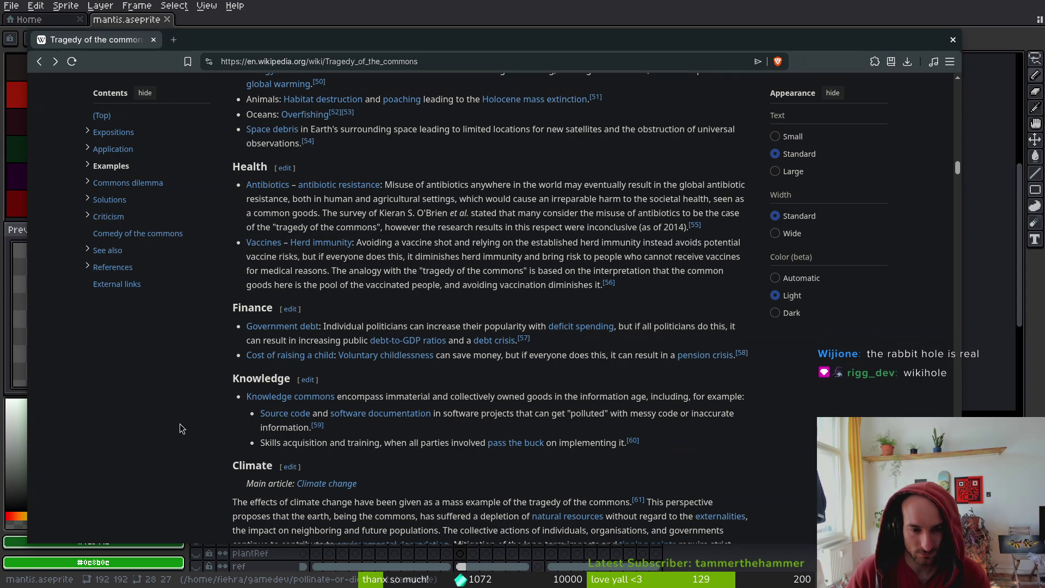
pyautogui.moveTo(517, 451)
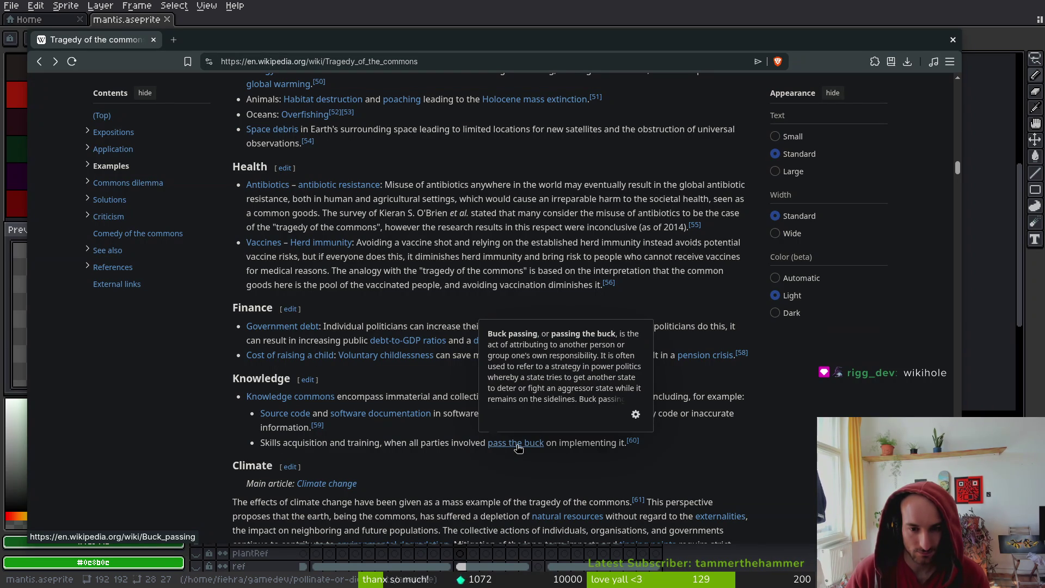
pyautogui.scroll(-2, 231, 425)
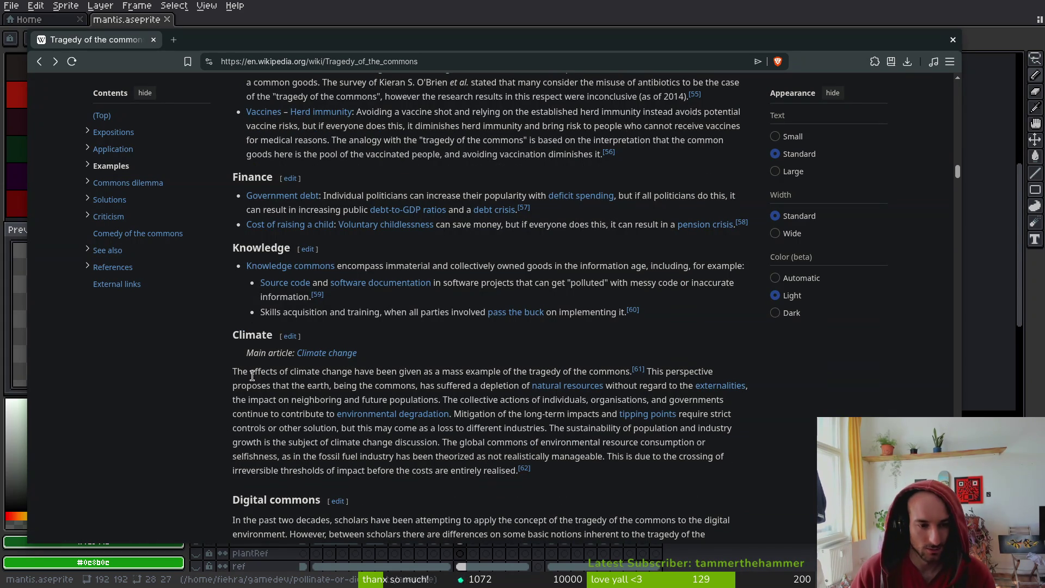
pyautogui.moveTo(233, 371)
pyautogui.mouseDown()
pyautogui.moveTo(528, 414)
pyautogui.moveTo(655, 479)
pyautogui.mouseUp()
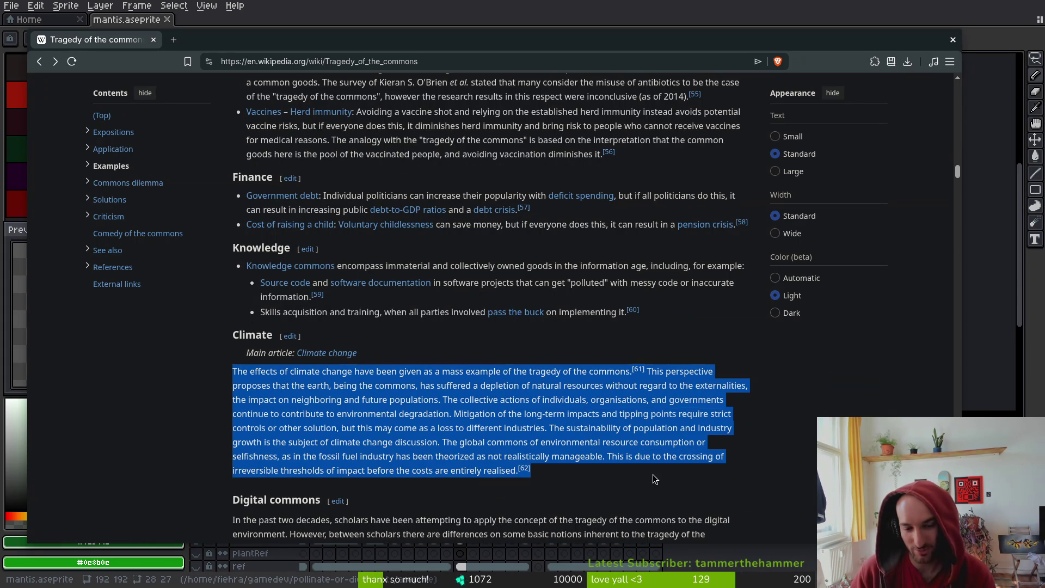
pyautogui.click(458, 415)
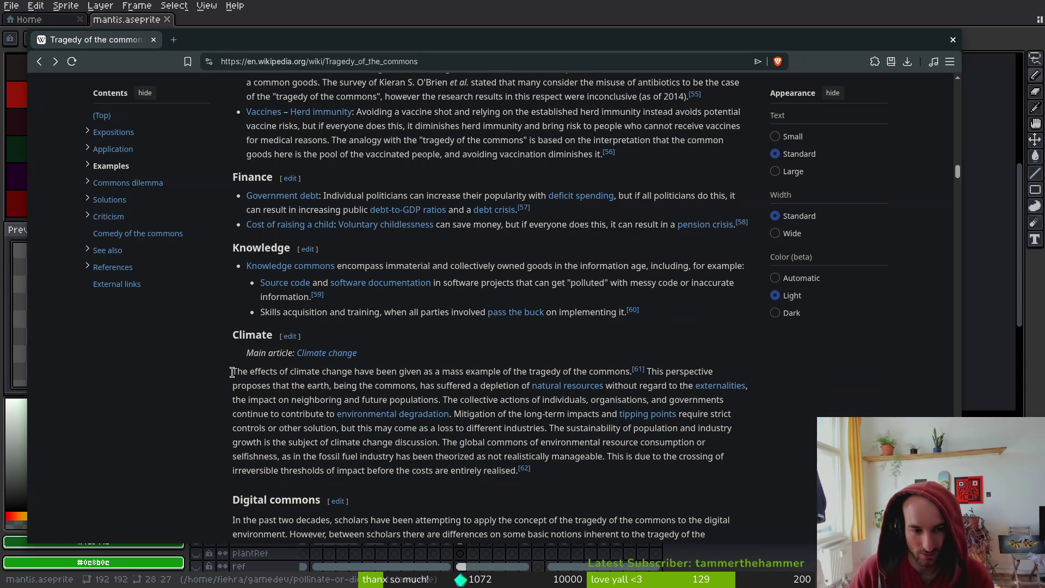
# Reselect and clear the Climate paragraph, then close Brave to return to the mantis sprite
pyautogui.moveTo(232, 372); pyautogui.dragTo(603, 478)
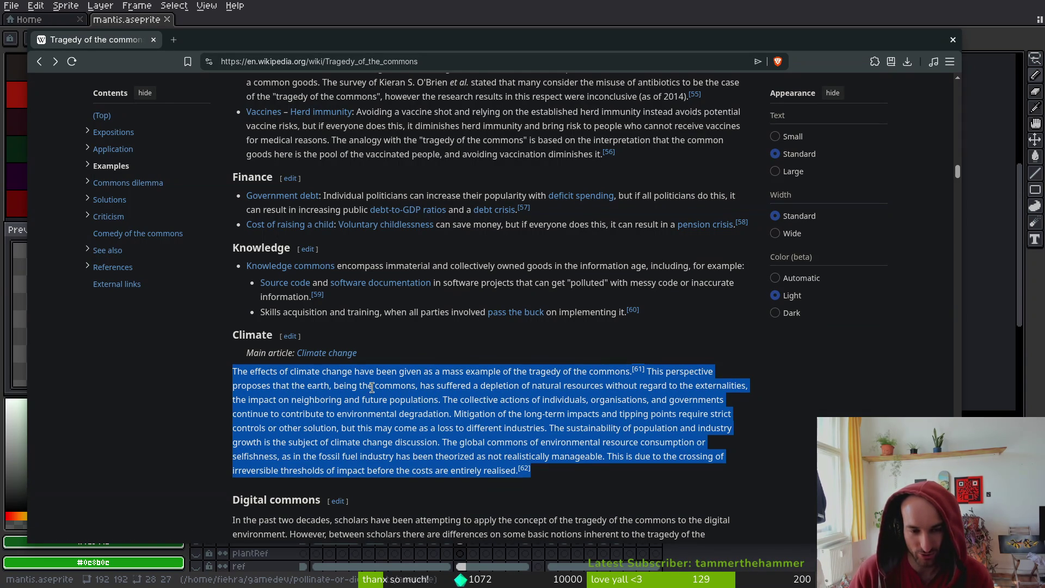
pyautogui.click(359, 384)
pyautogui.moveTo(232, 373)
pyautogui.mouseDown()
pyautogui.moveTo(441, 402)
pyautogui.moveTo(556, 403)
pyautogui.moveTo(452, 417)
pyautogui.moveTo(545, 486)
pyautogui.moveTo(163, 362)
pyautogui.moveTo(238, 366)
pyautogui.moveTo(531, 472)
pyautogui.moveTo(267, 501)
pyautogui.moveTo(579, 470)
pyautogui.moveTo(376, 428)
pyautogui.moveTo(231, 372)
pyautogui.mouseUp()
pyautogui.click(542, 478)
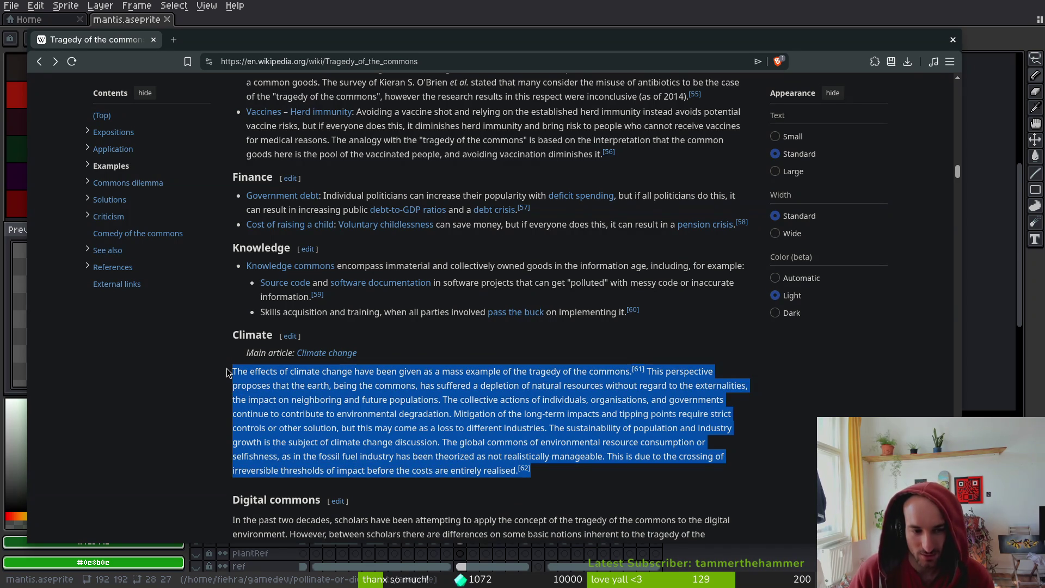
pyautogui.click(502, 424)
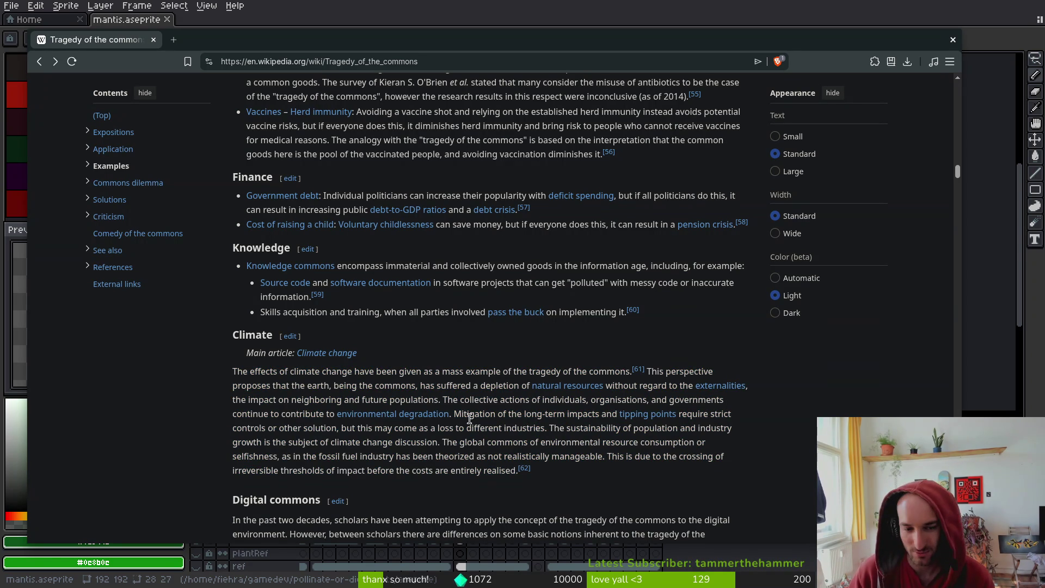
pyautogui.click(153, 40)
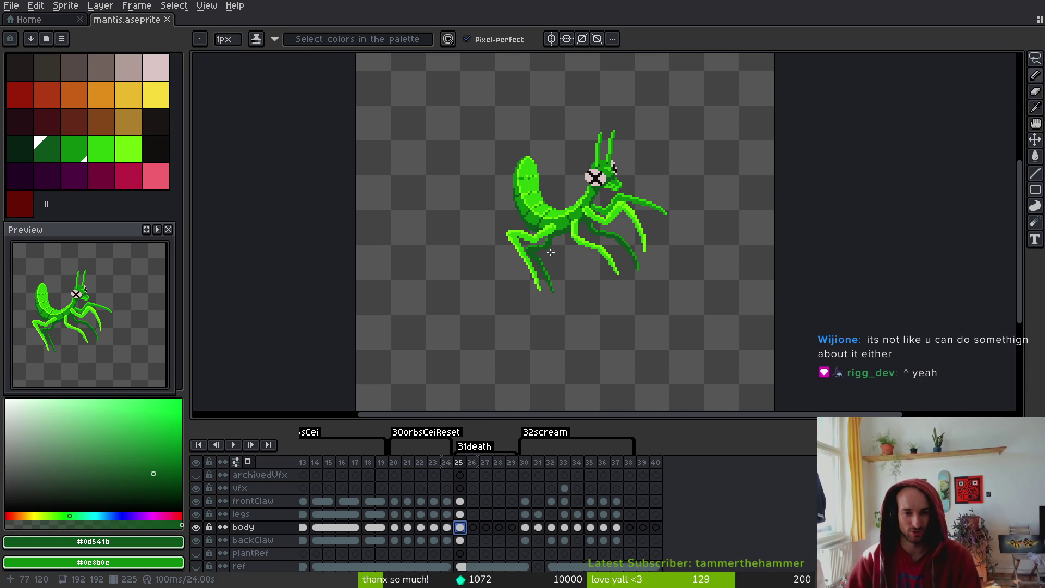
# Save, then erase a stray pixel on the leg and one on the frontClaw layer
pyautogui.scroll(3, 498, 277)
pyautogui.hotkey('ctrl', 's')
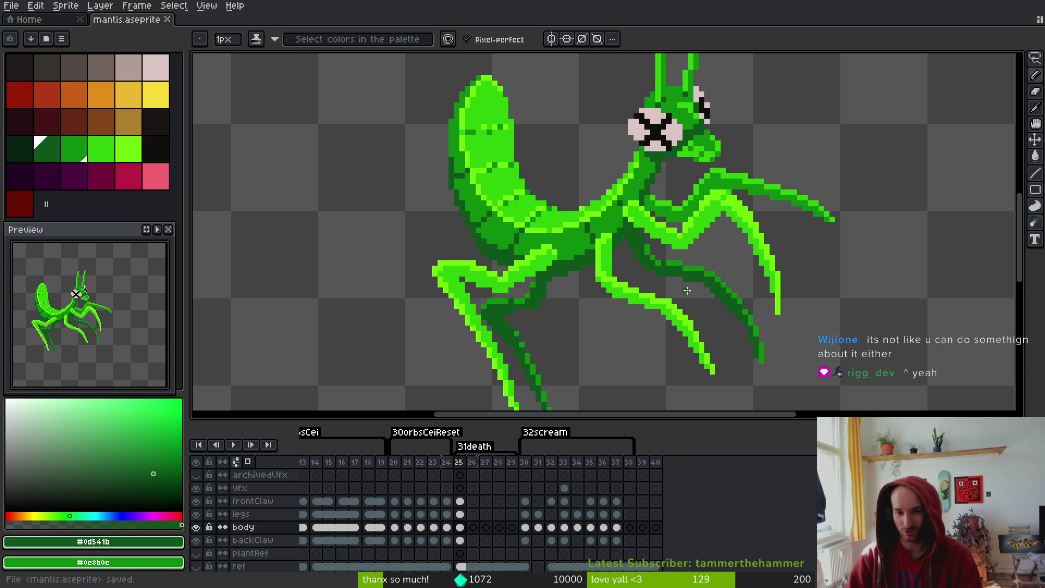
pyautogui.scroll(2, 659, 261)
pyautogui.scroll(-1, 653, 248)
pyautogui.scroll(-1, 798, 296)
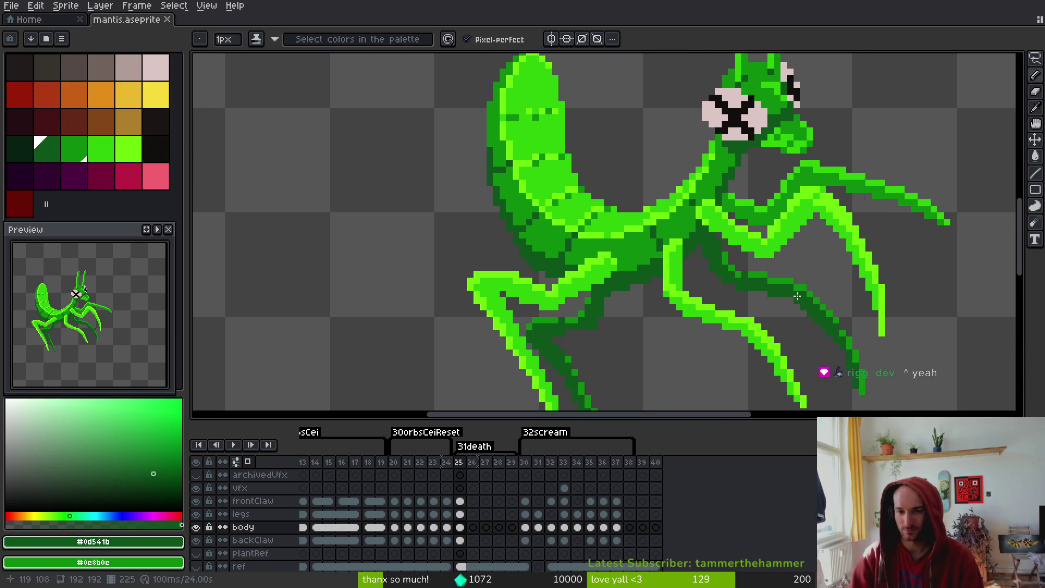
pyautogui.scroll(1, 797, 296)
pyautogui.scroll(-1, 773, 272)
pyautogui.press('e')
pyautogui.scroll(2, 756, 259)
pyautogui.scroll(2, 770, 233)
pyautogui.click(770, 233)
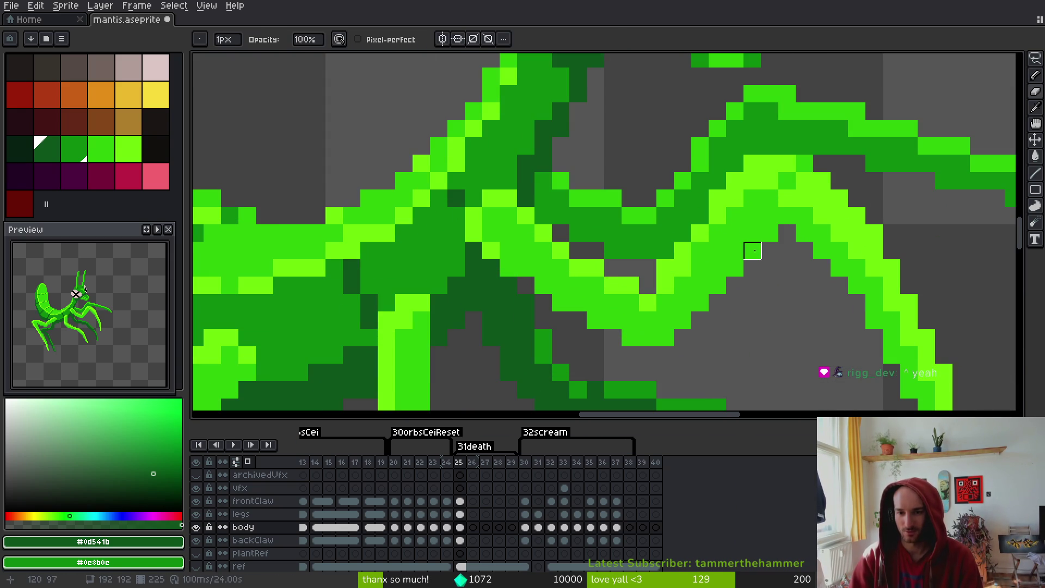
pyautogui.click(460, 501)
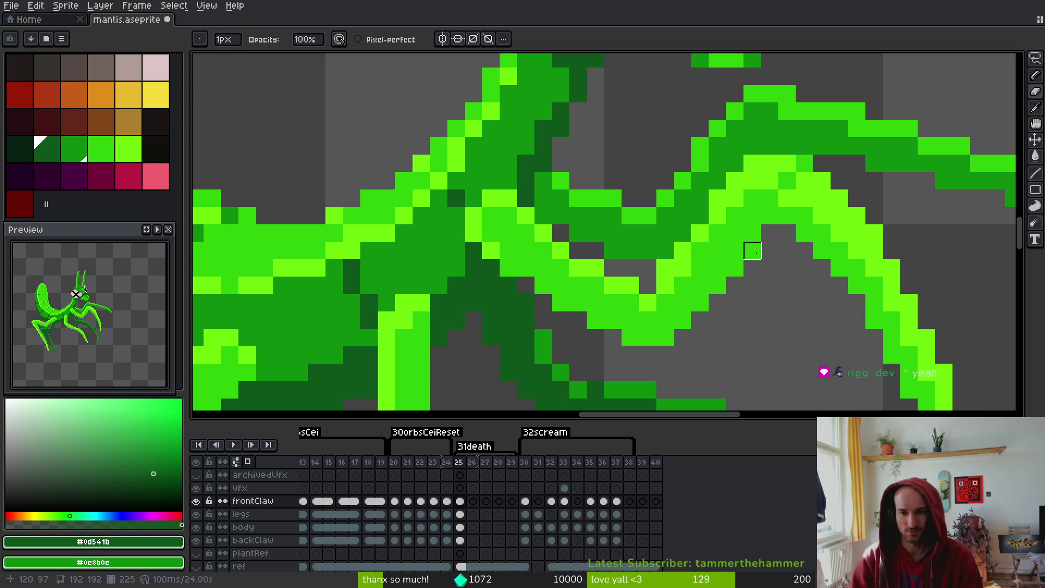
pyautogui.click(665, 268)
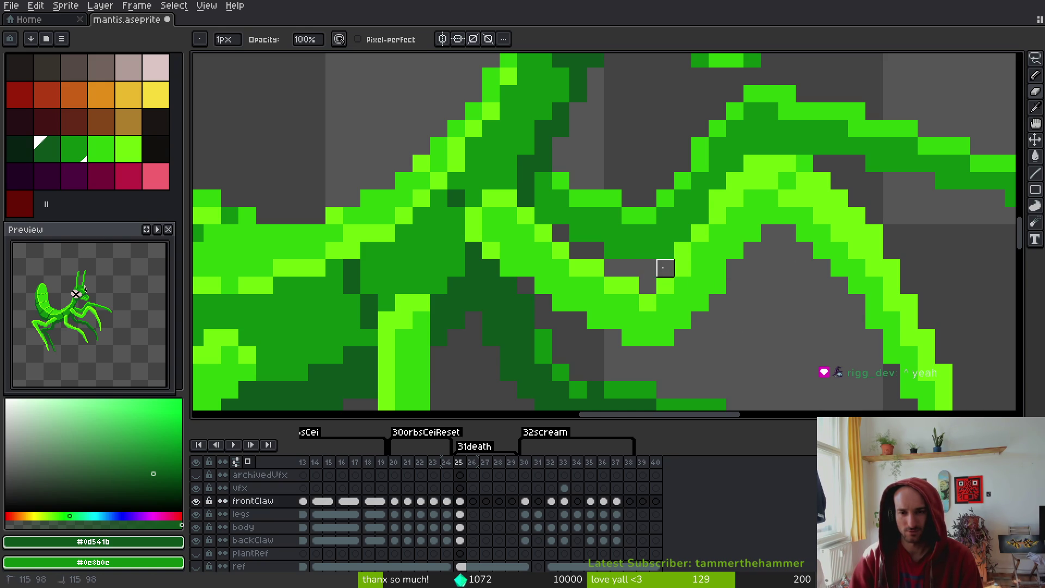
# Back on the pencil, eyedrop greens #6cff0a and #2fc809 from the mantis, and save
pyautogui.keyDown('alt'); pyautogui.click(695, 240); pyautogui.keyUp('alt')
pyautogui.press('b')
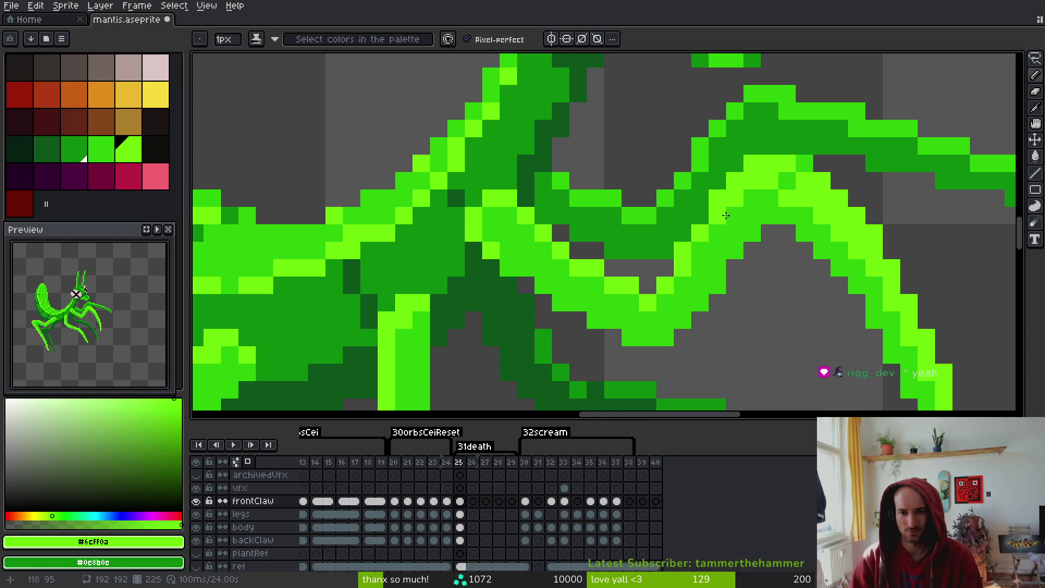
pyautogui.scroll(-5, 788, 272)
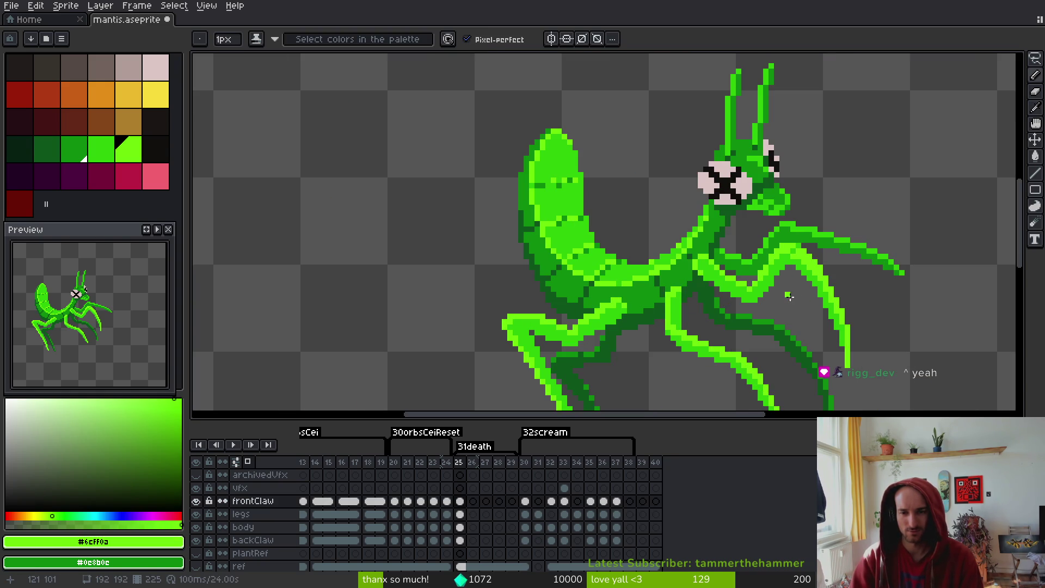
pyautogui.scroll(4, 789, 295)
pyautogui.keyDown('alt'); pyautogui.click(843, 268); pyautogui.keyUp('alt')
pyautogui.scroll(-5, 844, 268)
pyautogui.hotkey('ctrl', 's')
pyautogui.scroll(2, 829, 278)
pyautogui.keyDown('alt'); pyautogui.click(801, 242); pyautogui.keyUp('alt')
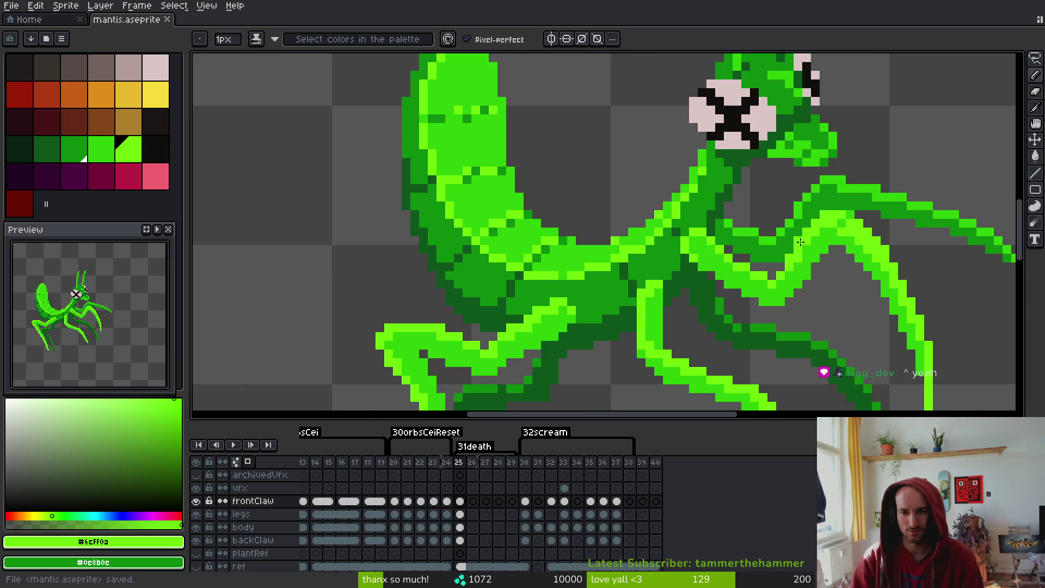
pyautogui.scroll(-4, 801, 241)
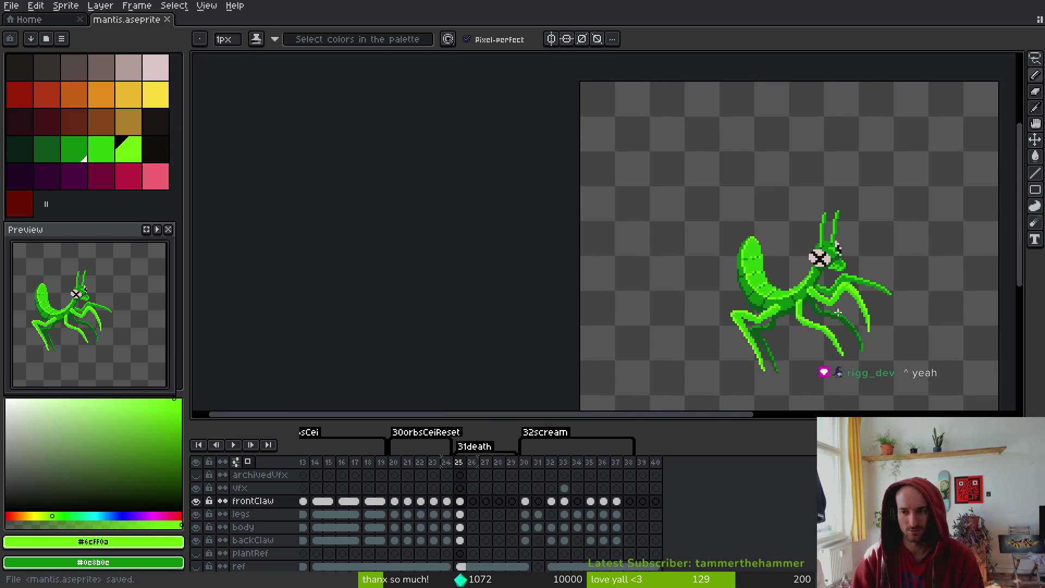
pyautogui.moveTo(840, 313); pyautogui.dragTo(830, 304)
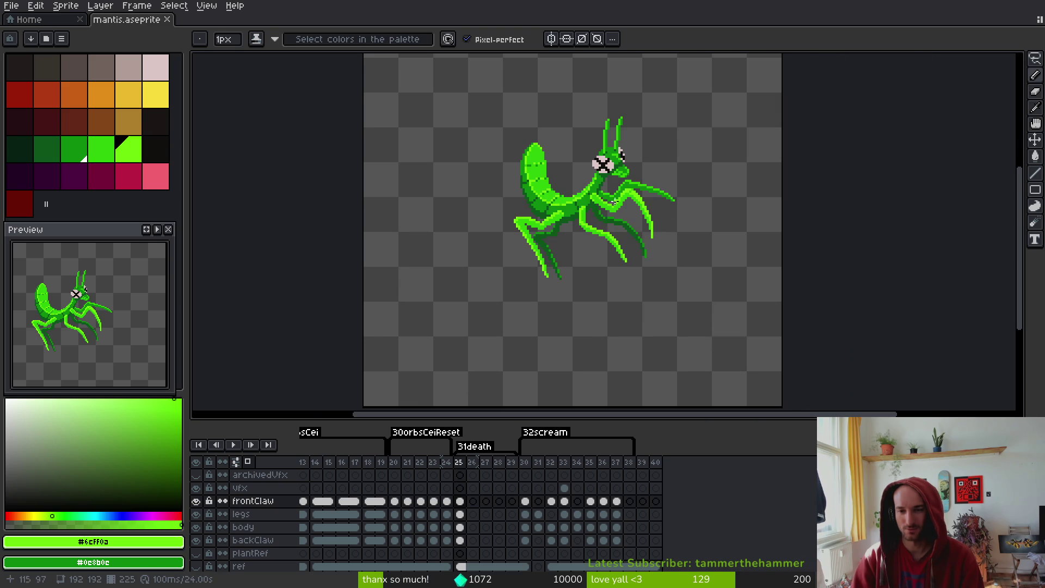
# Save, then flip back and forth between frame 25 and empty frame 26, ending on frame 25
pyautogui.hotkey('ctrl', 's')
pyautogui.moveTo(684, 257); pyautogui.dragTo(700, 252)
pyautogui.press('Right')
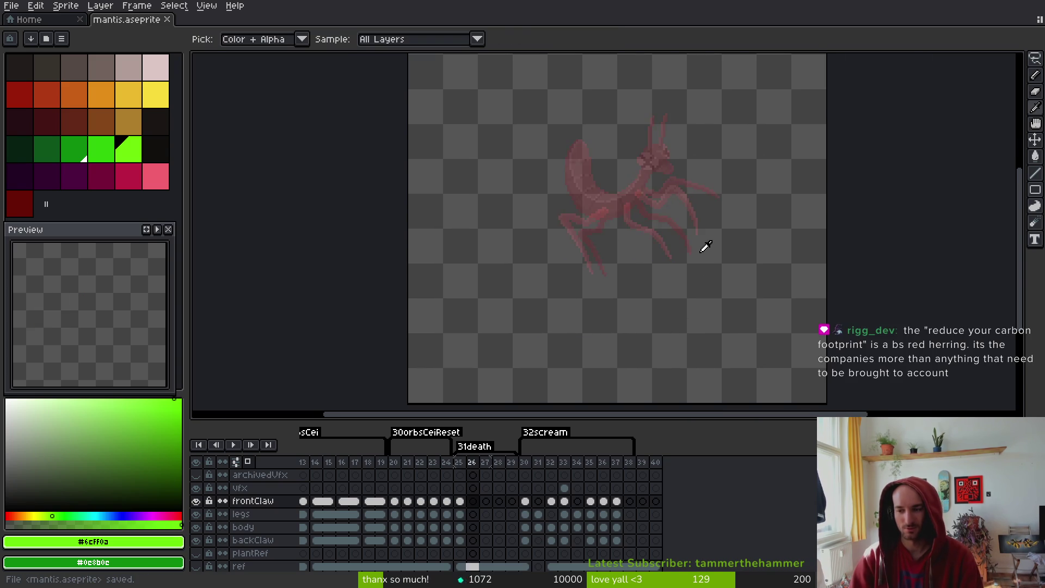
pyautogui.press('Left')
pyautogui.press('Right')
pyautogui.press('Left')
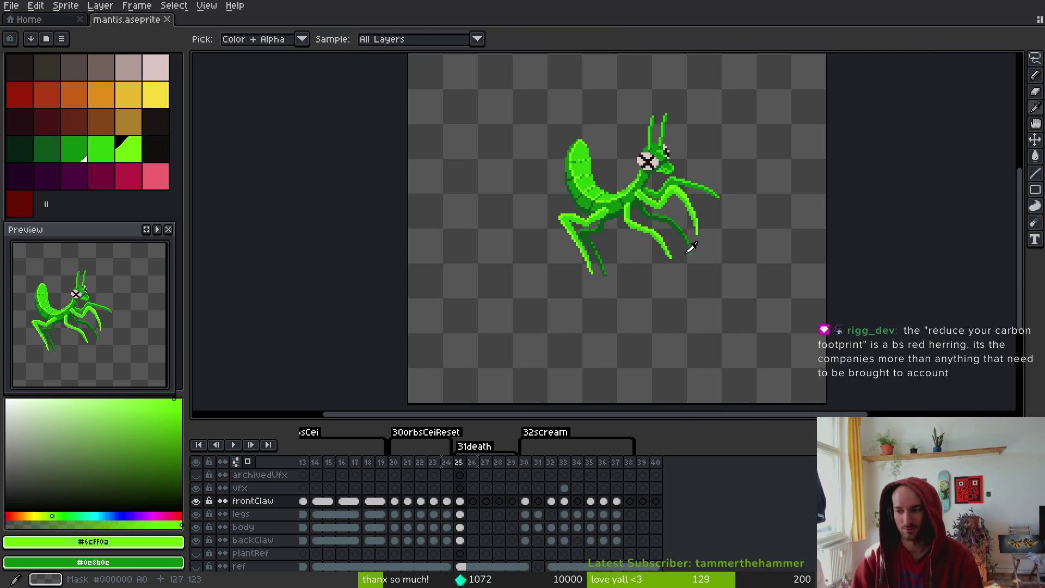
pyautogui.press('Right')
pyautogui.press('Left')
pyautogui.press('Right')
pyautogui.press('Left')
pyautogui.press('Right')
pyautogui.press('Left')
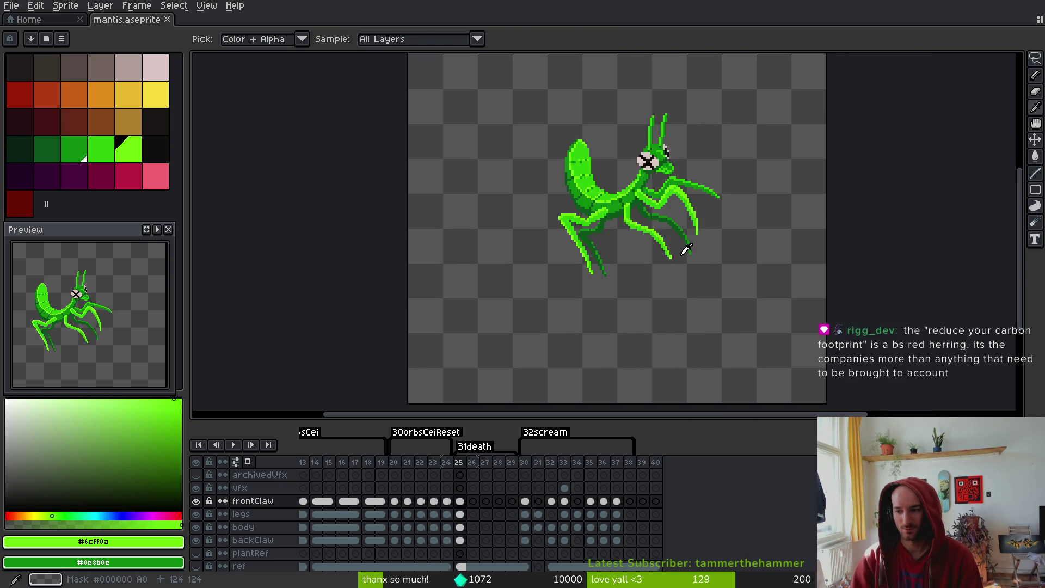
pyautogui.press('Right')
pyautogui.hotkey('ctrl', 's')
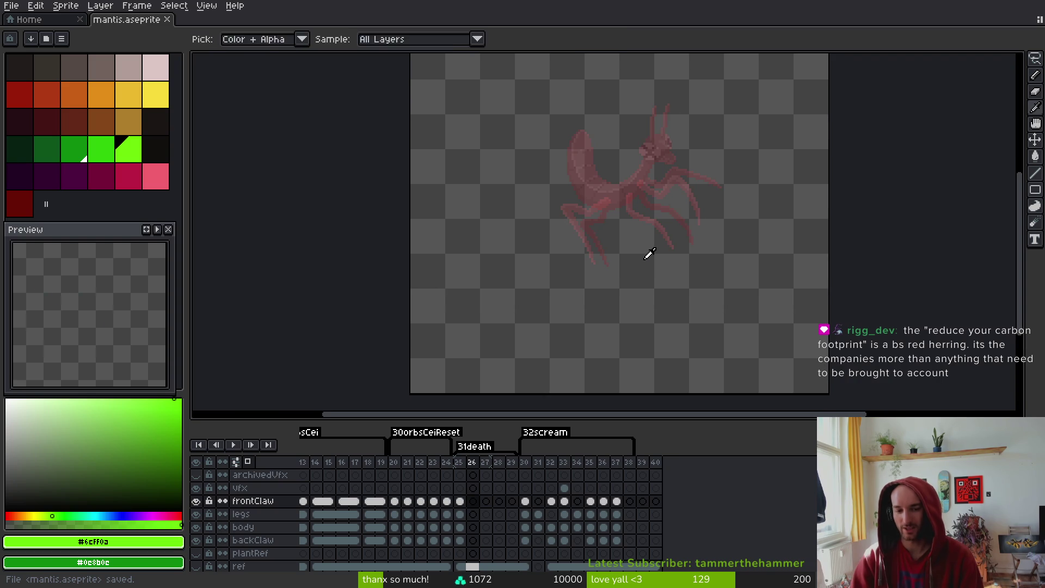
pyautogui.press('Left')
pyautogui.press('Right')
pyautogui.press('Left')
pyautogui.press('Right')
pyautogui.press('Left')
pyautogui.press('Right')
pyautogui.press('Left')
pyautogui.hotkey('ctrl', 's')
# Recentre on the mantis, eyedrop the claw's dark green #0c8b0c, and save
pyautogui.moveTo(659, 226); pyautogui.dragTo(662, 252)
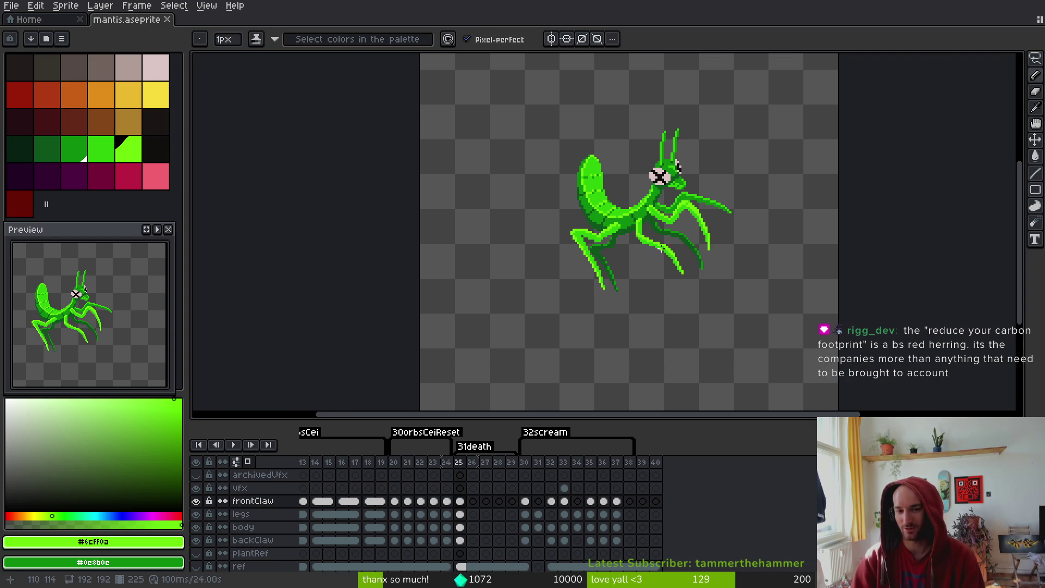
pyautogui.moveTo(714, 237); pyautogui.dragTo(719, 249)
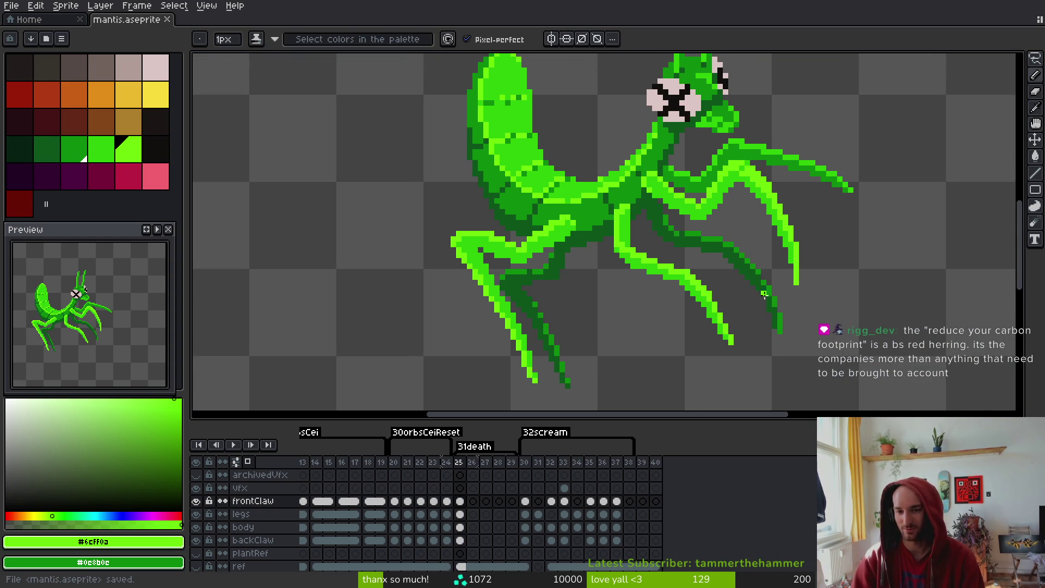
pyautogui.scroll(5, 762, 283)
pyautogui.keyDown('alt'); pyautogui.click(763, 256); pyautogui.keyUp('alt')
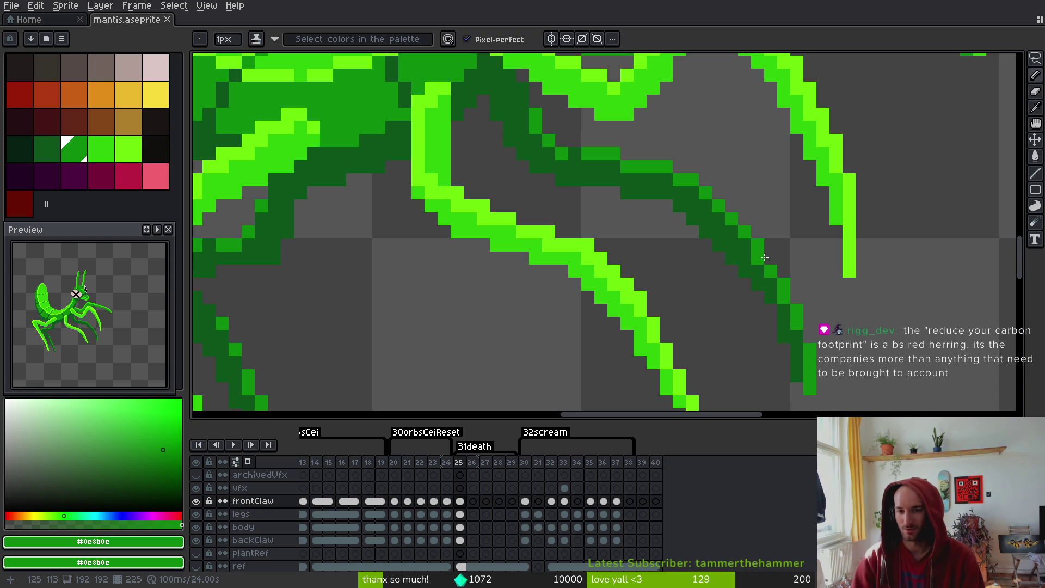
pyautogui.hotkey('ctrl', 's')
pyautogui.scroll(-4, 752, 283)
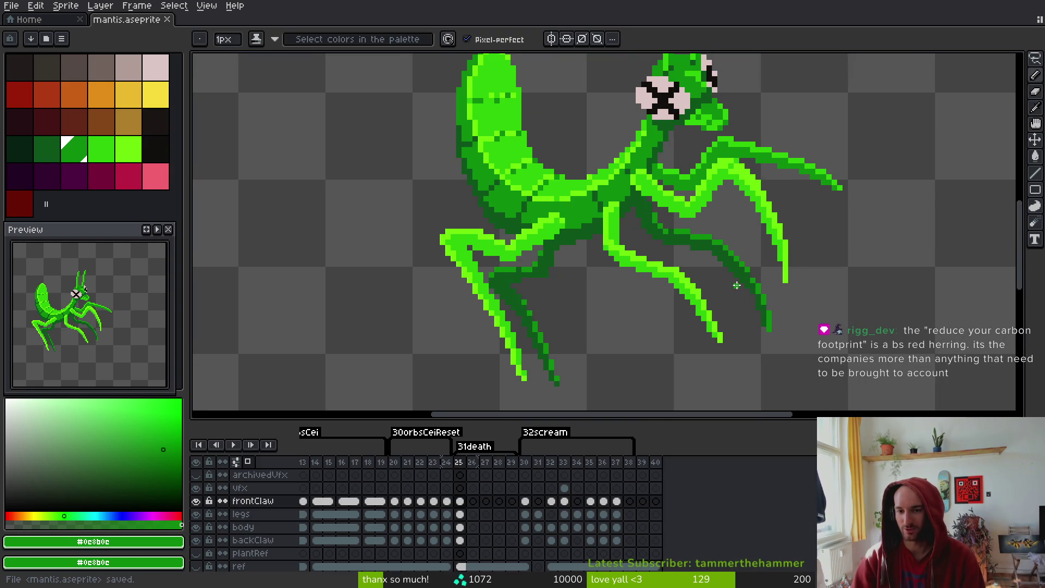
pyautogui.moveTo(741, 289); pyautogui.dragTo(728, 291)
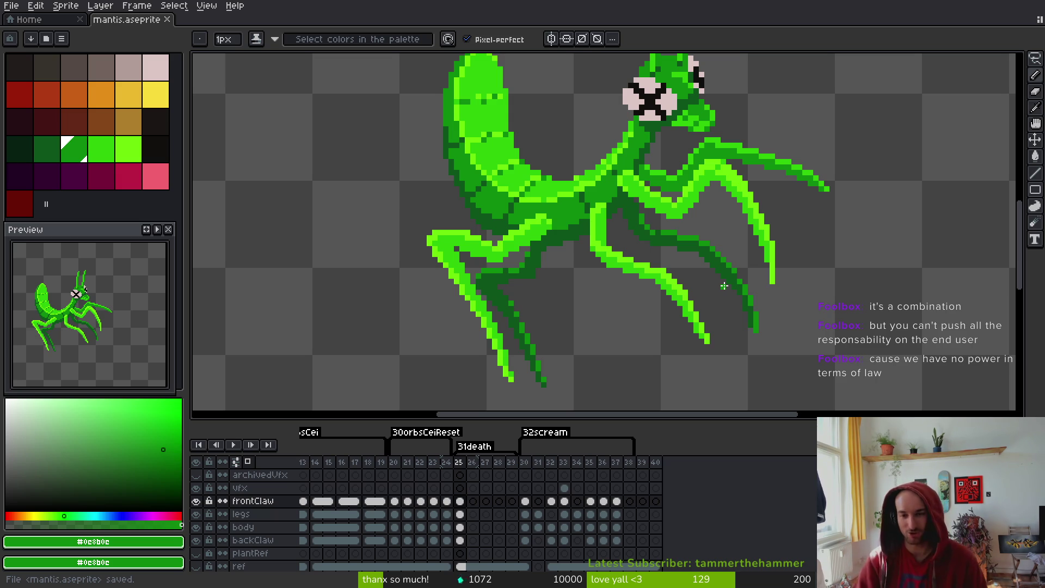
pyautogui.scroll(2, 724, 286)
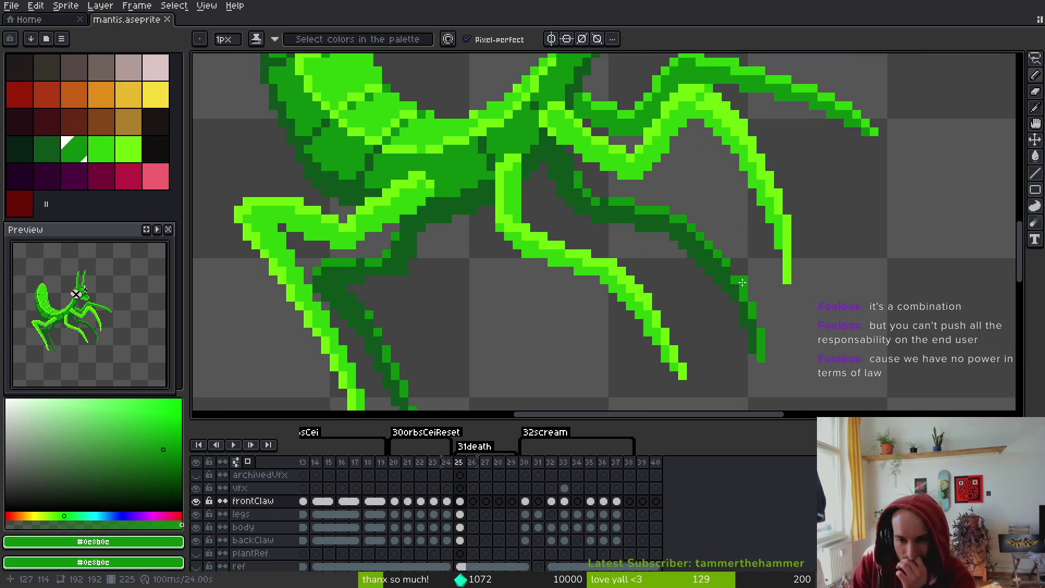
# Add a pixel to the claw tip and a dark-green #0d541b pixel beside the leg, then save
pyautogui.click(729, 270)
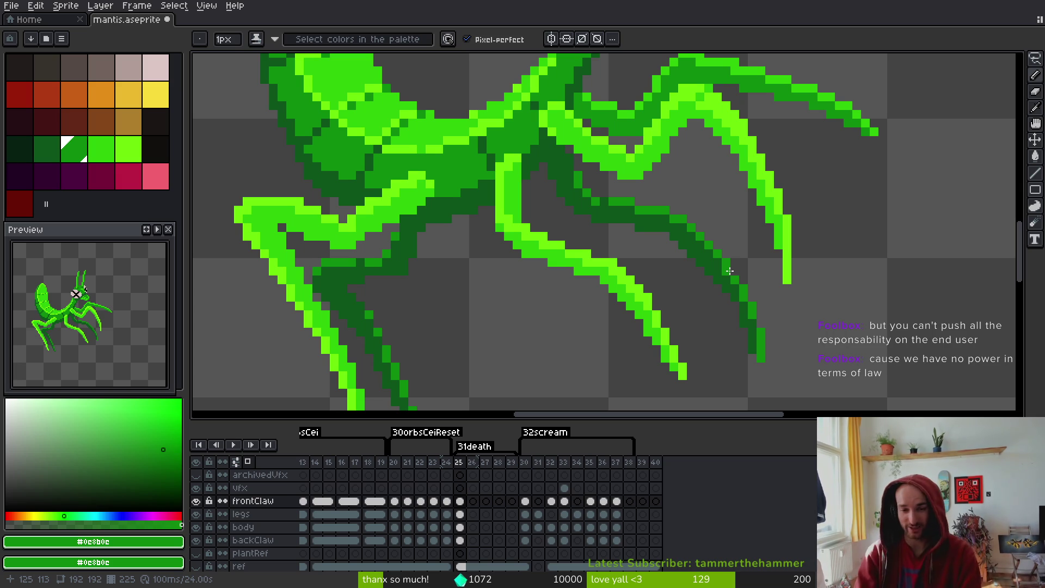
pyautogui.scroll(-1, 730, 270)
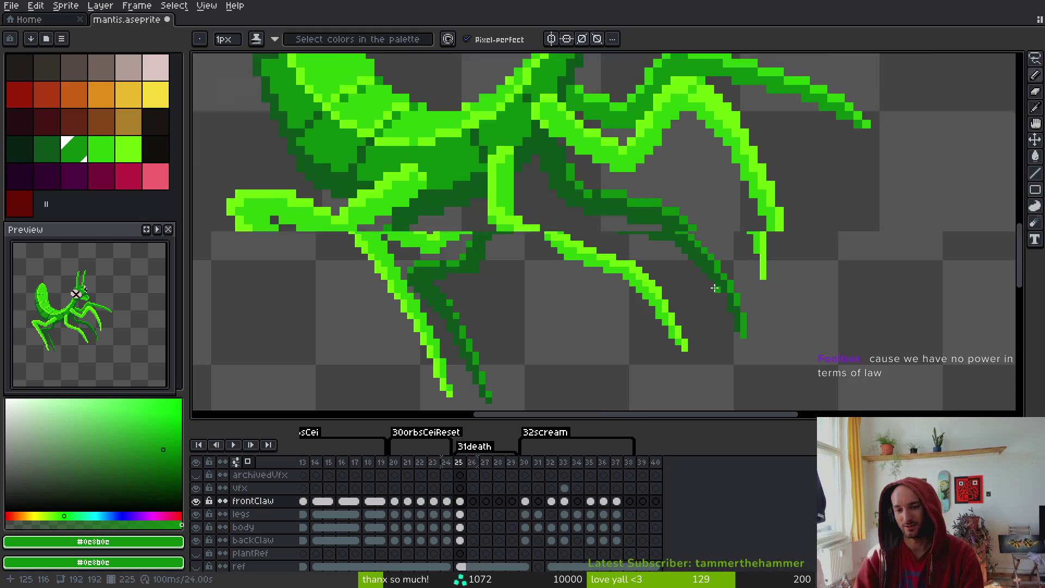
pyautogui.scroll(2, 762, 305)
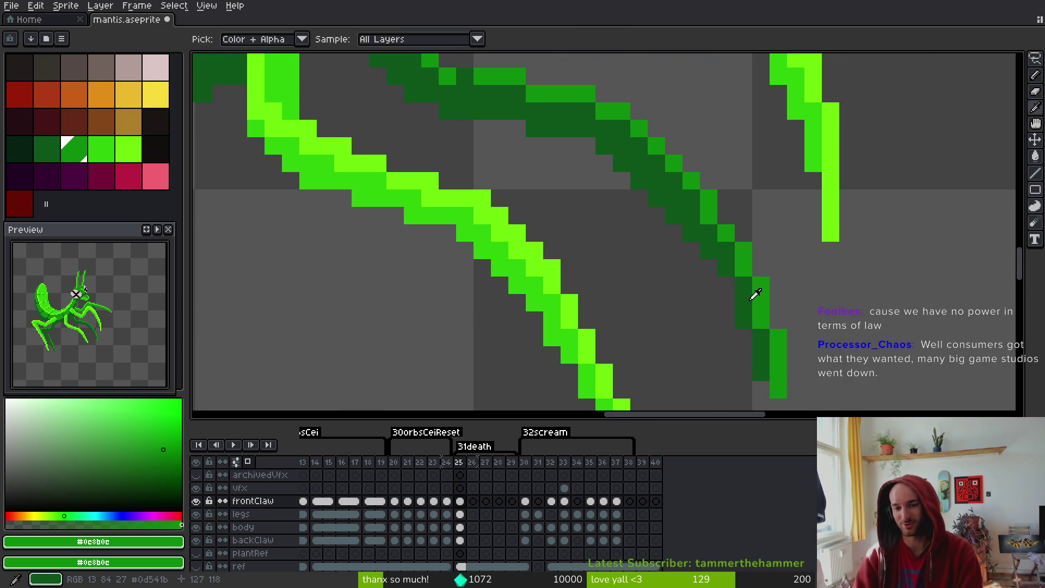
pyautogui.keyDown('alt'); pyautogui.click(731, 285); pyautogui.keyUp('alt')
pyautogui.click(796, 338)
pyautogui.hotkey('ctrl', 's')
# Paint a mid-green pixel on the leg and save the sprite again
pyautogui.scroll(-4, 794, 334)
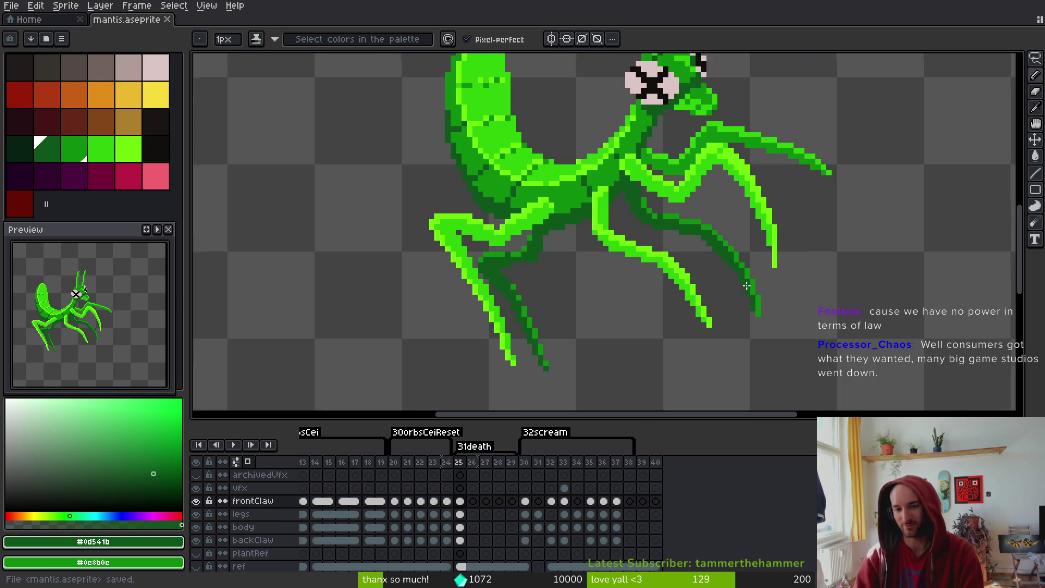
pyautogui.scroll(3, 737, 229)
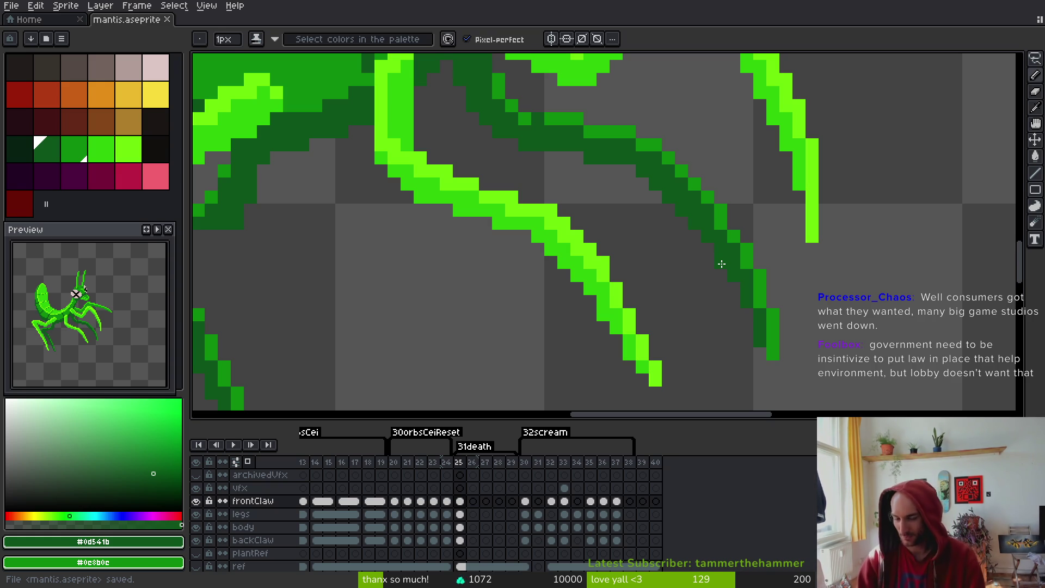
pyautogui.scroll(-2, 724, 265)
pyautogui.hotkey('ctrl', 's')
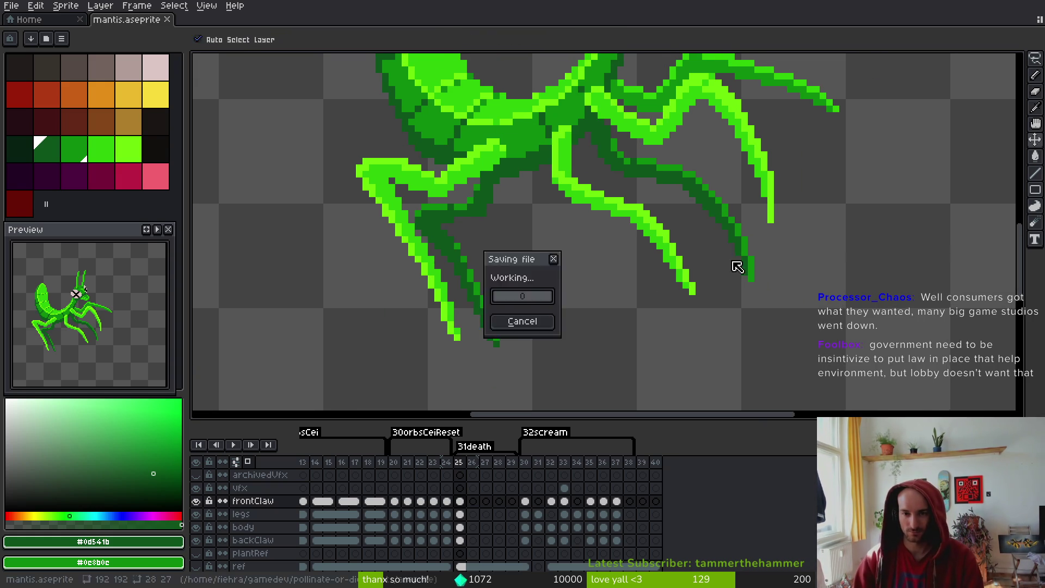
pyautogui.scroll(2, 726, 234)
pyautogui.keyDown('alt'); pyautogui.click(720, 217); pyautogui.keyUp('alt')
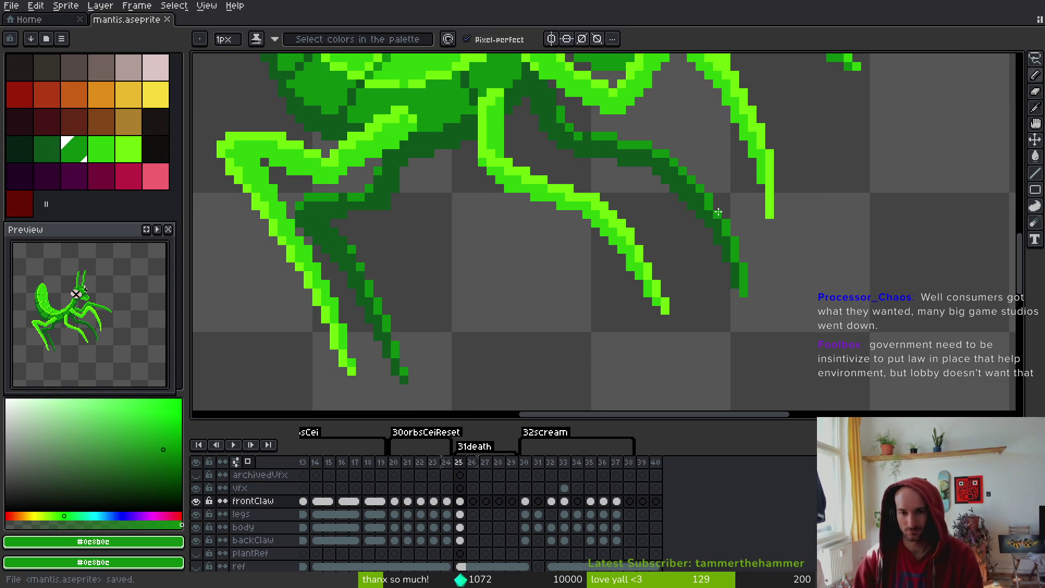
pyautogui.click(719, 216)
pyautogui.scroll(-2, 750, 288)
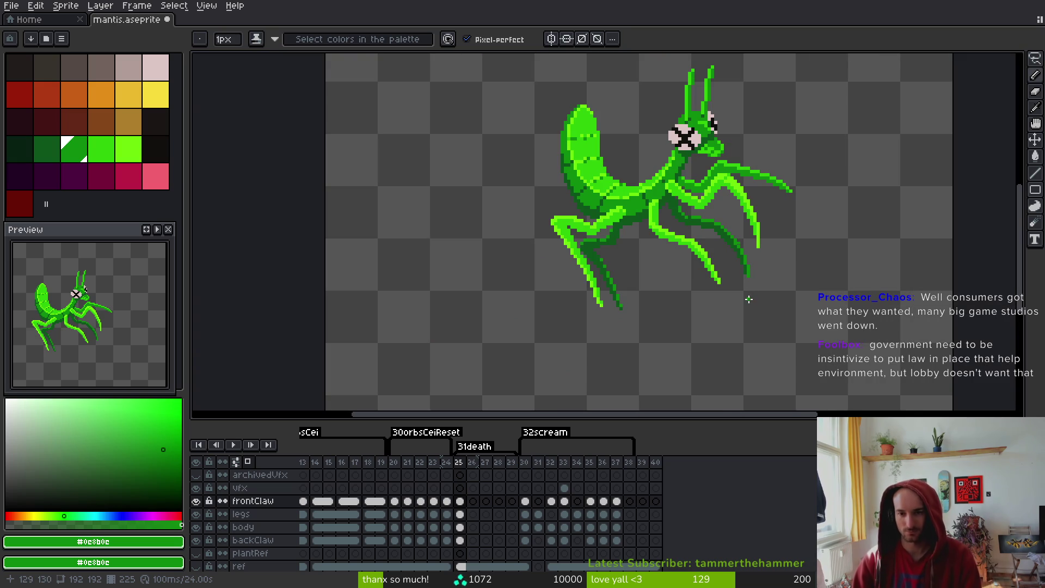
pyautogui.hotkey('ctrl', 's')
pyautogui.scroll(-2, 718, 255)
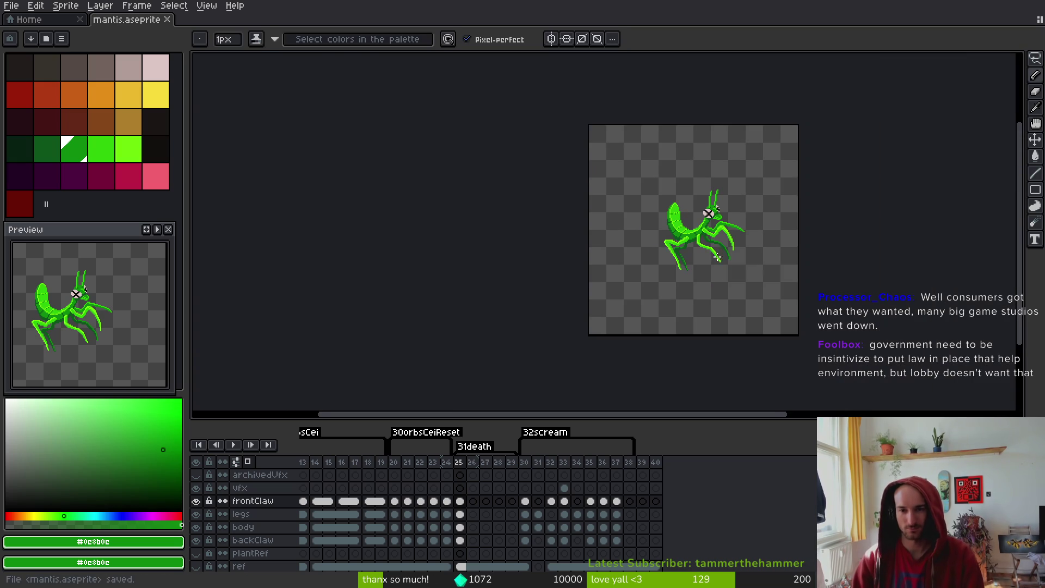
pyautogui.moveTo(479, 467); pyautogui.dragTo(508, 464)
# Copy the mantis body cel from frame 25 into frame 26
pyautogui.click(460, 514)
pyautogui.scroll(4, 694, 232)
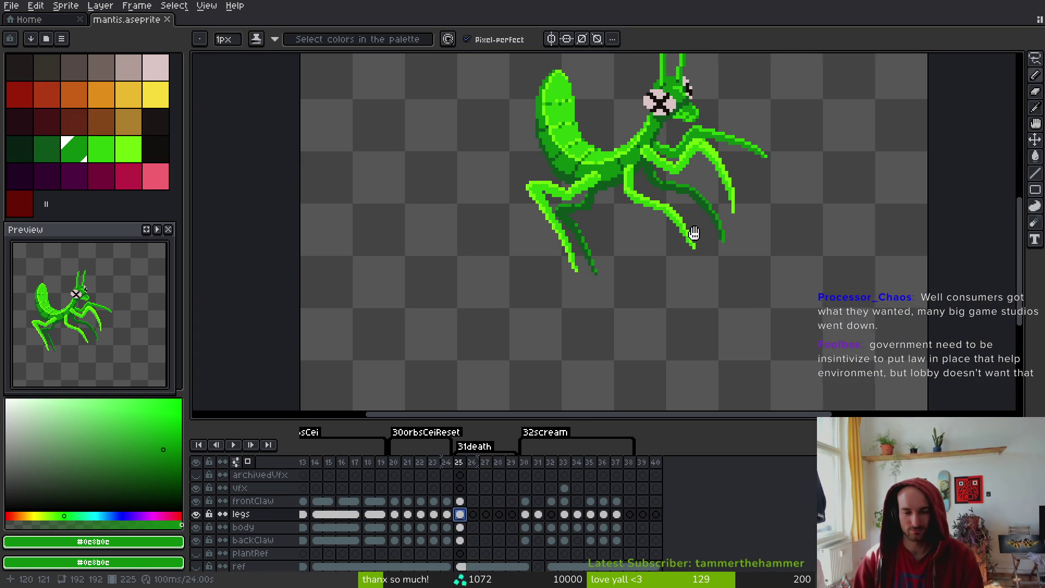
pyautogui.press('i')
pyautogui.click(460, 527)
pyautogui.moveTo(477, 532); pyautogui.dragTo(473, 528)
pyautogui.scroll(2, 625, 229)
# Lasso-select an antenna on frame 26 and shift it slightly
pyautogui.hotkey('shift', 'w')
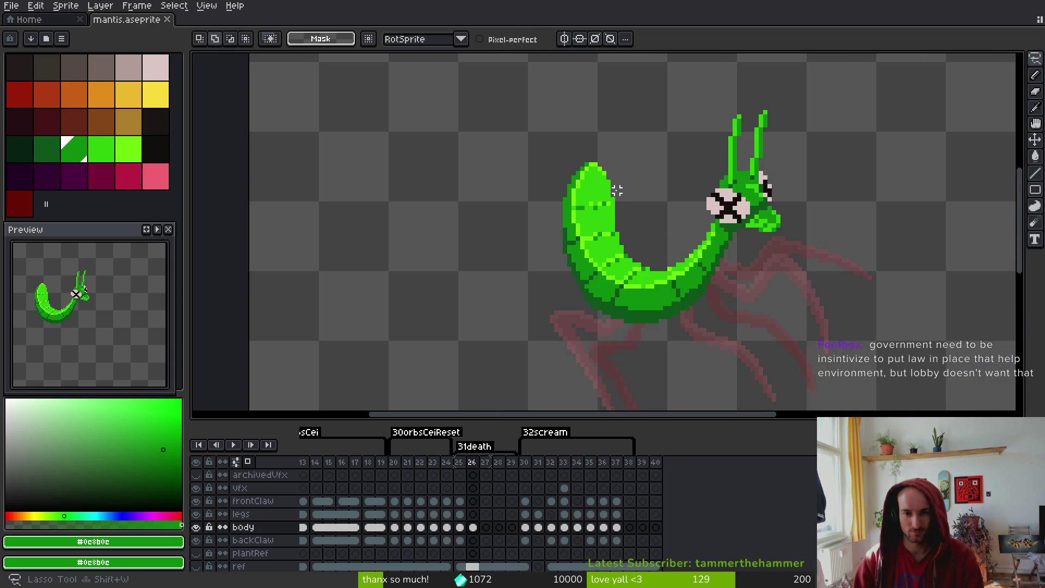
pyautogui.scroll(1, 623, 192)
pyautogui.moveTo(762, 81)
pyautogui.mouseDown()
pyautogui.moveTo(695, 98)
pyautogui.moveTo(682, 121)
pyautogui.moveTo(702, 95)
pyautogui.moveTo(768, 196)
pyautogui.moveTo(779, 82)
pyautogui.mouseUp()
pyautogui.scroll(2, 682, 121)
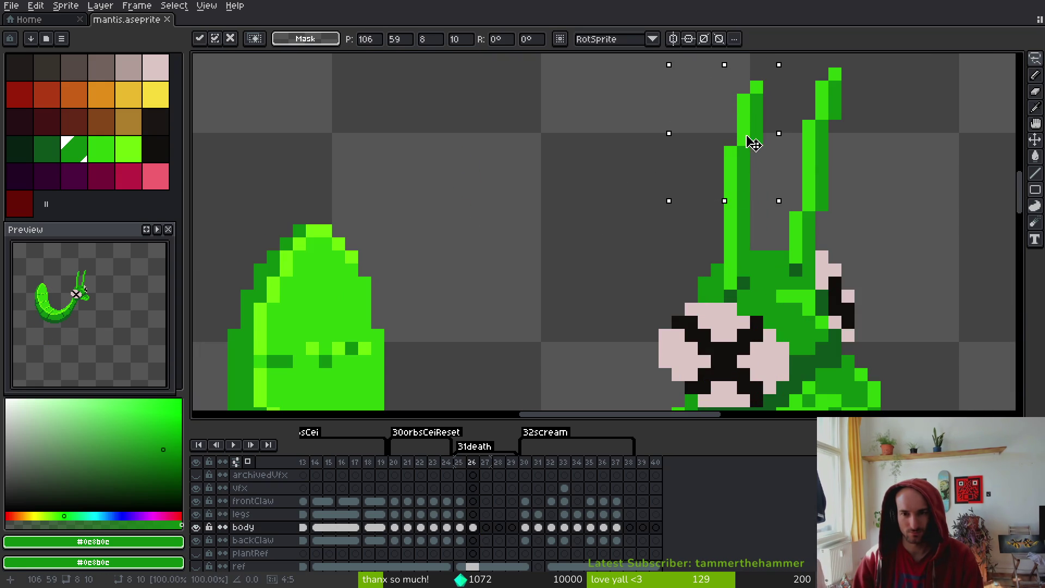
pyautogui.moveTo(752, 143); pyautogui.dragTo(765, 156)
pyautogui.press('b')
pyautogui.moveTo(806, 71)
pyautogui.mouseDown()
pyautogui.moveTo(738, 117)
pyautogui.moveTo(741, 189)
pyautogui.mouseUp()
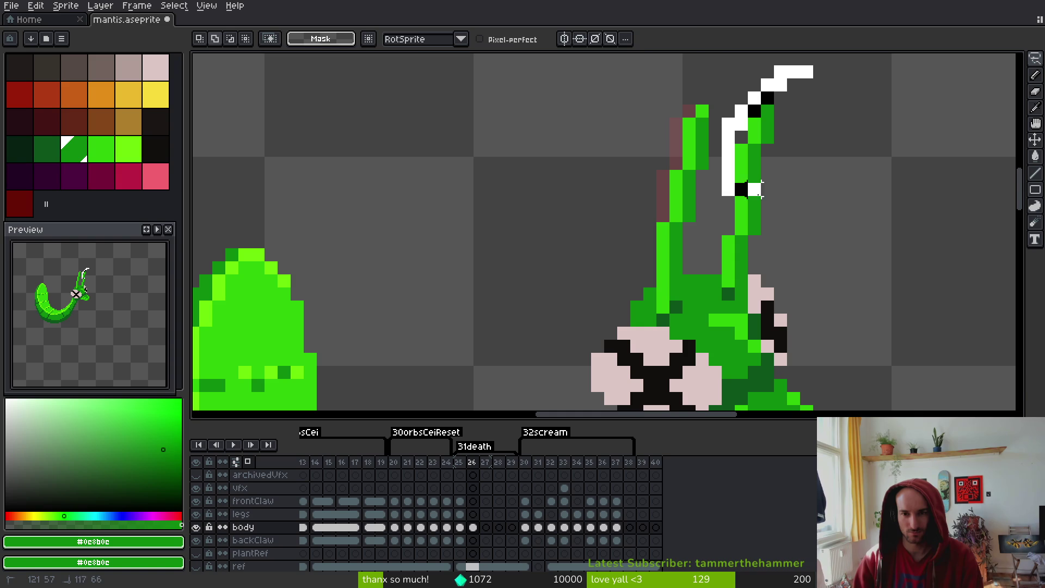
pyautogui.hotkey('ctrl', 'z')
pyautogui.hotkey('ctrl', 'd')
# Select a three-pixel row on the antenna, then save the sprite
pyautogui.scroll(1, 742, 256)
pyautogui.moveTo(784, 234); pyautogui.dragTo(740, 256)
pyautogui.hotkey('ctrl', 'd')
pyautogui.hotkey('ctrl', 's')
pyautogui.scroll(-2, 828, 205)
pyautogui.hscroll(2, 801, 271)
# Try selections around the right antenna tip and a strip of antenna pixels, then save
pyautogui.moveTo(841, 88); pyautogui.dragTo(756, 126)
pyautogui.hotkey('ctrl', 'z')
pyautogui.hotkey('ctrl', 'd')
pyautogui.scroll(1, 830, 162)
pyautogui.moveTo(727, 194); pyautogui.dragTo(791, 207)
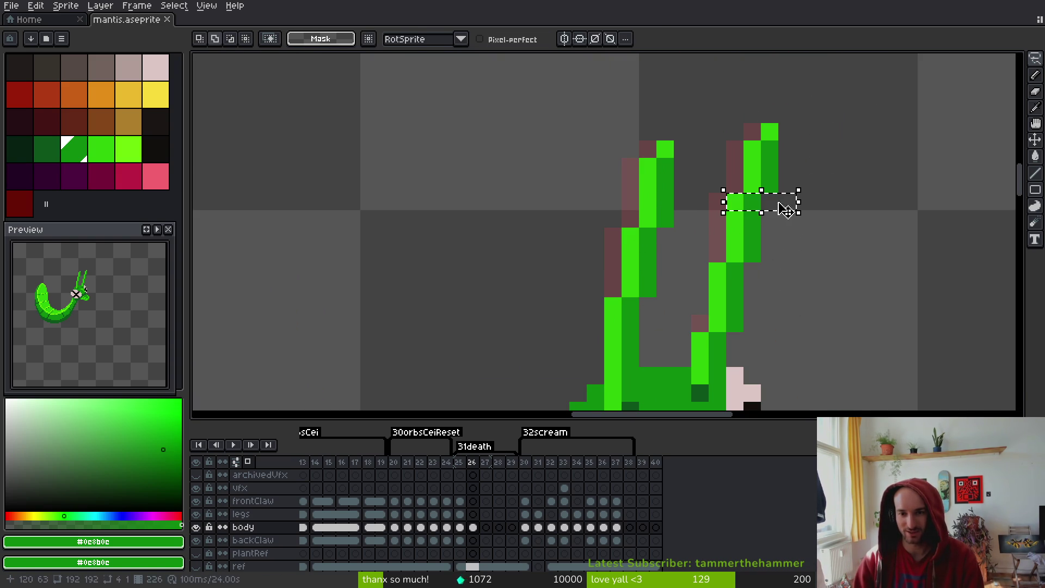
pyautogui.hotkey('ctrl', 'd')
pyautogui.moveTo(789, 114)
pyautogui.mouseDown()
pyautogui.moveTo(735, 143)
pyautogui.moveTo(770, 166)
pyautogui.mouseUp()
pyautogui.hotkey('ctrl', 'z')
pyautogui.hotkey('ctrl', 'z')
pyautogui.hotkey('ctrl', 'z')
pyautogui.hotkey('ctrl', 'd')
pyautogui.hotkey('ctrl', 's')
pyautogui.scroll(-2, 851, 205)
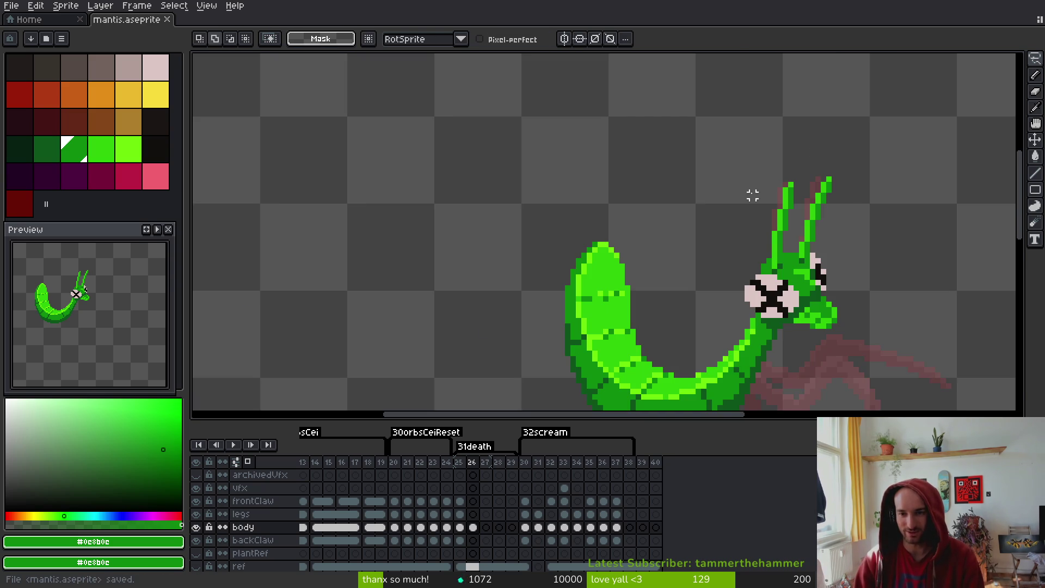
pyautogui.scroll(4, 741, 201)
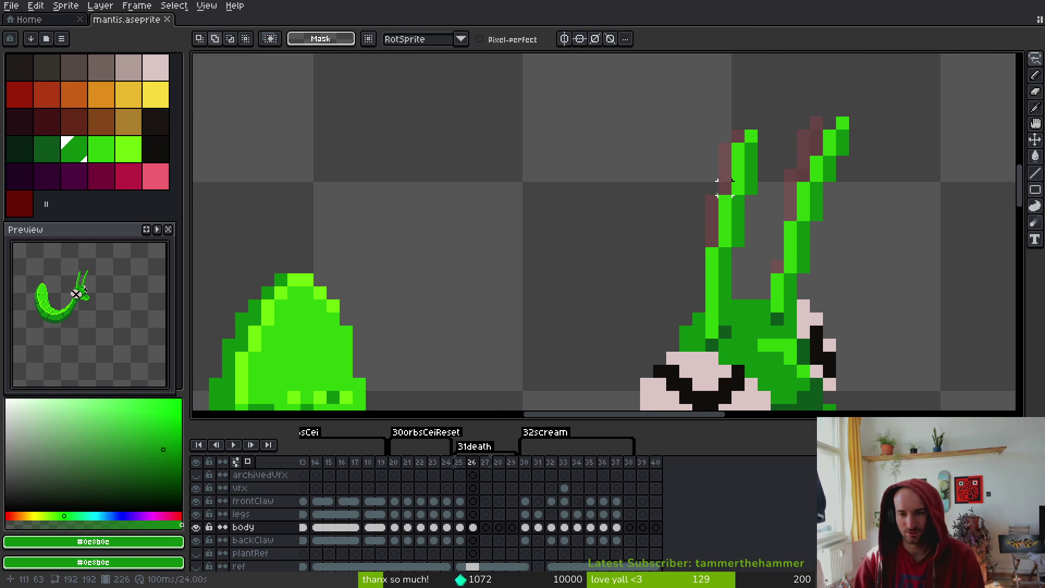
# Nudge the left antenna one pixel right and one chunk of it one pixel left, then save
pyautogui.moveTo(765, 109)
pyautogui.mouseDown()
pyautogui.moveTo(680, 240)
pyautogui.moveTo(713, 285)
pyautogui.moveTo(763, 202)
pyautogui.moveTo(737, 205)
pyautogui.moveTo(762, 248)
pyautogui.mouseUp()
pyautogui.hotkey('ctrl', 'd')
pyautogui.scroll(1, 747, 249)
pyautogui.scroll(-3, 747, 249)
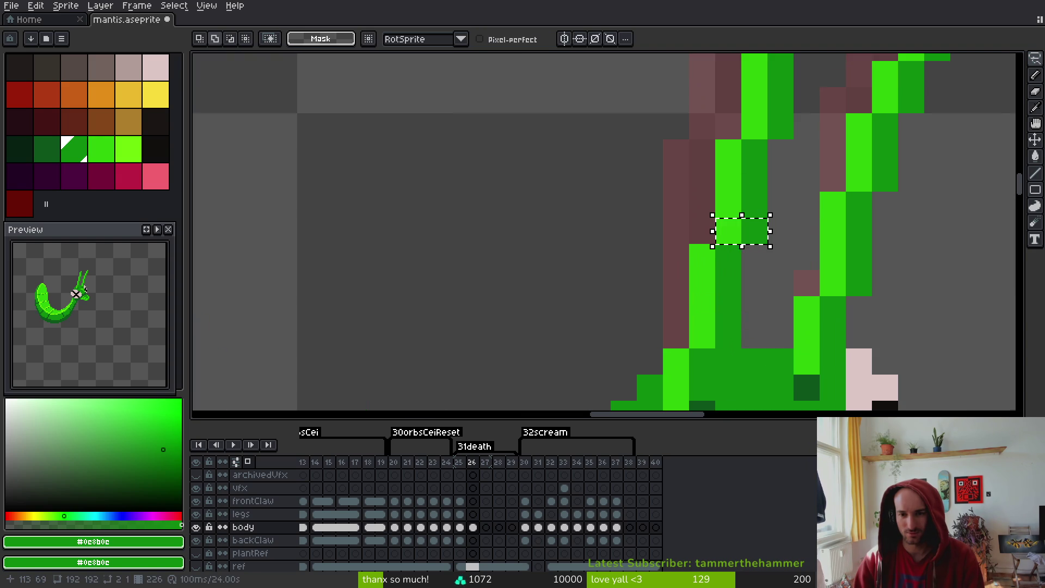
pyautogui.hotkey('ctrl', 'shift', 'd')
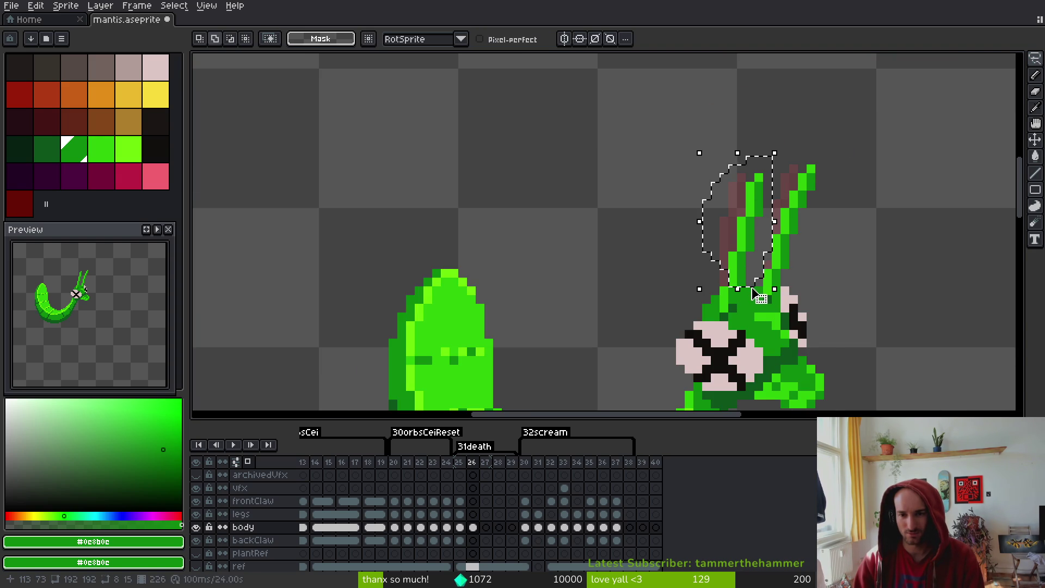
pyautogui.hotkey('ctrl', 'd')
pyautogui.scroll(2, 753, 294)
pyautogui.moveTo(740, 280)
pyautogui.mouseDown()
pyautogui.moveTo(708, 269)
pyautogui.moveTo(784, 106)
pyautogui.moveTo(753, 253)
pyautogui.moveTo(730, 257)
pyautogui.mouseUp()
pyautogui.press('Right')
pyautogui.moveTo(761, 220); pyautogui.dragTo(729, 237)
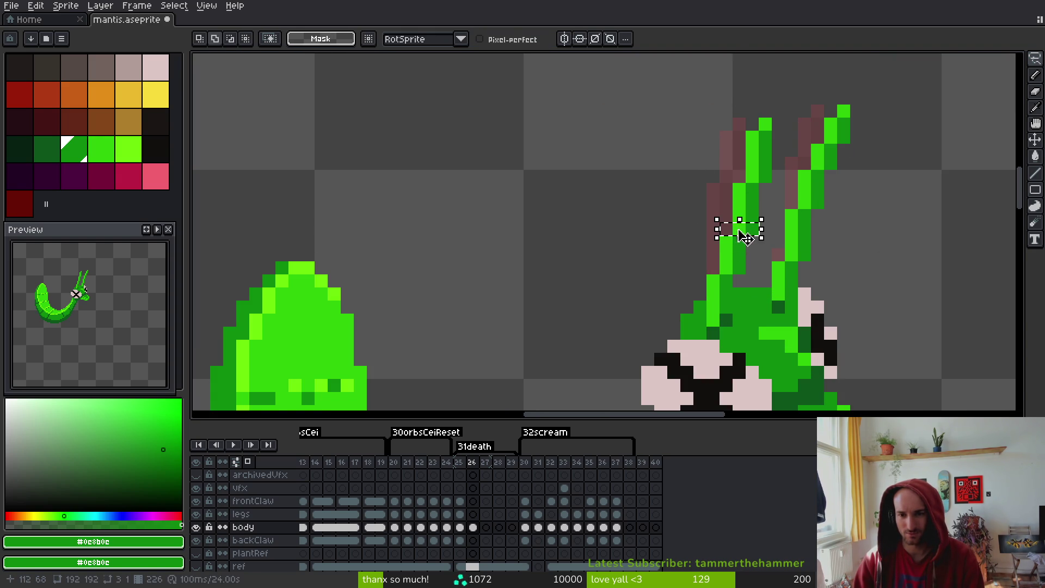
pyautogui.scroll(3, 729, 237)
pyautogui.press('Left')
pyautogui.hotkey('ctrl', 's')
# Select a small strip of antenna pixels, then save the sprite again
pyautogui.scroll(-2, 764, 189)
pyautogui.scroll(-3, 764, 189)
pyautogui.scroll(4, 763, 189)
pyautogui.moveTo(716, 157); pyautogui.dragTo(794, 193)
pyautogui.hotkey('ctrl', 'd')
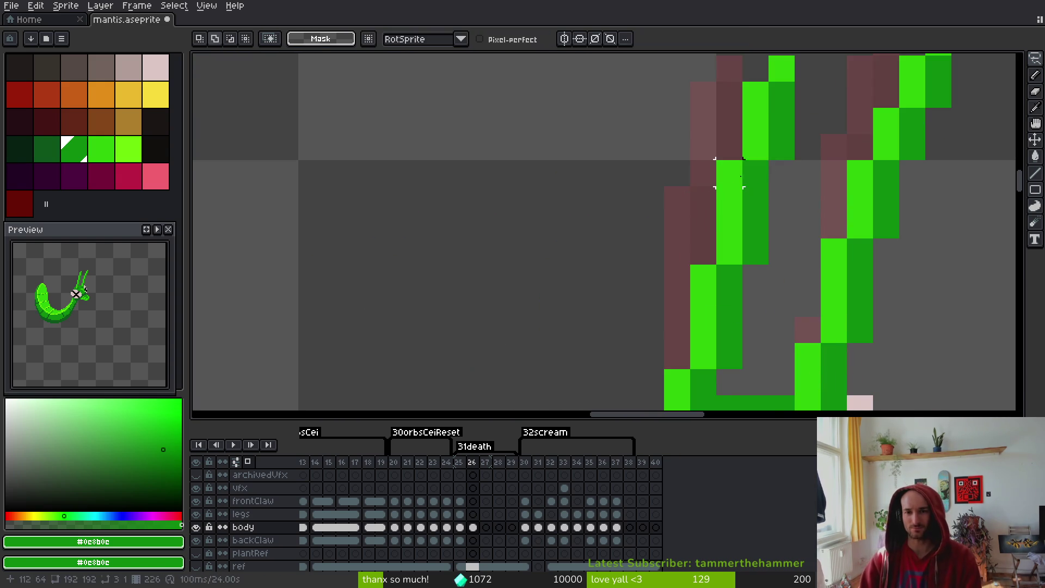
pyautogui.scroll(-3, 749, 185)
pyautogui.hotkey('ctrl', 's')
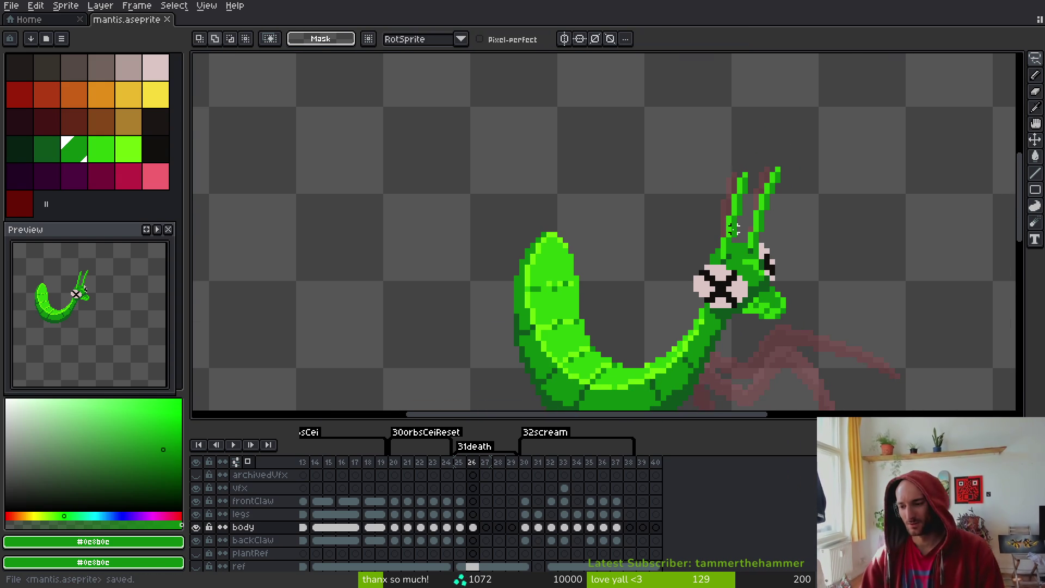
# Paint a green pixel on the antenna and select a piece of the stalk
pyautogui.scroll(2, 732, 207)
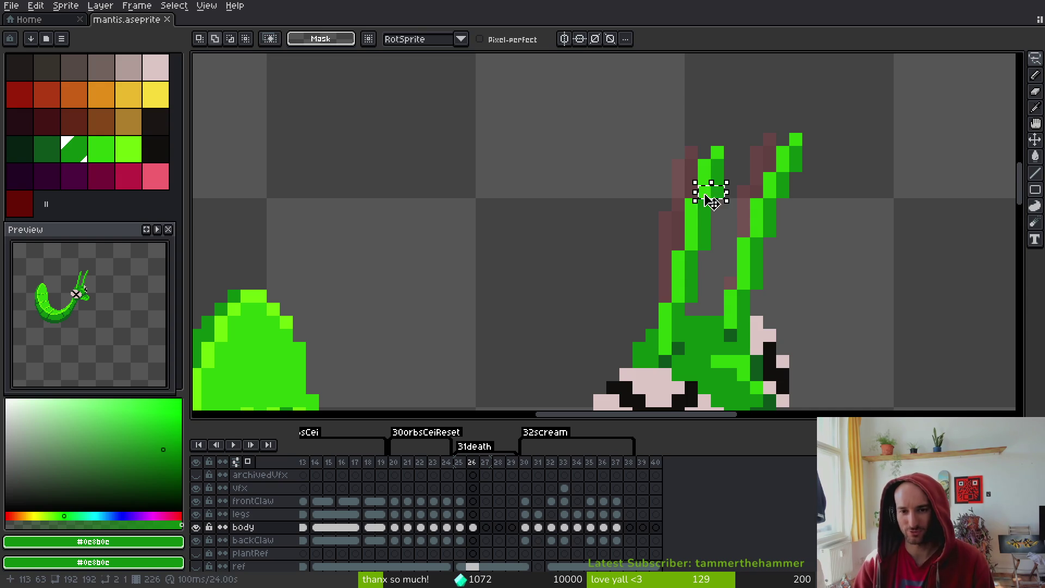
pyautogui.scroll(3, 717, 192)
pyautogui.click(665, 183)
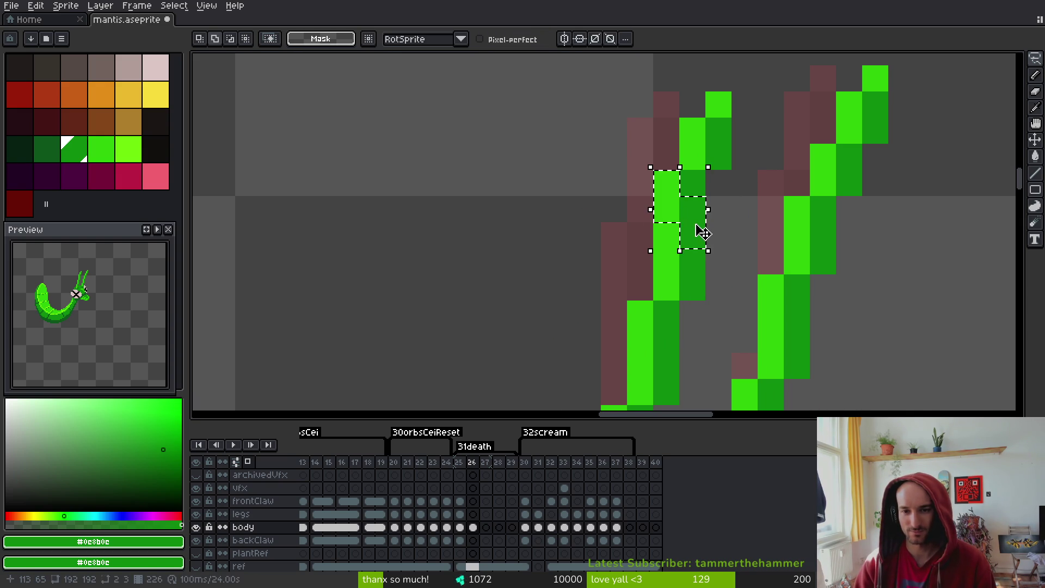
pyautogui.moveTo(629, 174)
pyautogui.mouseDown()
pyautogui.moveTo(702, 245)
pyautogui.moveTo(730, 241)
pyautogui.mouseUp()
pyautogui.click(691, 210)
pyautogui.moveTo(690, 211); pyautogui.dragTo(676, 210)
pyautogui.scroll(-2, 716, 180)
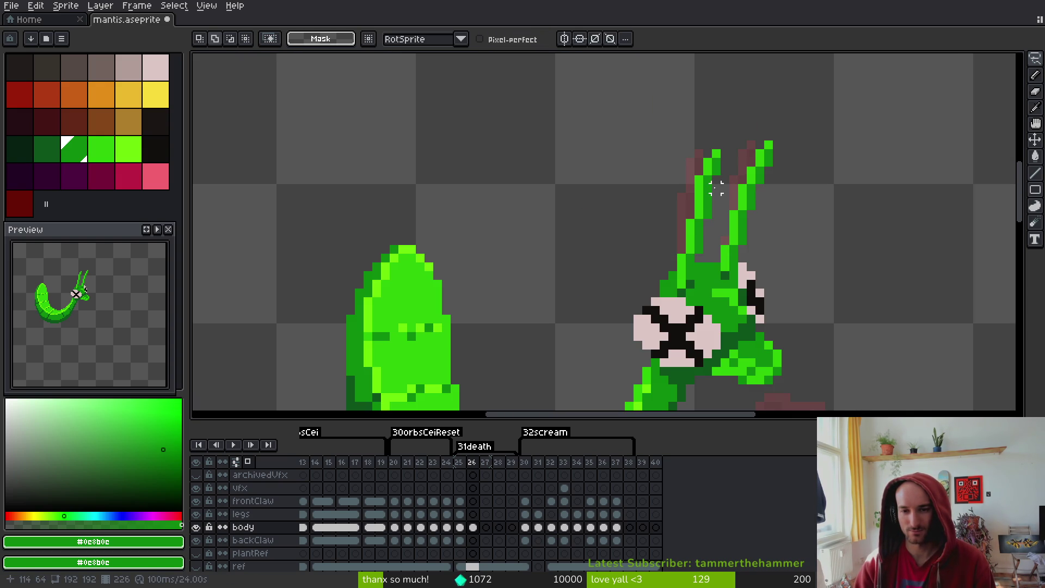
pyautogui.scroll(2, 707, 214)
# Shift a one-pixel row of the antenna stalk one pixel left and save
pyautogui.moveTo(615, 196)
pyautogui.mouseDown()
pyautogui.moveTo(688, 214)
pyautogui.moveTo(679, 214)
pyautogui.mouseUp()
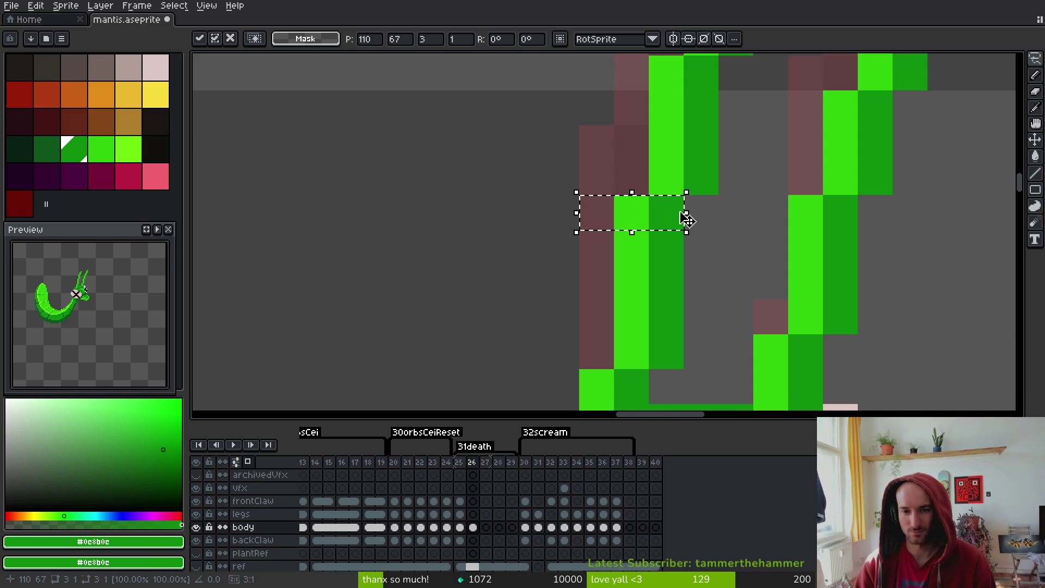
pyautogui.scroll(-2, 679, 214)
pyautogui.hotkey('ctrl', 's')
pyautogui.scroll(3, 716, 258)
pyautogui.press('Left')
pyautogui.hotkey('ctrl', 'd')
pyautogui.scroll(-3, 703, 247)
pyautogui.scroll(2, 706, 223)
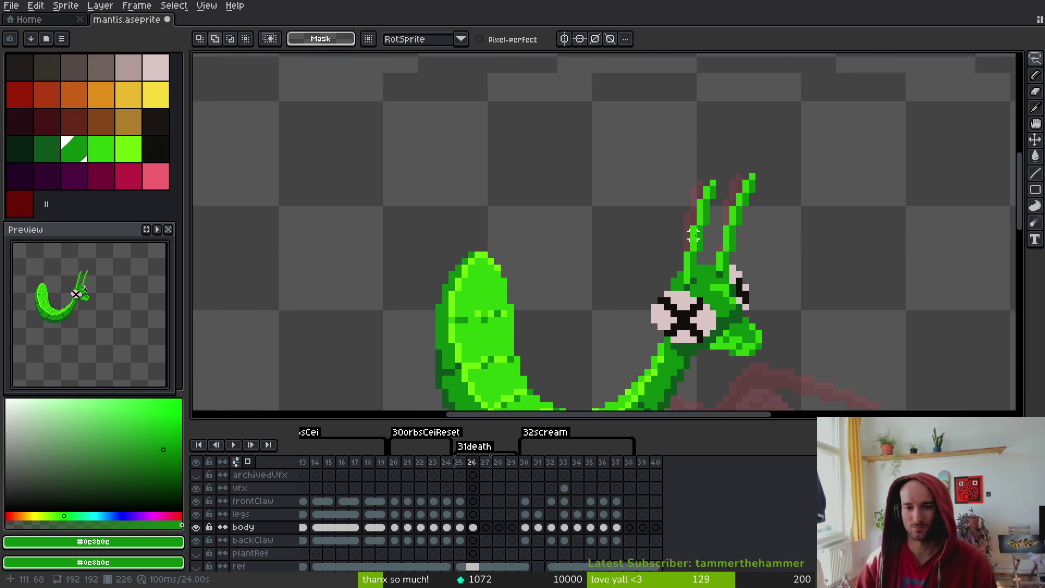
# Move a three-pixel antenna row, select a four-pixel row, then save
pyautogui.moveTo(727, 197)
pyautogui.mouseDown()
pyautogui.moveTo(671, 215)
pyautogui.moveTo(701, 214)
pyautogui.moveTo(688, 215)
pyautogui.mouseUp()
pyautogui.press('Return')
pyautogui.hotkey('ctrl', 'd')
pyautogui.scroll(2, 713, 274)
pyautogui.moveTo(707, 274); pyautogui.dragTo(626, 272)
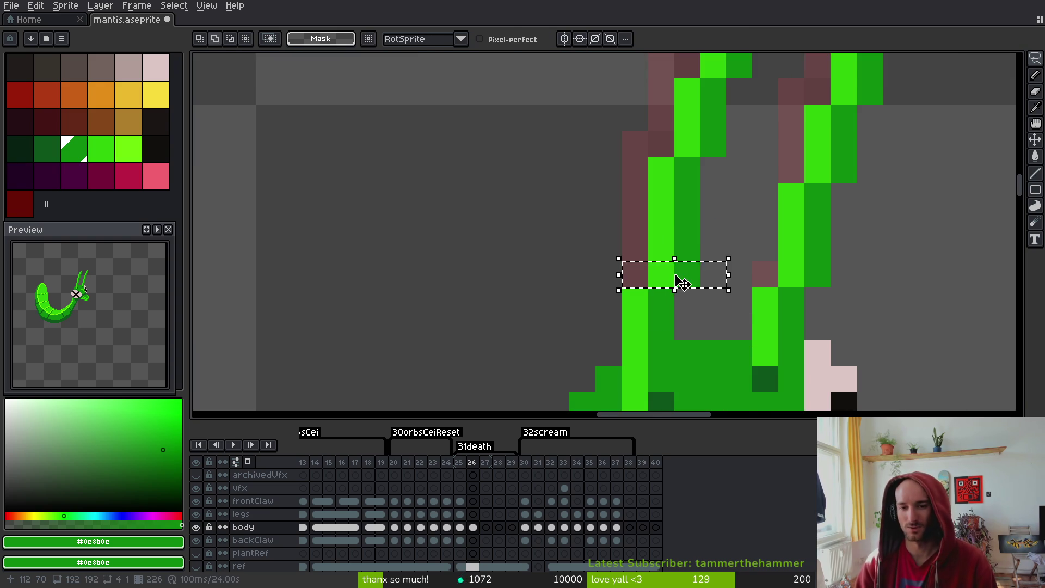
pyautogui.scroll(-3, 698, 261)
pyautogui.hotkey('ctrl', 'd')
pyautogui.hotkey('ctrl', 's')
# Bring the mantis head into view and begin a selection around it
pyautogui.moveTo(759, 292); pyautogui.dragTo(742, 272)
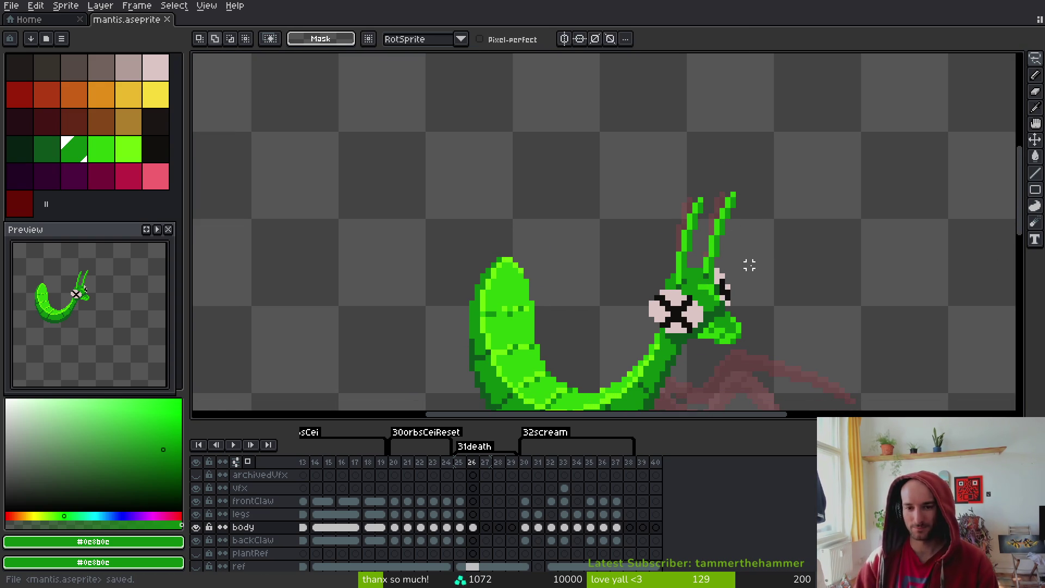
pyautogui.press('i')
pyautogui.press('m')
pyautogui.scroll(-3, 745, 267)
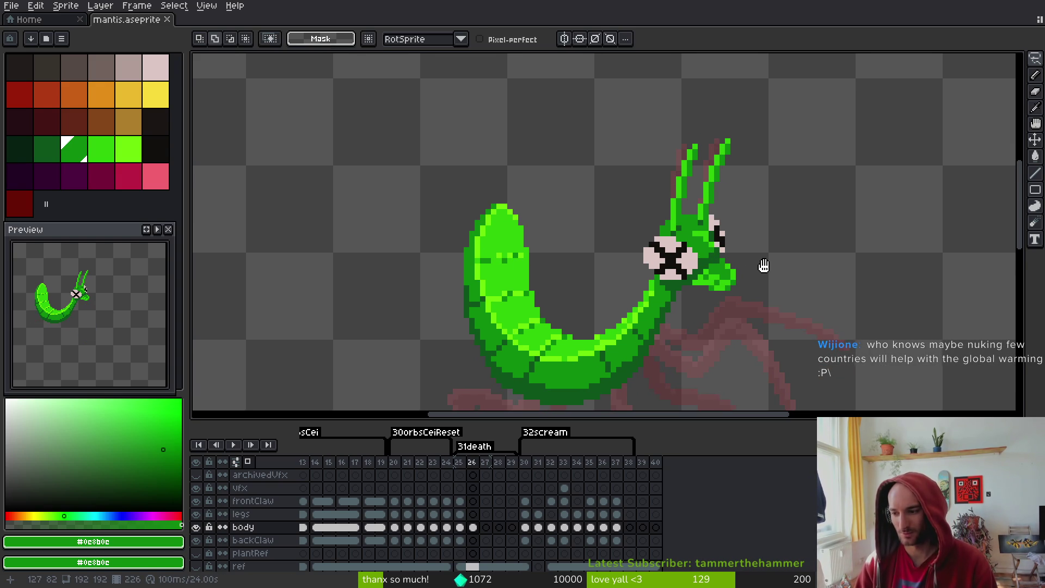
pyautogui.hscroll(-1, 777, 271)
pyautogui.moveTo(771, 110)
pyautogui.mouseDown()
pyautogui.moveTo(631, 226)
pyautogui.moveTo(650, 271)
pyautogui.moveTo(720, 291)
pyautogui.moveTo(772, 111)
pyautogui.mouseUp()
# Rotate the selected frame-26 head about -3.6° and move it slightly right and down
pyautogui.scroll(-1, 770, 136)
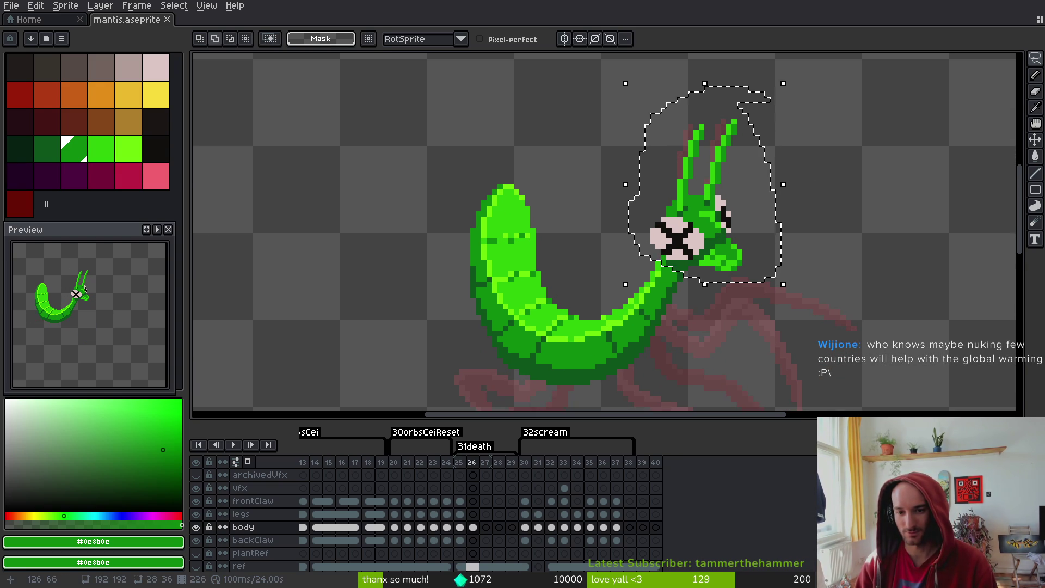
pyautogui.moveTo(794, 289)
pyautogui.mouseDown()
pyautogui.moveTo(782, 293)
pyautogui.moveTo(794, 306)
pyautogui.mouseUp()
pyautogui.moveTo(711, 235); pyautogui.dragTo(721, 245)
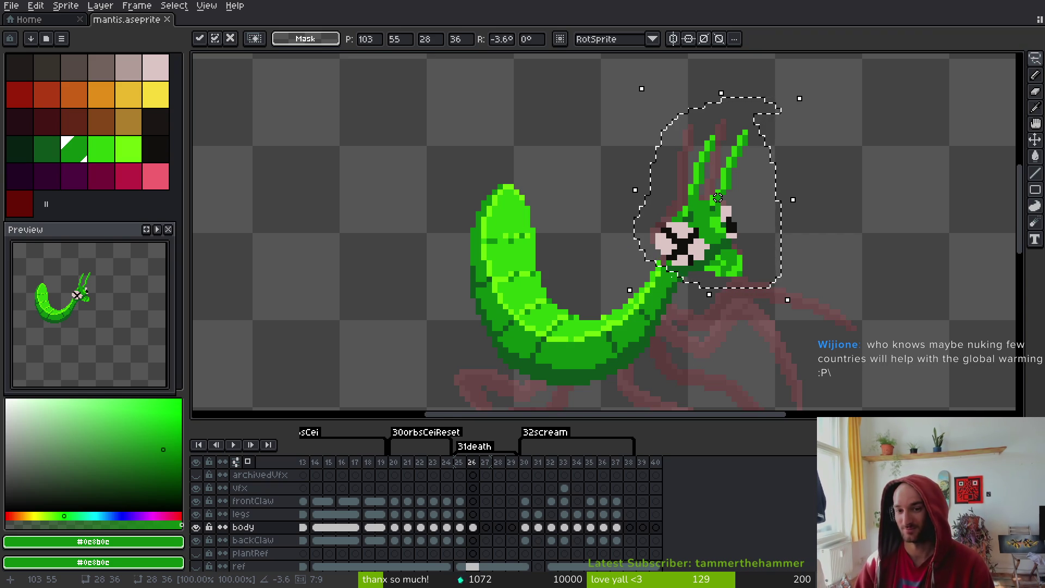
pyautogui.scroll(3, 716, 250)
# Commit the tilted head, add mid- and dark-green pixels below the eye, and save
pyautogui.press('e')
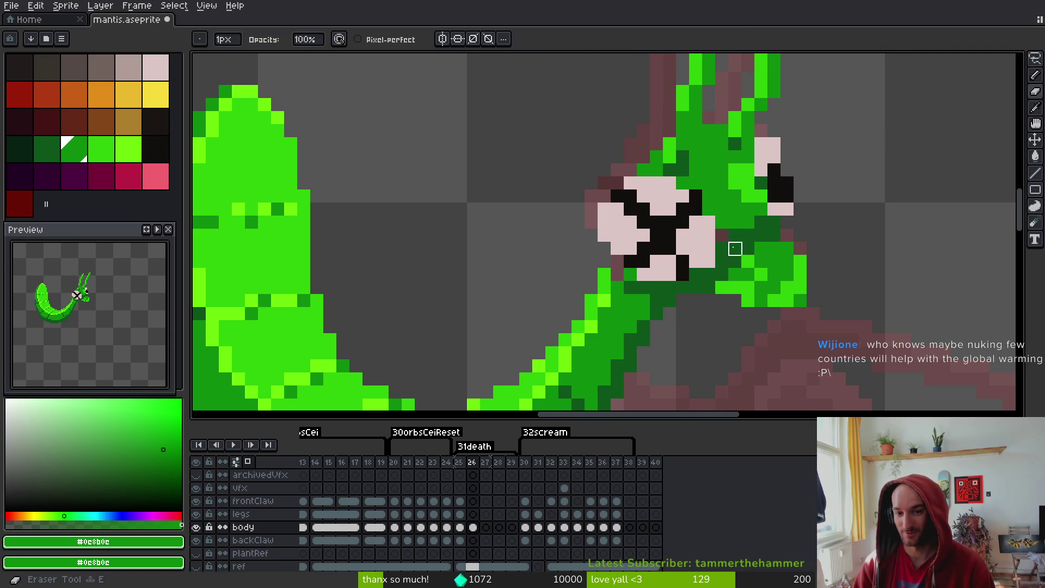
pyautogui.press('b')
pyautogui.keyDown('alt'); pyautogui.click(724, 235); pyautogui.keyUp('alt')
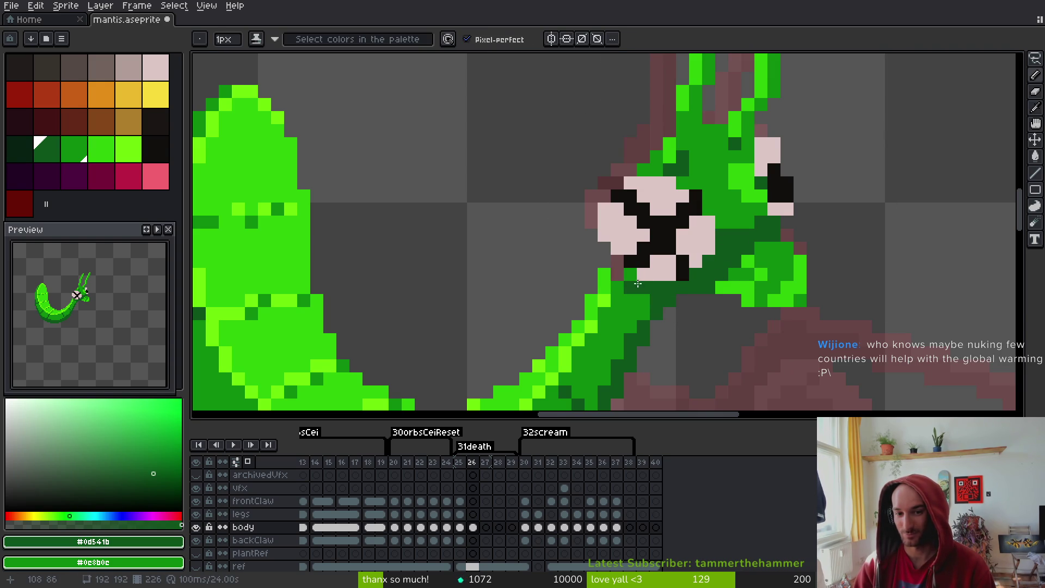
pyautogui.keyDown('alt'); pyautogui.click(622, 278); pyautogui.keyUp('alt')
pyautogui.click(608, 250)
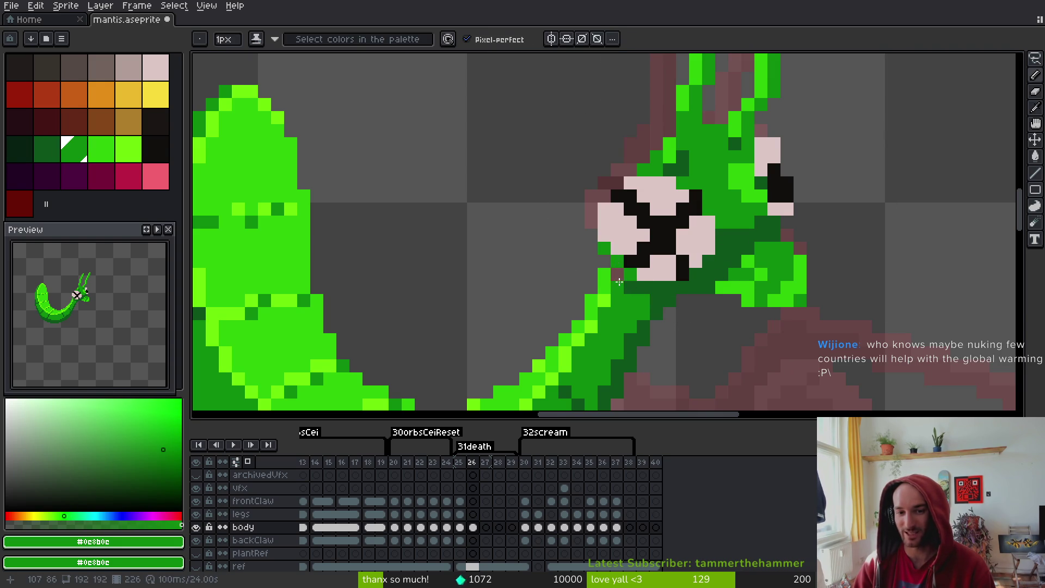
pyautogui.keyDown('alt'); pyautogui.click(634, 286); pyautogui.keyUp('alt')
pyautogui.click(618, 275)
pyautogui.hotkey('ctrl', 's')
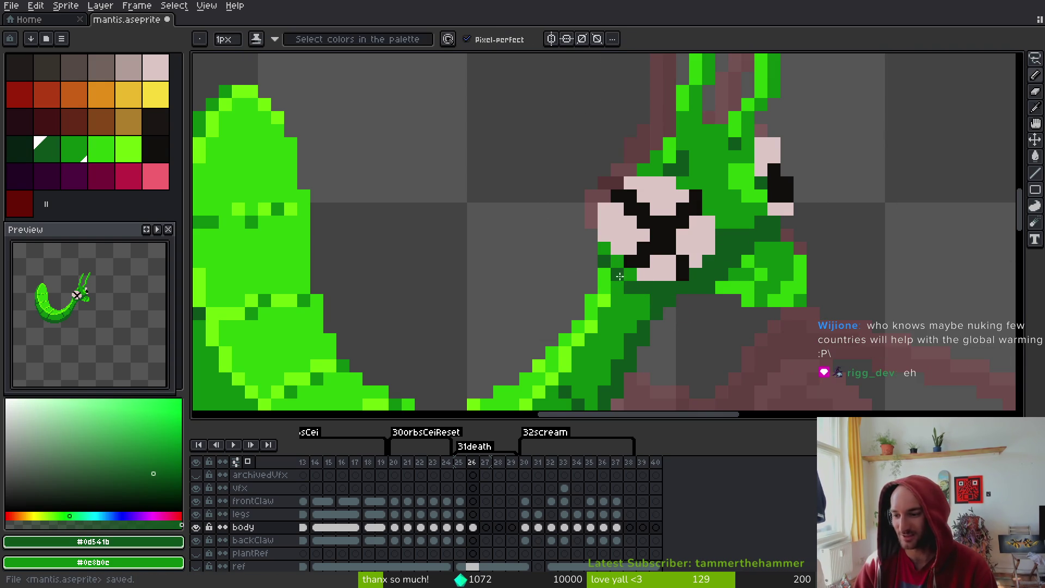
# Add bright-green pixels near the antennae
pyautogui.scroll(3, 609, 266)
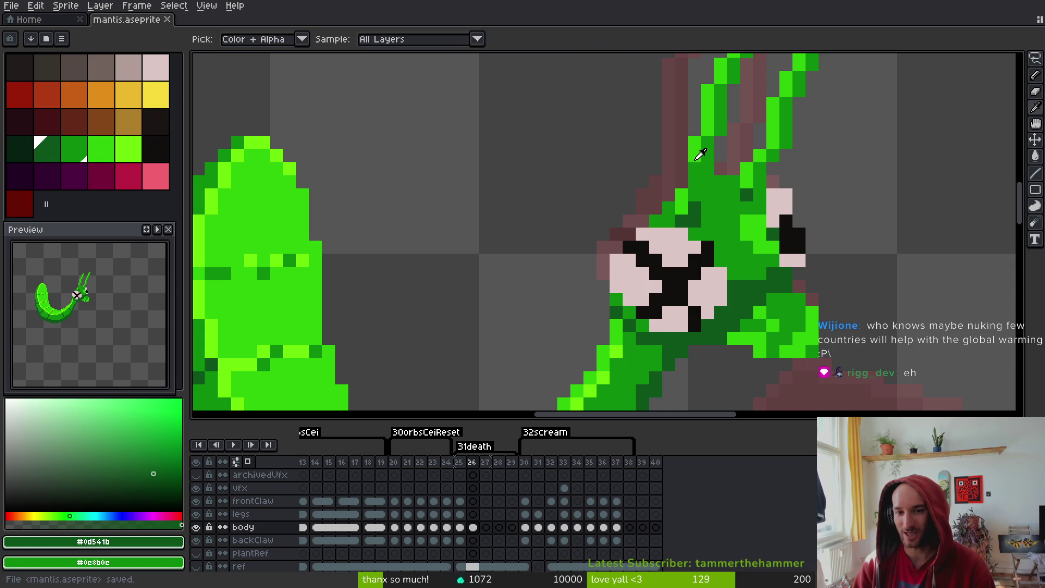
pyautogui.keyDown('alt'); pyautogui.click(700, 156); pyautogui.keyUp('alt')
pyautogui.click(682, 180)
pyautogui.click(696, 198)
pyautogui.scroll(1, 762, 221)
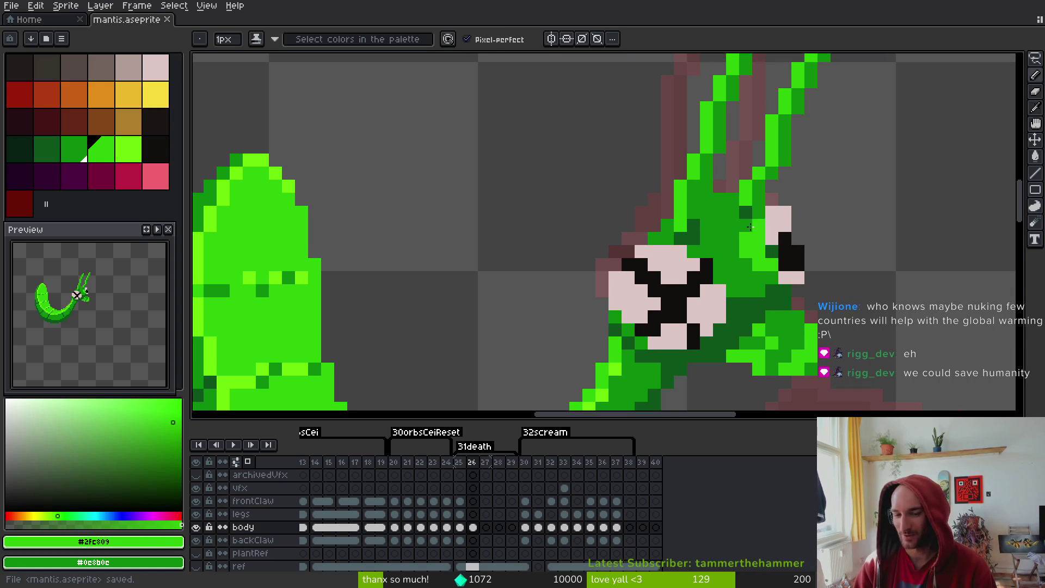
pyautogui.scroll(4, 760, 223)
# Shift an antenna pixel row two pixels left, reposition the green pixel pairs, and save
pyautogui.press('m')
pyautogui.moveTo(751, 220)
pyautogui.mouseDown()
pyautogui.moveTo(681, 207)
pyautogui.moveTo(719, 221)
pyautogui.mouseUp()
pyautogui.scroll(3, 718, 221)
pyautogui.moveTo(805, 205)
pyautogui.mouseDown()
pyautogui.moveTo(679, 205)
pyautogui.moveTo(819, 245)
pyautogui.moveTo(763, 233)
pyautogui.mouseUp()
pyautogui.press('Return')
pyautogui.click(789, 227)
pyautogui.scroll(-2, 789, 227)
pyautogui.scroll(2, 788, 227)
pyautogui.click(767, 229)
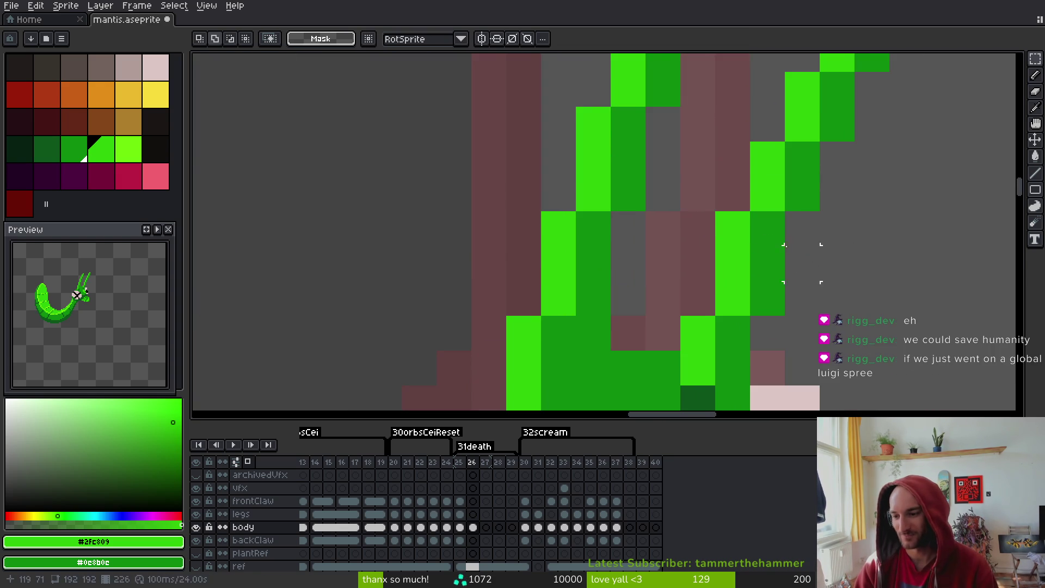
pyautogui.hotkey('ctrl', 's')
pyautogui.scroll(-1, 773, 239)
pyautogui.scroll(-2, 768, 213)
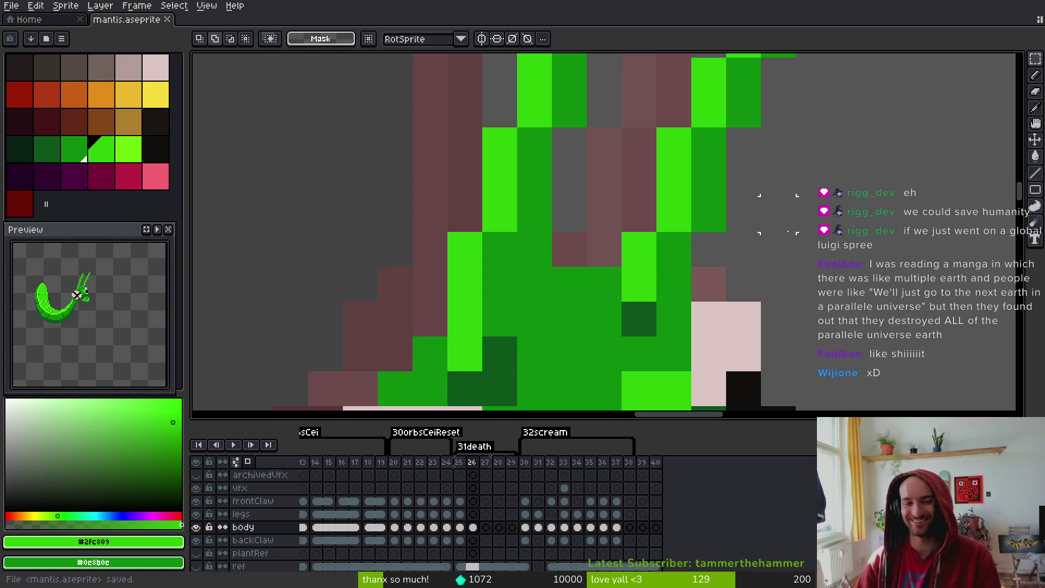
# Touch up a pixel on the mantis head with the pencil and save the sprite
pyautogui.scroll(-3, 779, 214)
pyautogui.press('b')
pyautogui.scroll(2, 623, 287)
pyautogui.click(590, 296)
pyautogui.scroll(-2, 681, 322)
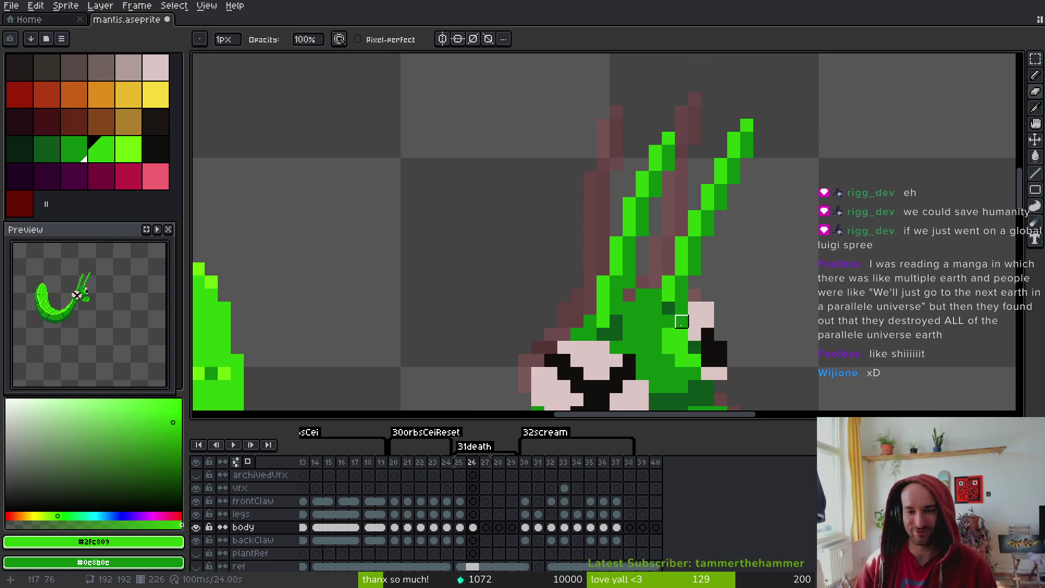
pyautogui.scroll(1, 670, 285)
pyautogui.scroll(3, 763, 294)
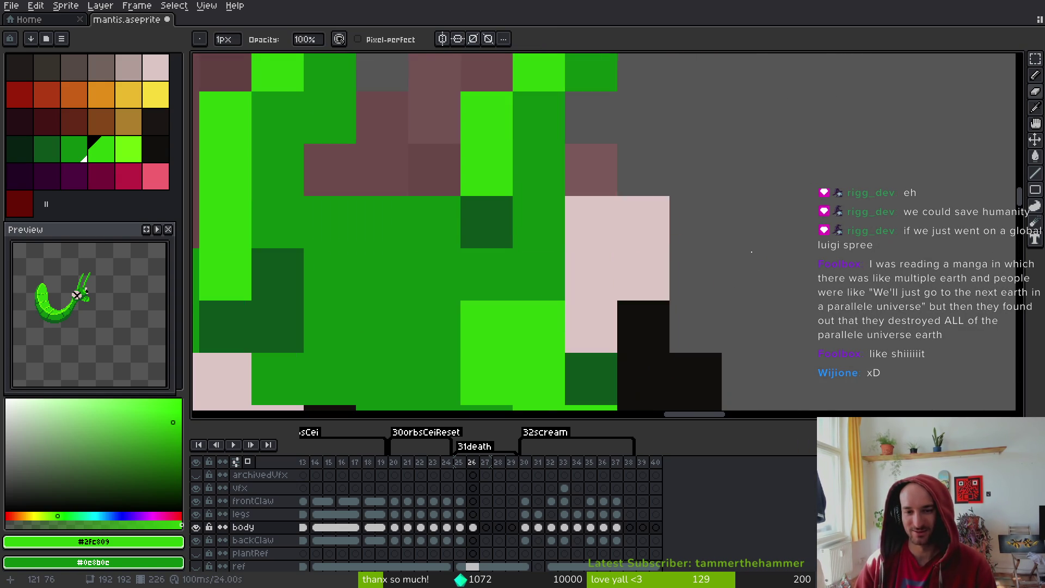
pyautogui.scroll(-2, 762, 259)
pyautogui.hotkey('ctrl', 's')
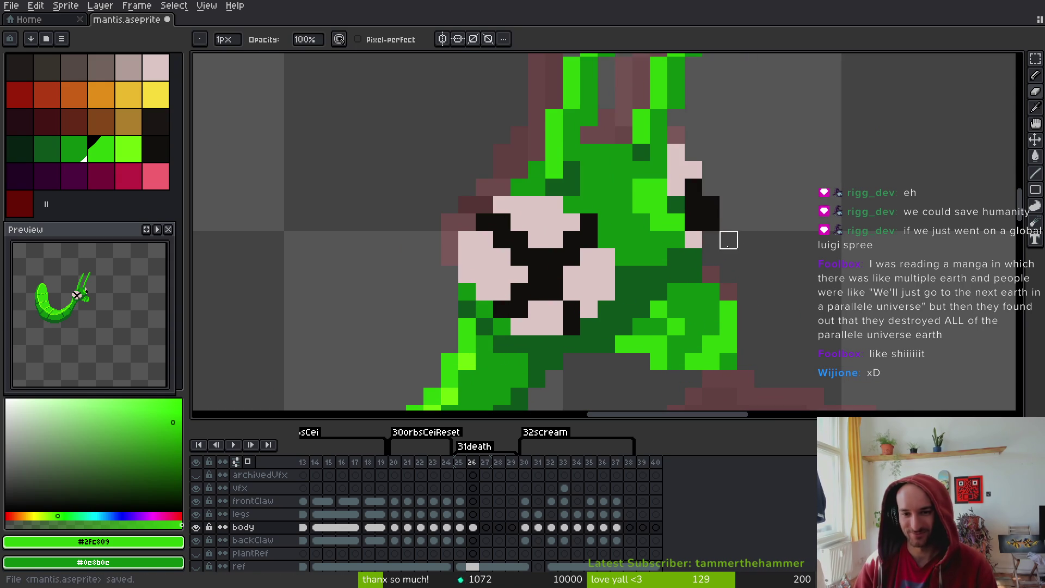
# Add a pale pink pixel beside the eye and save
pyautogui.keyDown('alt'); pyautogui.click(717, 220); pyautogui.keyUp('alt')
pyautogui.keyDown('alt'); pyautogui.click(711, 238); pyautogui.keyUp('alt')
pyautogui.click(721, 222)
pyautogui.hotkey('ctrl', 's')
# Turn two pink pixels beside the eye black and one black pixel pink
pyautogui.keyDown('alt'); pyautogui.click(711, 206); pyautogui.keyUp('alt')
pyautogui.click(711, 222)
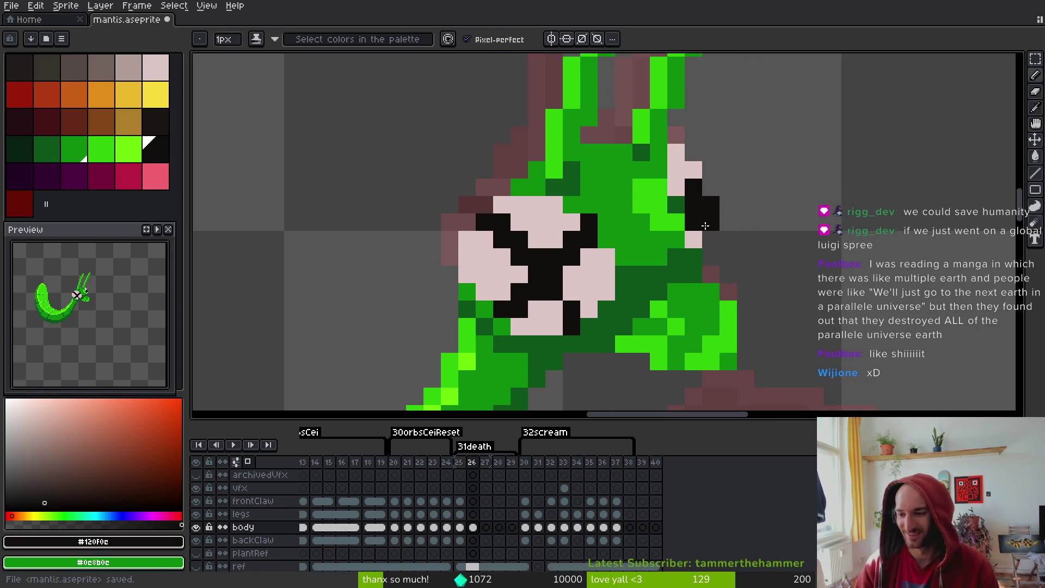
pyautogui.keyDown('alt'); pyautogui.click(699, 232); pyautogui.keyUp('alt')
pyautogui.click(711, 205)
pyautogui.scroll(-2, 718, 213)
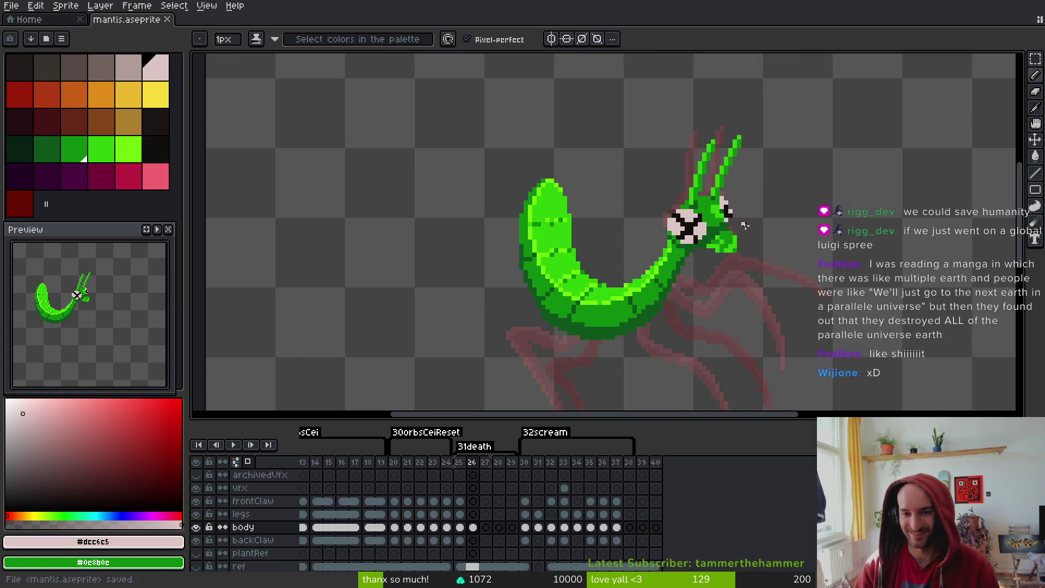
pyautogui.scroll(2, 744, 228)
# Reshade head pixels with mid-green and bright green, brightening two, then save
pyautogui.keyDown('alt'); pyautogui.click(649, 119); pyautogui.keyUp('alt')
pyautogui.hotkey('ctrl', 's')
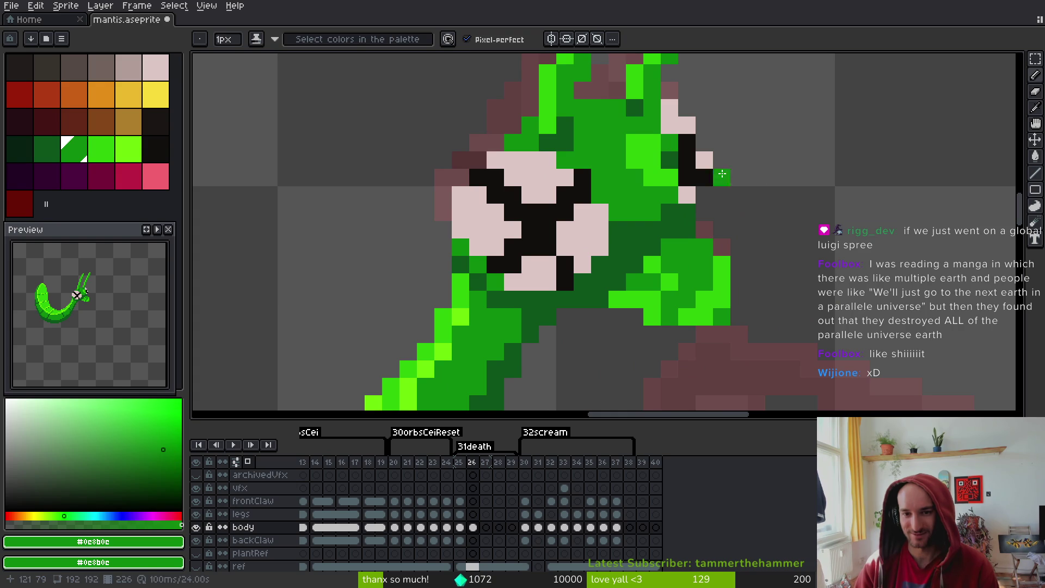
pyautogui.click(657, 157)
pyautogui.click(669, 177)
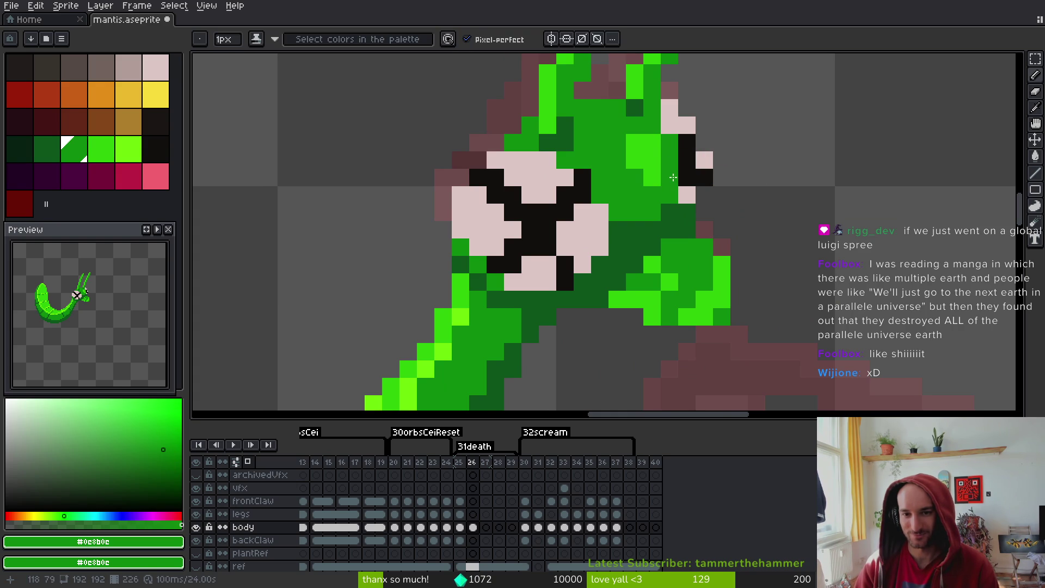
pyautogui.keyDown('alt'); pyautogui.click(648, 173); pyautogui.keyUp('alt')
pyautogui.click(617, 160)
pyautogui.click(618, 143)
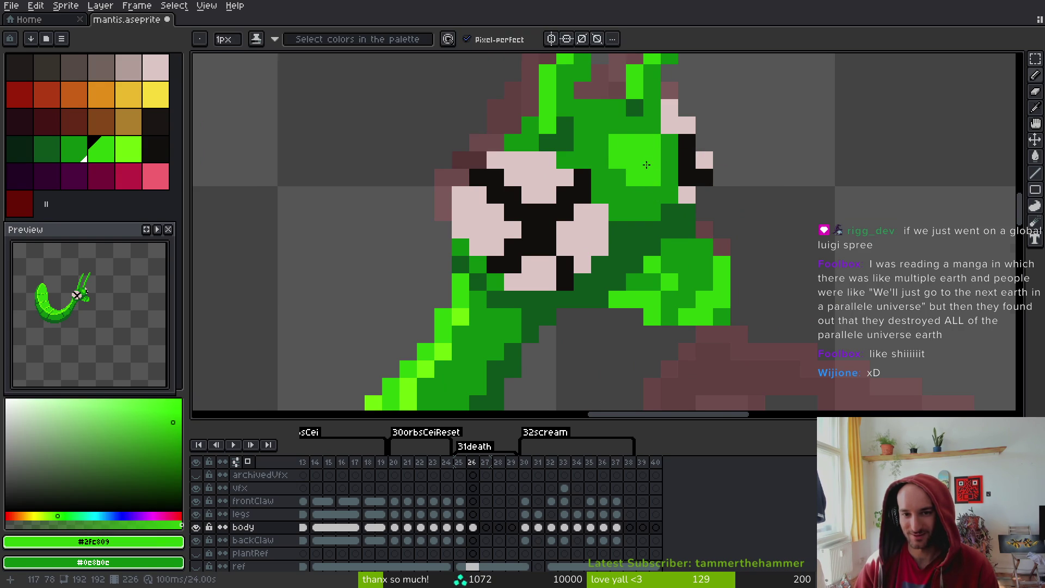
pyautogui.scroll(-1, 697, 261)
pyautogui.scroll(1, 703, 266)
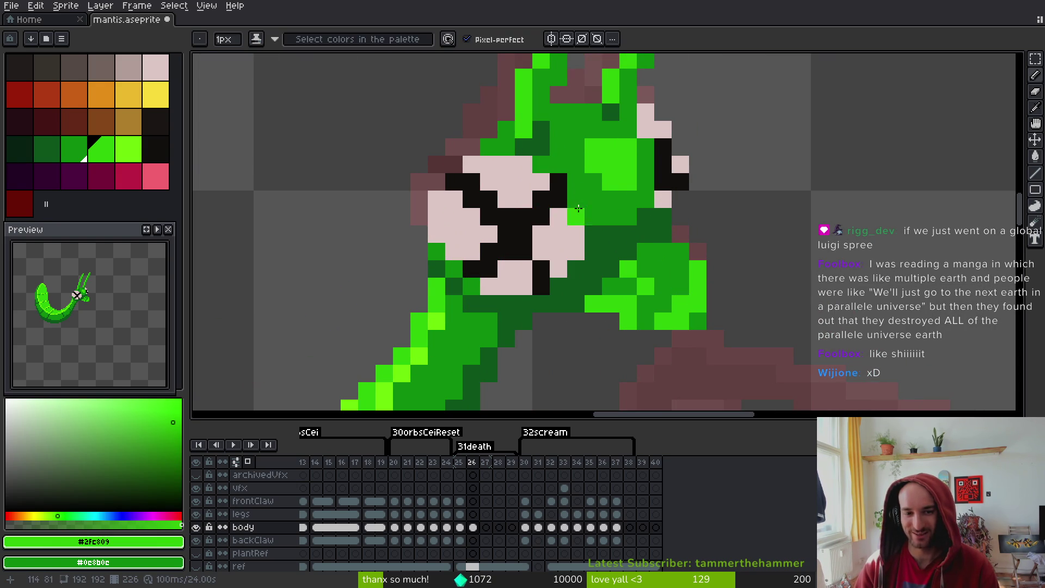
pyautogui.scroll(-3, 697, 207)
pyautogui.hotkey('ctrl', 's')
# Paint one black and one pale pink pixel beside the eye and save
pyautogui.press('b')
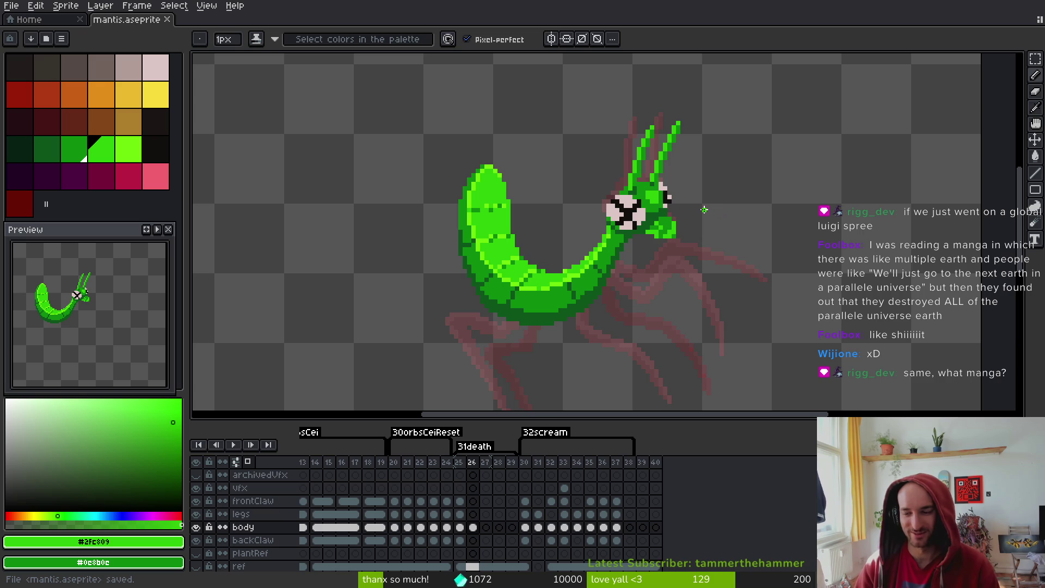
pyautogui.scroll(-1, 763, 223)
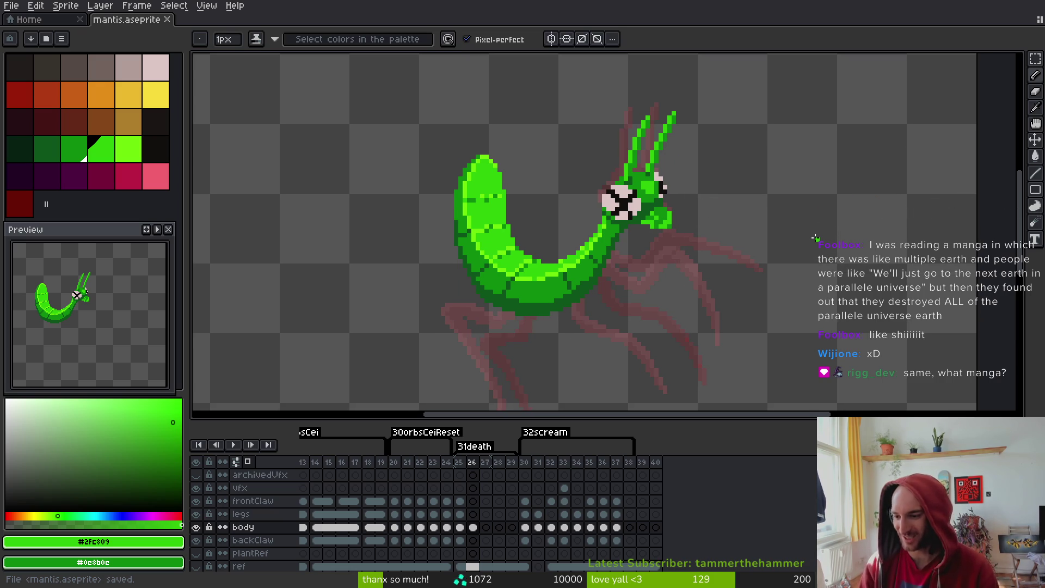
pyautogui.scroll(6, 596, 178)
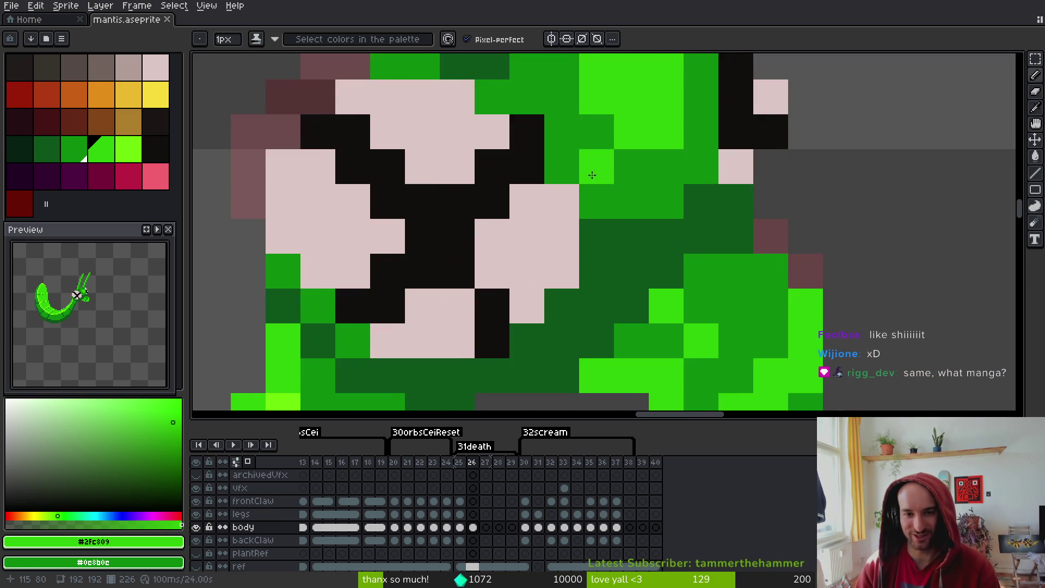
pyautogui.scroll(-2, 577, 218)
pyautogui.scroll(2, 566, 245)
pyautogui.keyDown('alt'); pyautogui.click(565, 251); pyautogui.keyUp('alt')
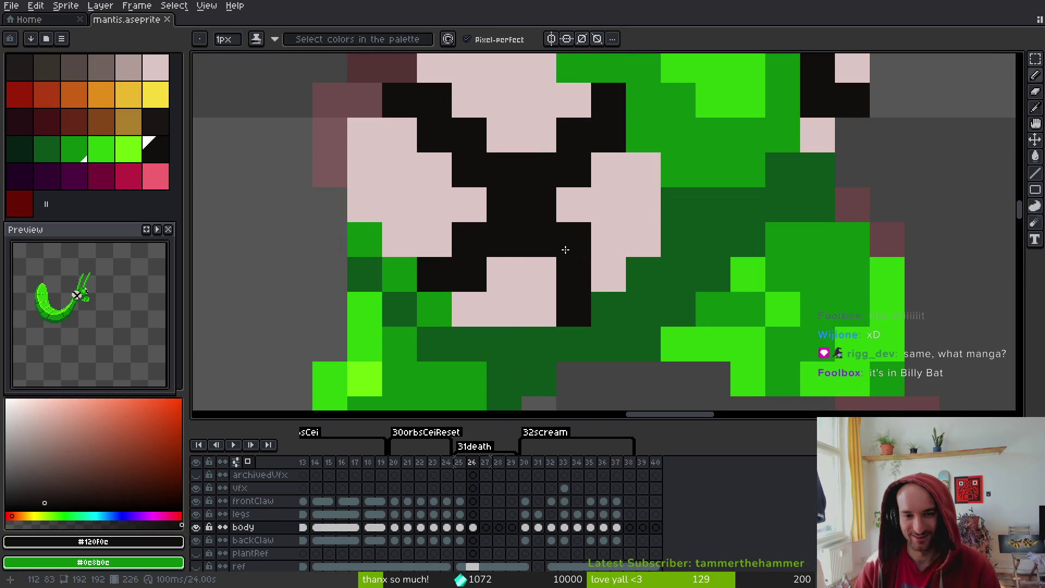
pyautogui.click(539, 308)
pyautogui.keyDown('alt'); pyautogui.click(608, 272); pyautogui.keyUp('alt')
pyautogui.click(609, 309)
pyautogui.scroll(-2, 638, 312)
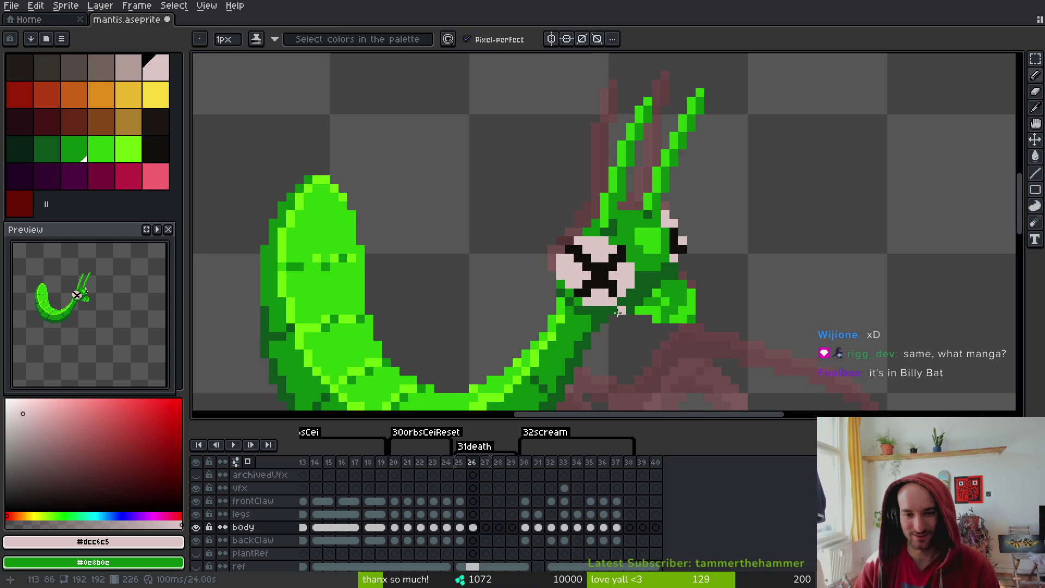
pyautogui.scroll(1, 620, 313)
pyautogui.hotkey('ctrl', 's')
# Pick the neck's dark green and eye pink, save, then open the Billy Bat Wikipedia article
pyautogui.keyDown('alt'); pyautogui.click(624, 310); pyautogui.keyUp('alt')
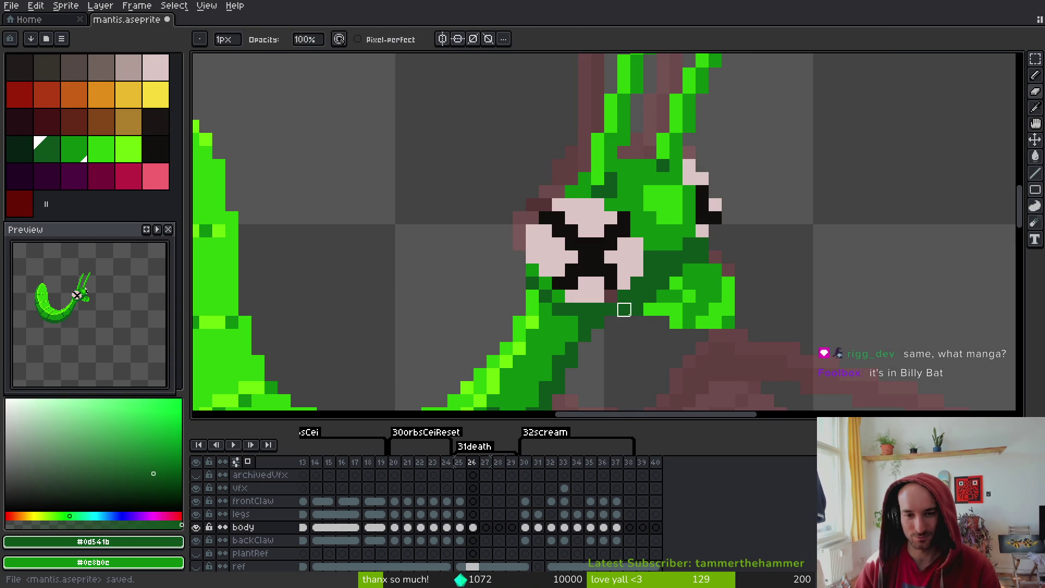
pyautogui.press('b')
pyautogui.scroll(-5, 607, 303)
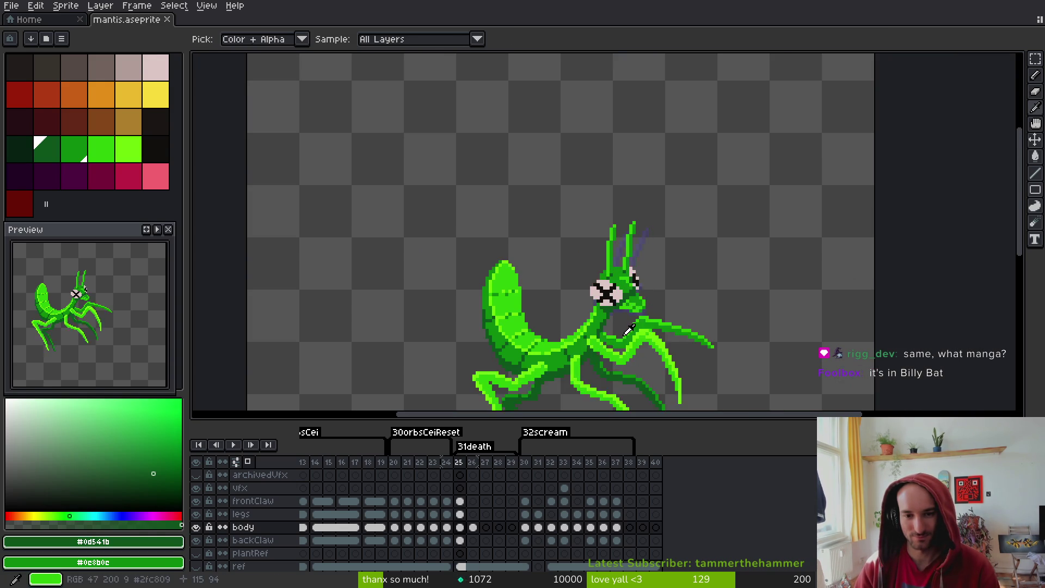
pyautogui.scroll(3, 624, 314)
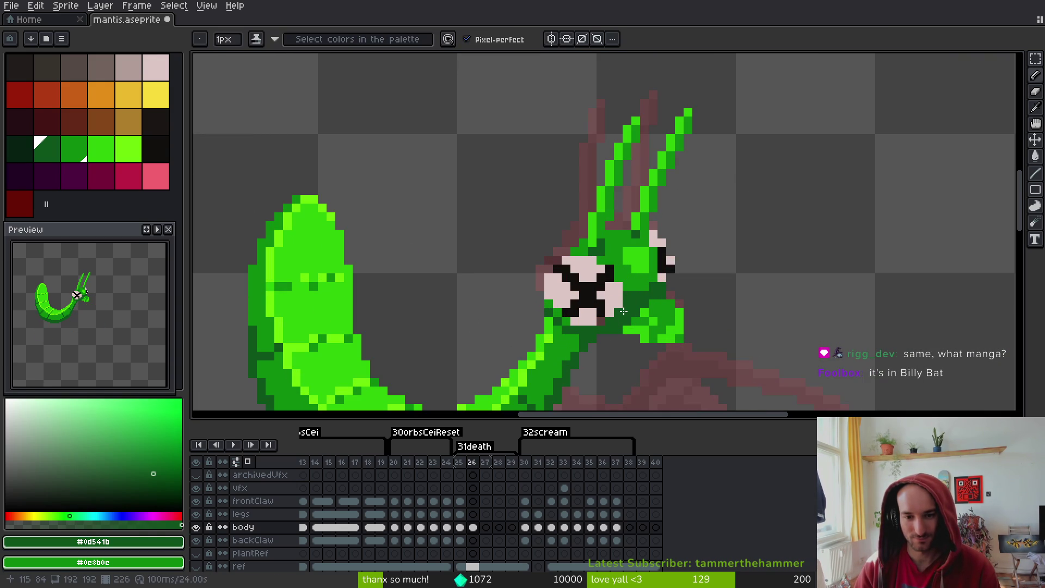
pyautogui.keyDown('alt'); pyautogui.click(623, 300); pyautogui.keyUp('alt')
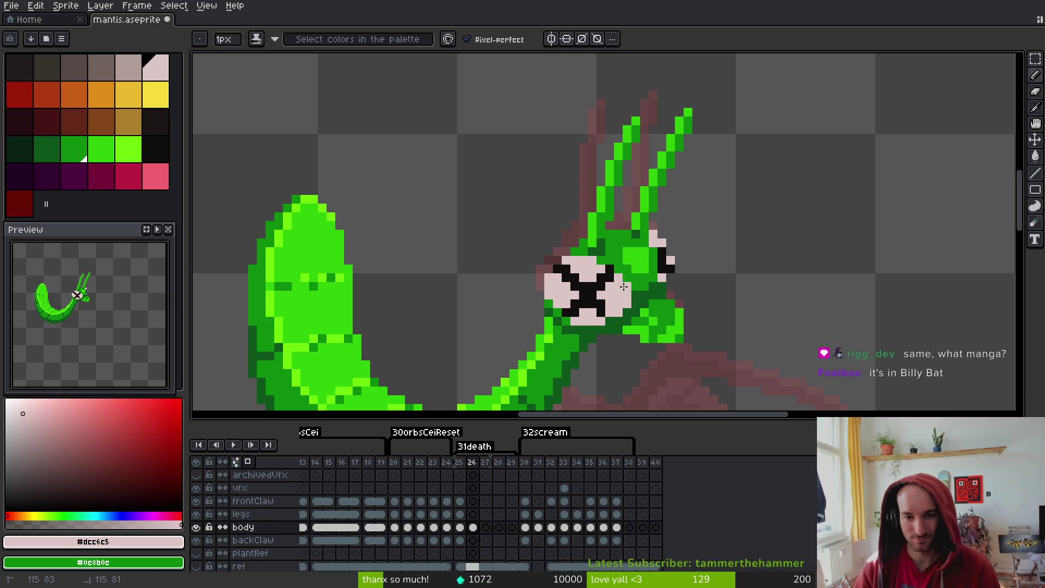
pyautogui.scroll(-2, 626, 303)
pyautogui.scroll(-2, 723, 303)
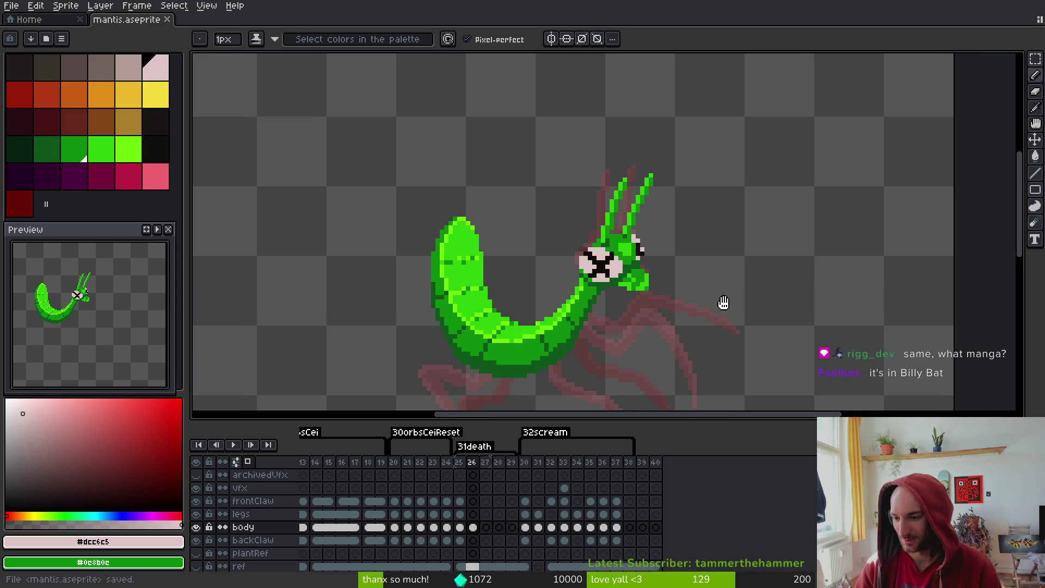
pyautogui.hotkey('ctrl', 's')
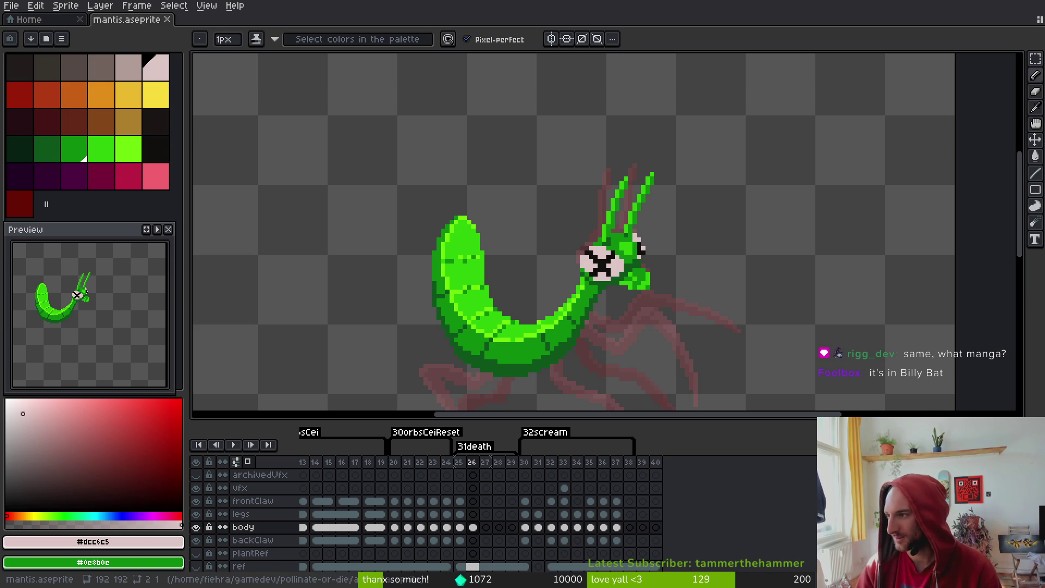
pyautogui.hotkey('alt', 'Tab')
pyautogui.click(189, 165)
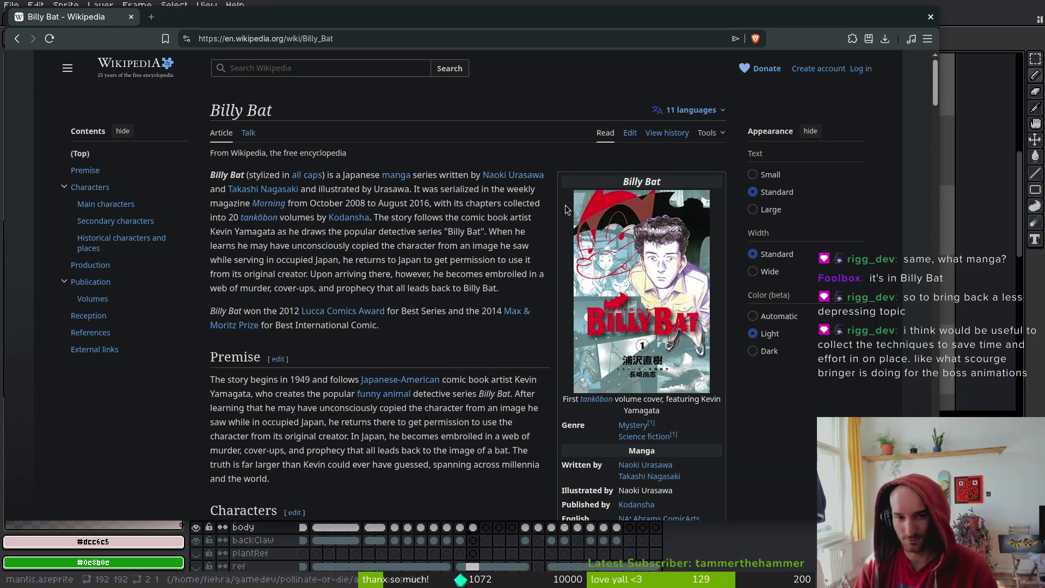
# Load proxer.me in a new browser tab
pyautogui.hotkey('ctrl', 't')
pyautogui.write('proce')
pyautogui.press('BackSpace')
pyautogui.write('xer.me')
pyautogui.press('Return')
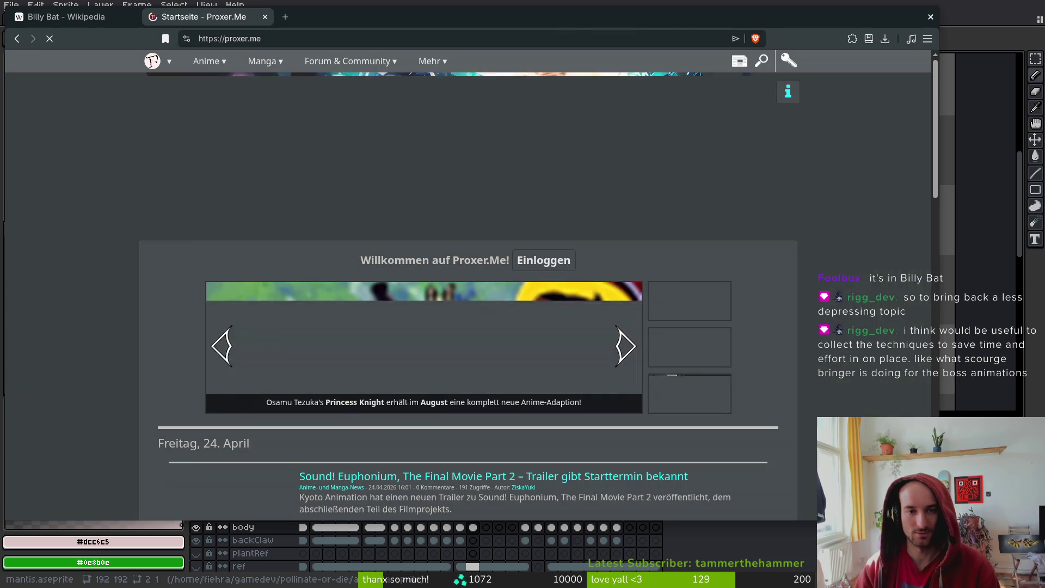
pyautogui.moveTo(359, 21); pyautogui.dragTo(1044, 46)
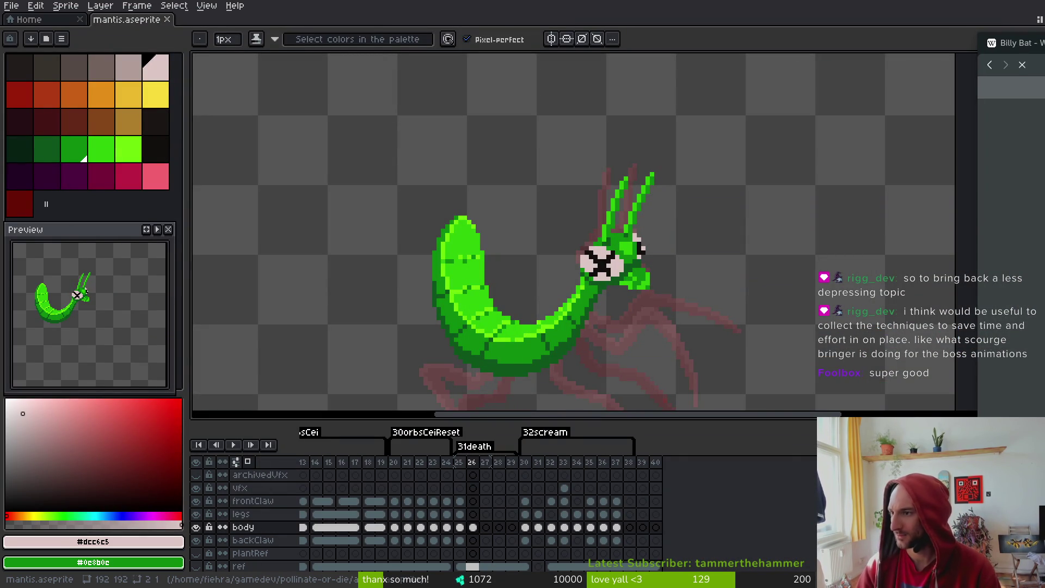
pyautogui.moveTo(1034, 44); pyautogui.dragTo(458, 24)
# Search Proxer's site search for 'billy bat'
pyautogui.moveTo(324, 65)
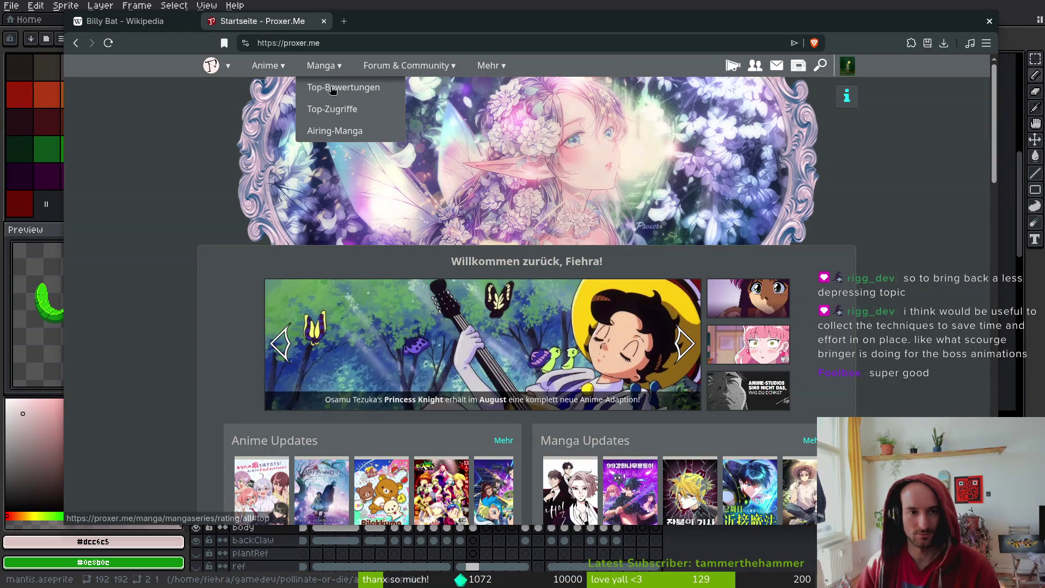
pyautogui.click(820, 65)
pyautogui.click(708, 98)
pyautogui.write('billy bat')
pyautogui.press('Return')
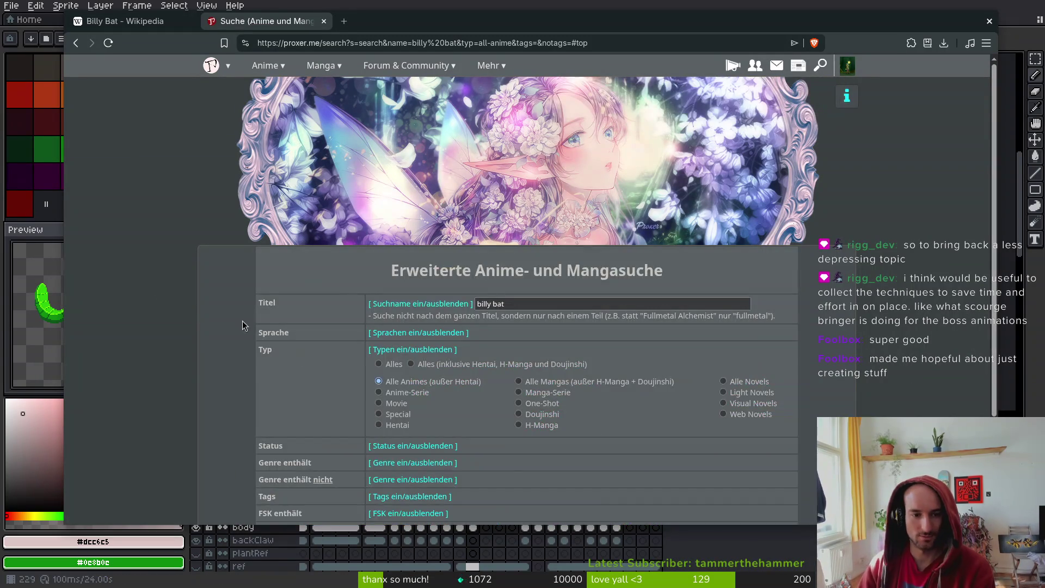
pyautogui.click(520, 172)
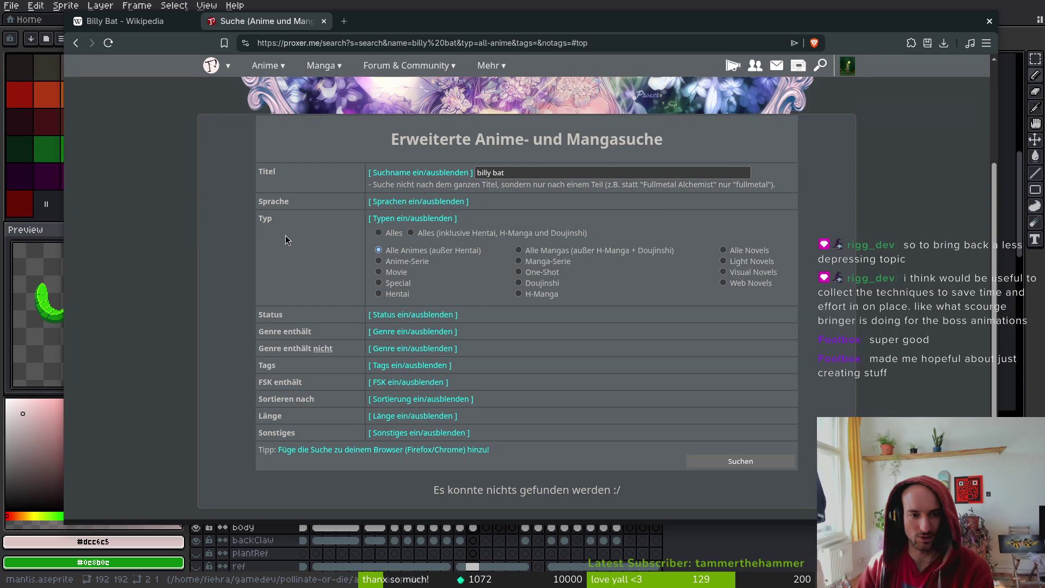
pyautogui.scroll(2, 347, 283)
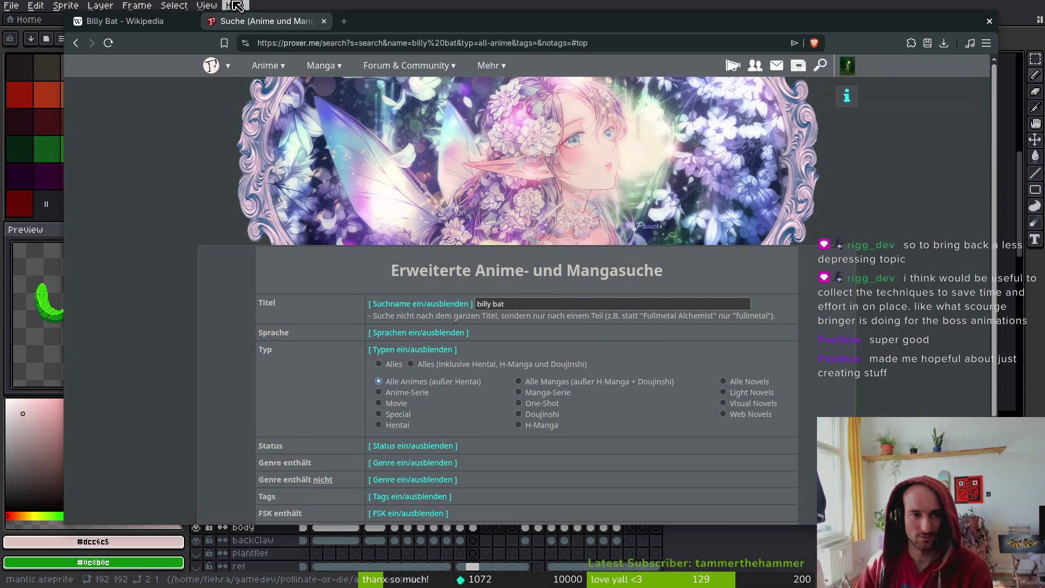
# Close the Proxer search tab, skim the Billy Bat article, and close the browser
pyautogui.click(324, 22)
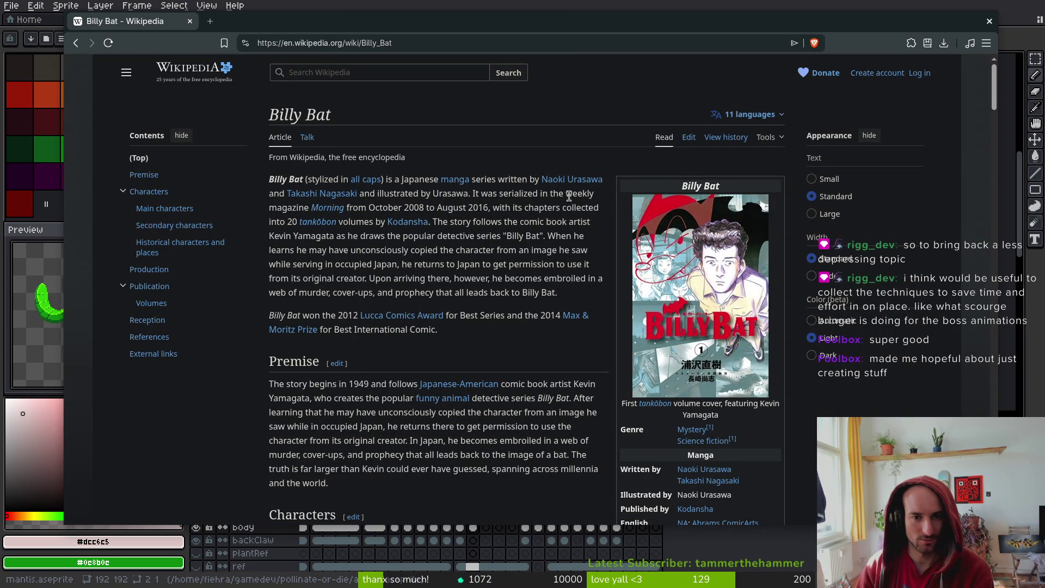
pyautogui.scroll(-3, 728, 484)
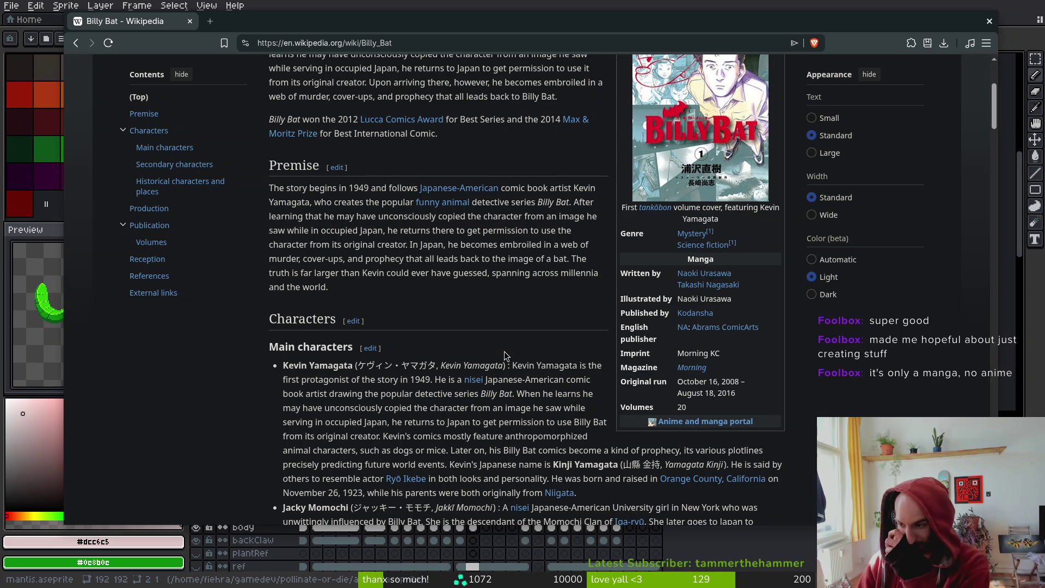
pyautogui.scroll(4, 446, 345)
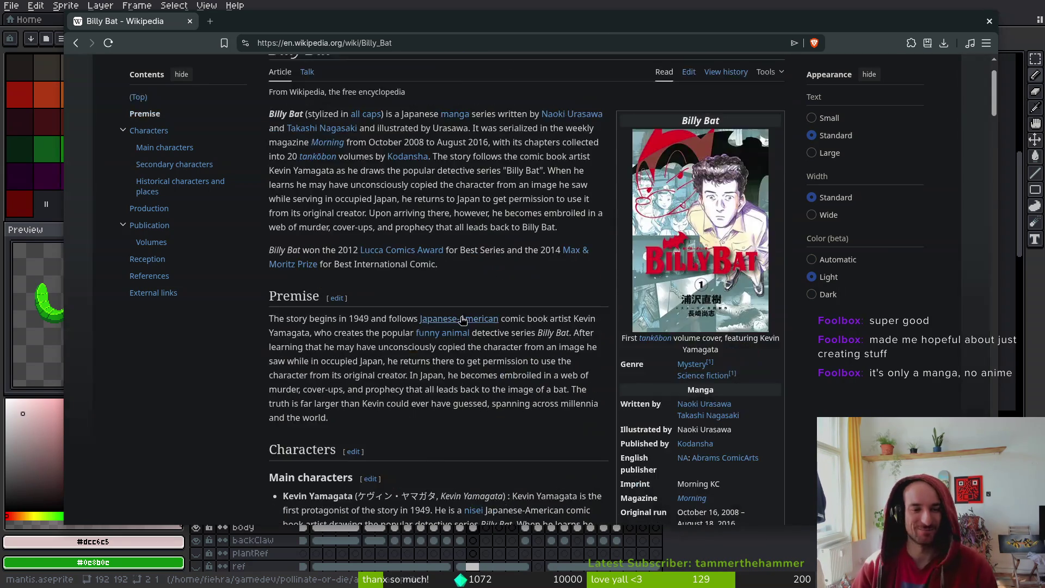
pyautogui.click(190, 21)
# Recolour the eye-highlight pixel green and an eye pixel pink, saving the file
pyautogui.hotkey('ctrl', 's')
pyautogui.scroll(3, 618, 208)
pyautogui.rightClick(521, 219)
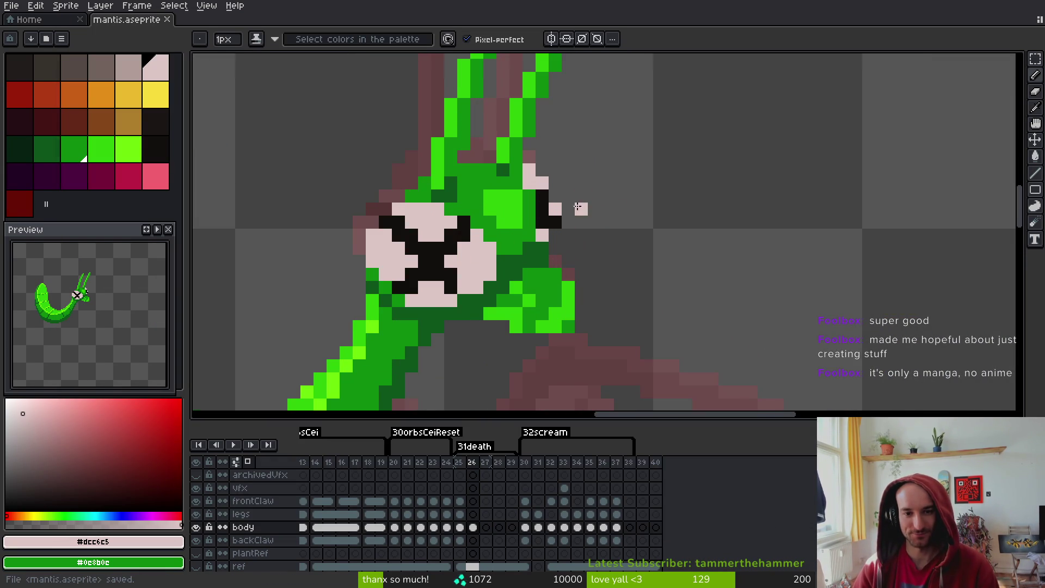
pyautogui.click(531, 215)
pyautogui.hotkey('ctrl', 's')
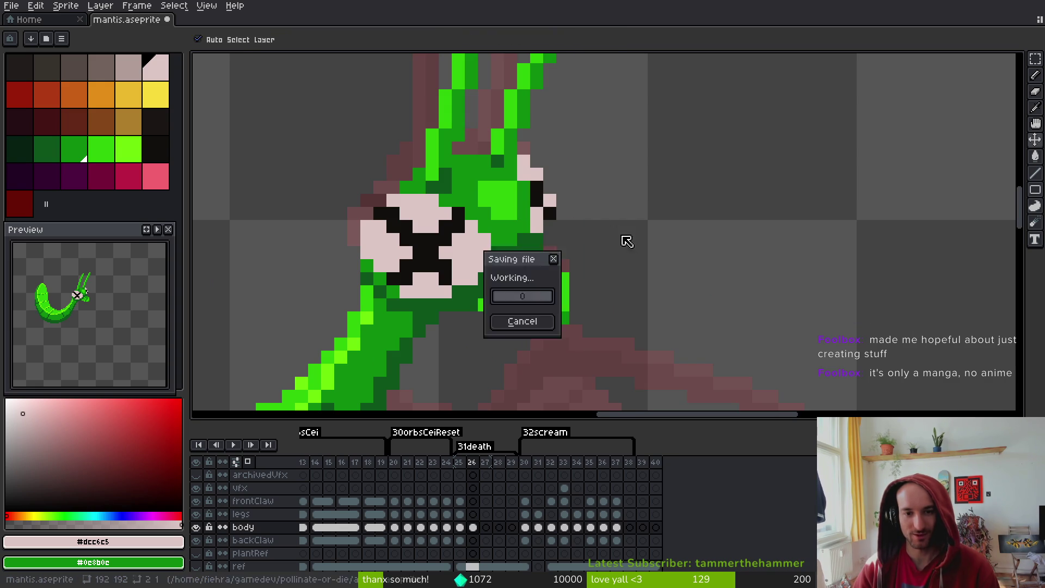
pyautogui.scroll(-2, 625, 243)
pyautogui.scroll(3, 601, 226)
pyautogui.hotkey('ctrl', 's')
# Paint head pixels bright green and darker green with left and right clicks
pyautogui.scroll(-2, 583, 250)
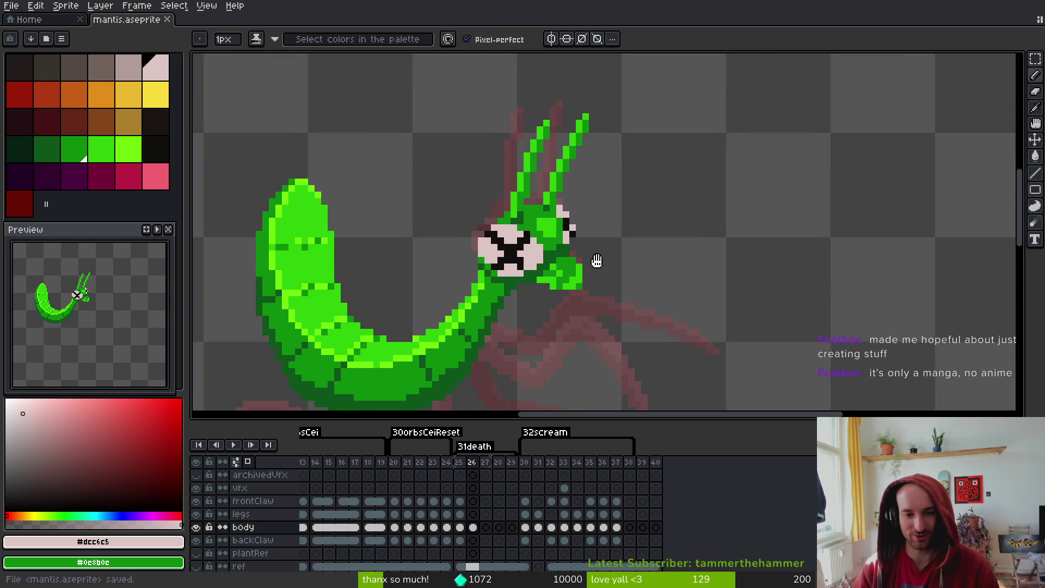
pyautogui.scroll(1, 595, 261)
pyautogui.scroll(3, 607, 286)
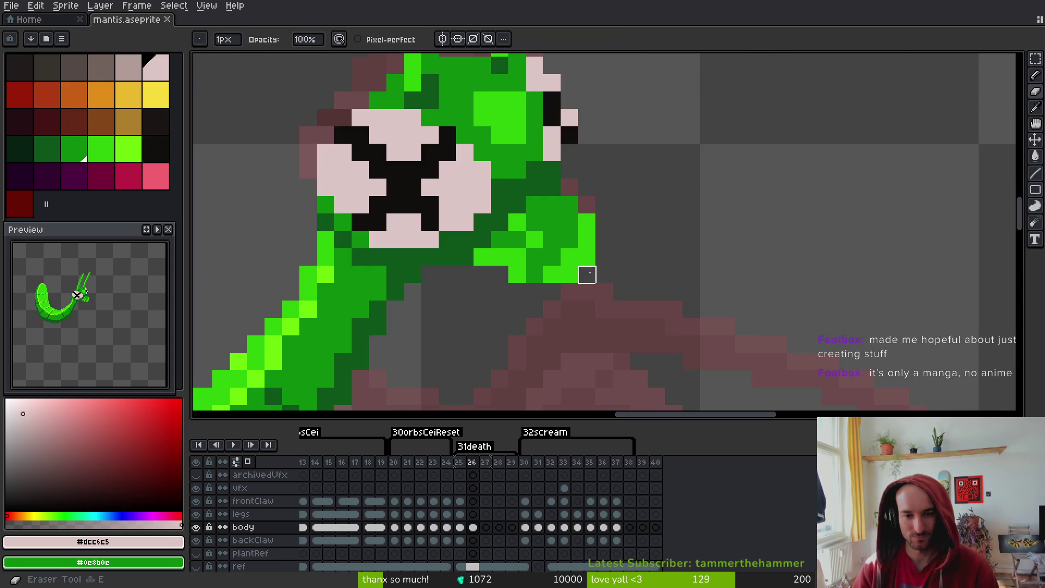
pyautogui.keyDown('alt'); pyautogui.click(574, 254); pyautogui.keyUp('alt')
pyautogui.click(517, 240)
pyautogui.rightClick(535, 239)
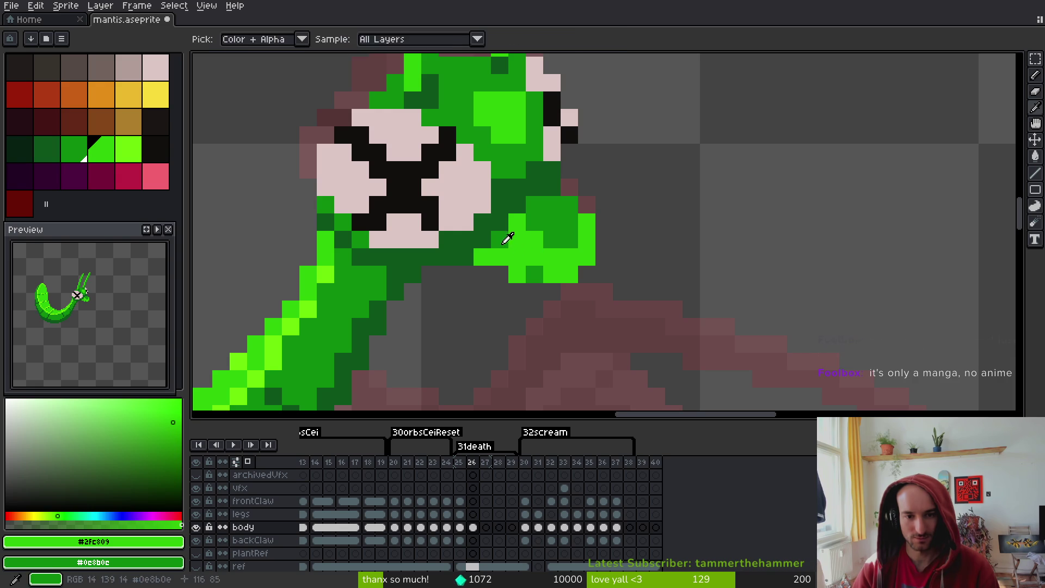
pyautogui.rightClick(517, 257)
pyautogui.rightClick(552, 274)
pyautogui.click(534, 275)
pyautogui.scroll(-4, 532, 276)
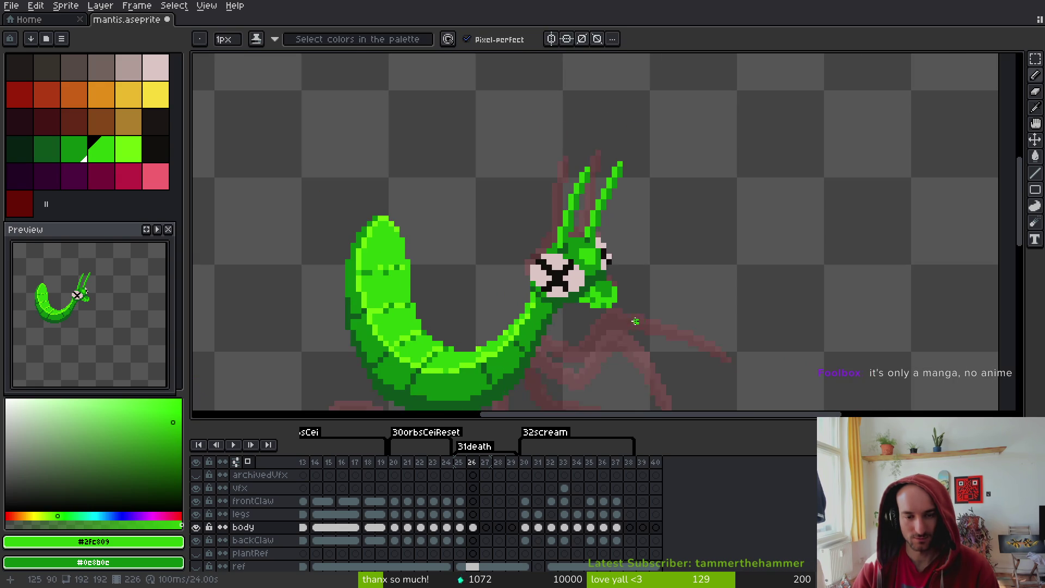
pyautogui.scroll(2, 630, 312)
pyautogui.scroll(1, 630, 311)
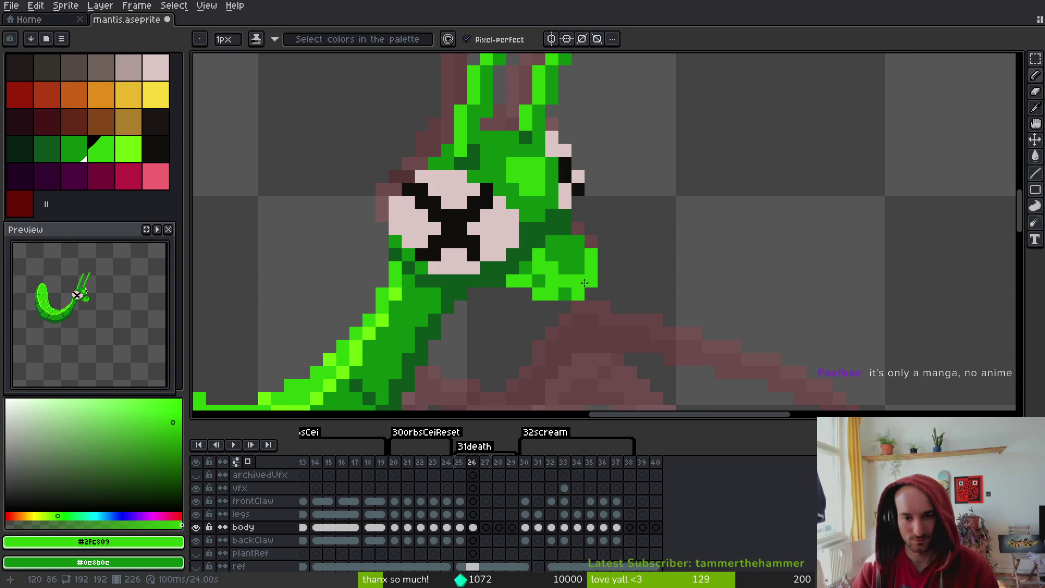
pyautogui.scroll(-2, 643, 309)
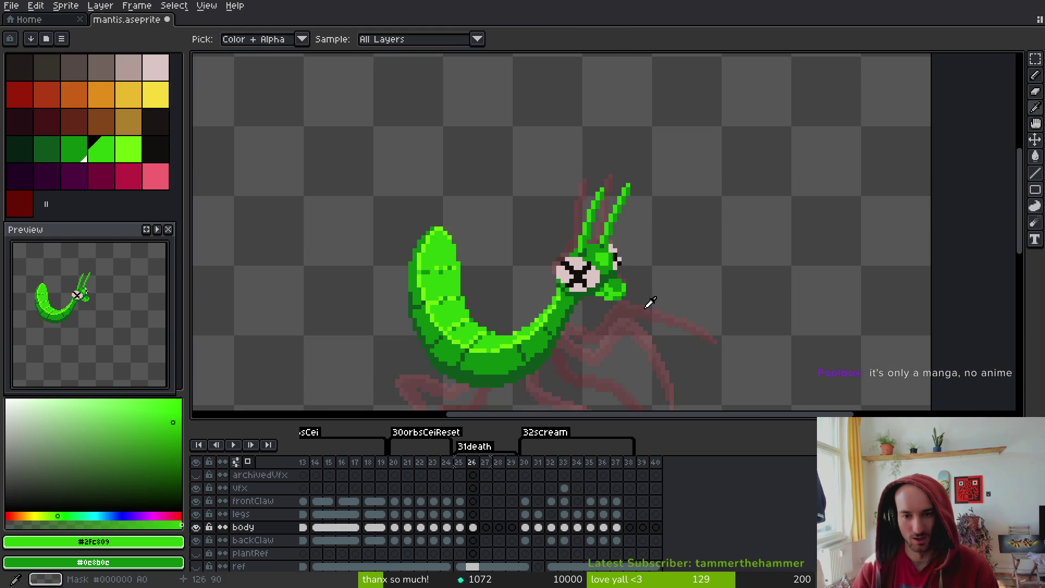
pyautogui.scroll(3, 651, 298)
pyautogui.scroll(-3, 557, 271)
pyautogui.scroll(3, 561, 248)
pyautogui.scroll(-3, 560, 244)
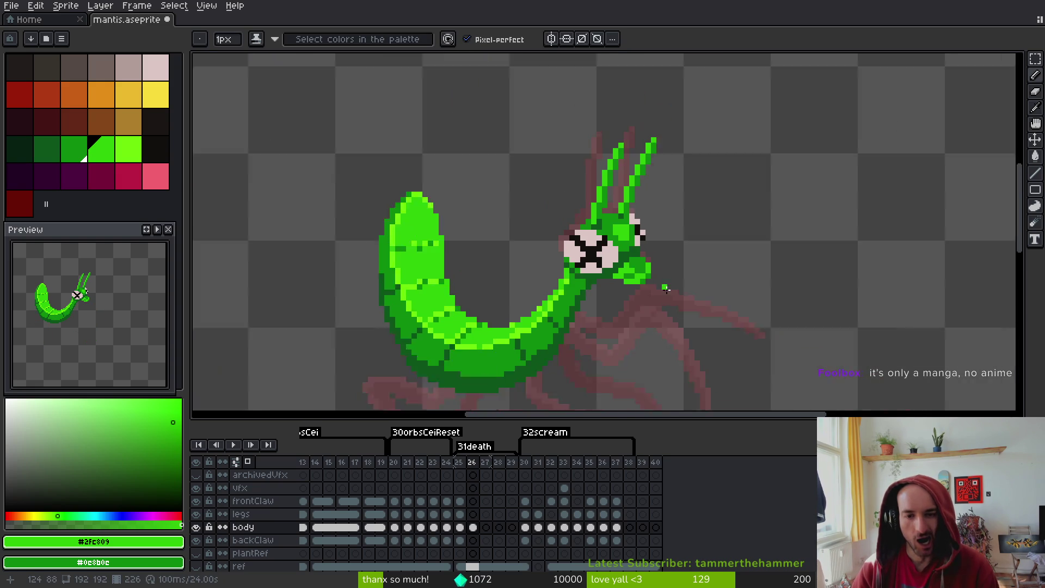
pyautogui.scroll(3, 608, 257)
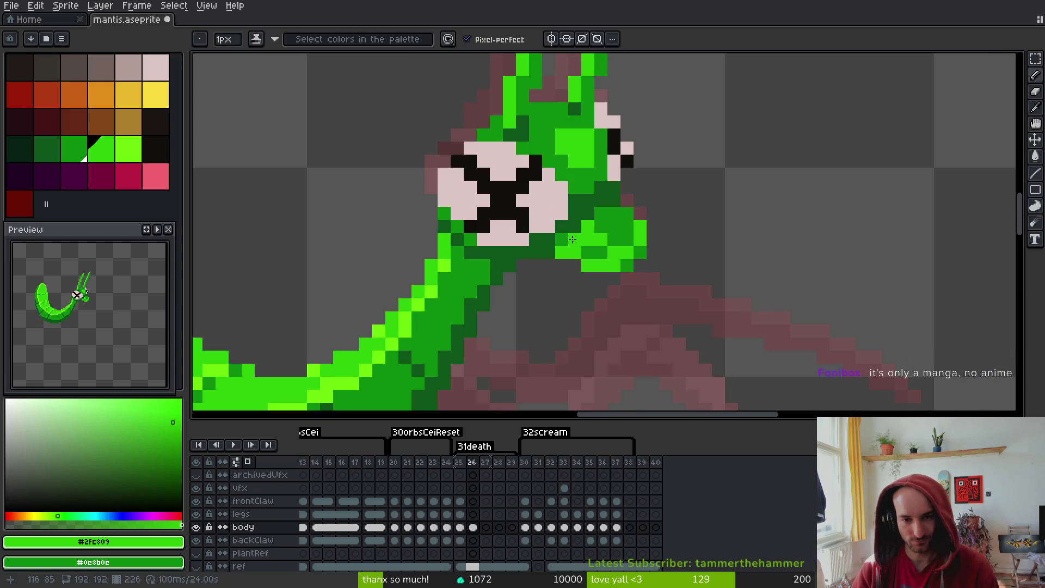
pyautogui.scroll(-3, 669, 290)
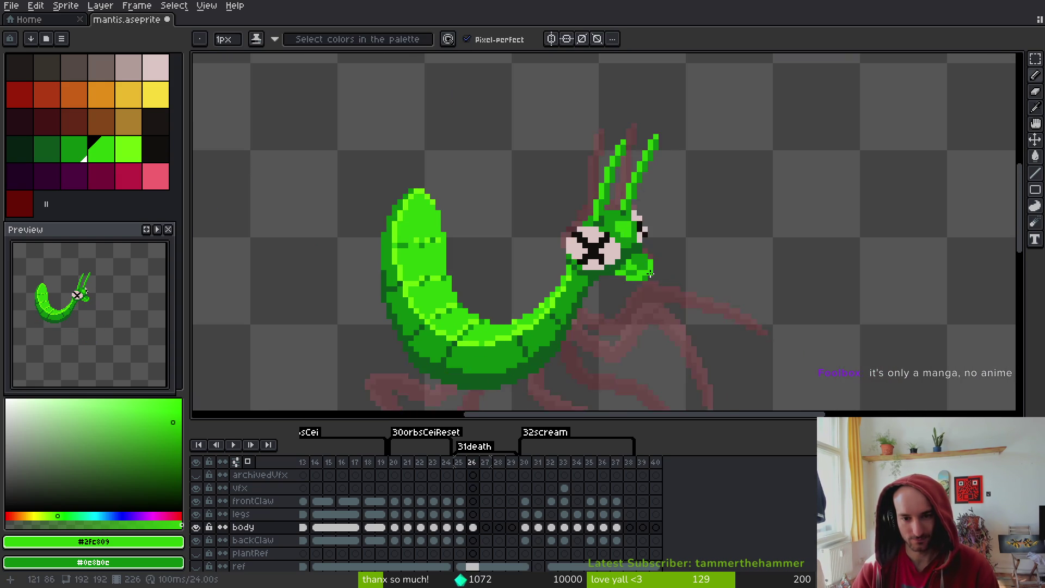
pyautogui.scroll(3, 626, 261)
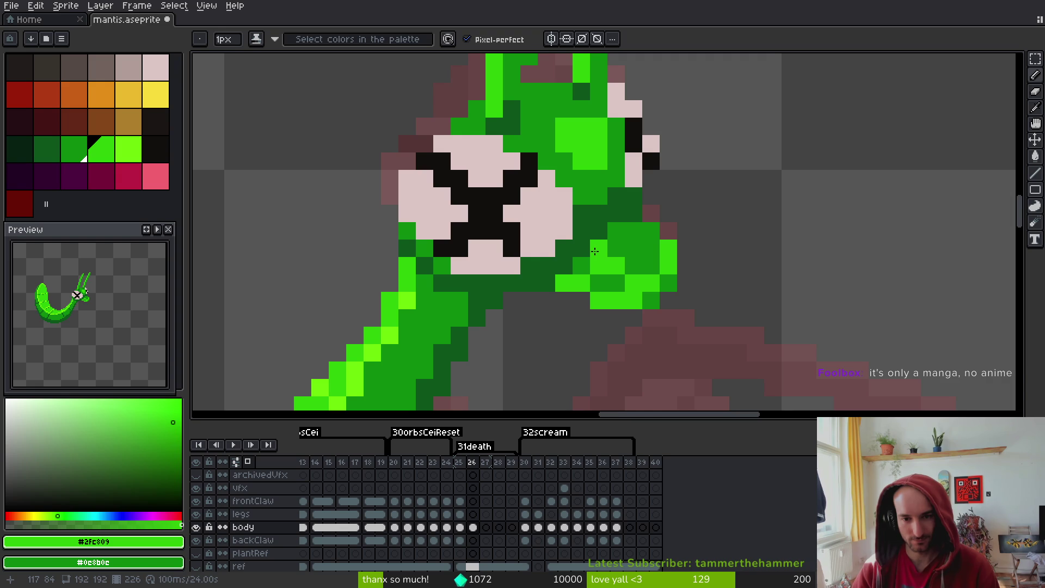
pyautogui.scroll(-3, 686, 265)
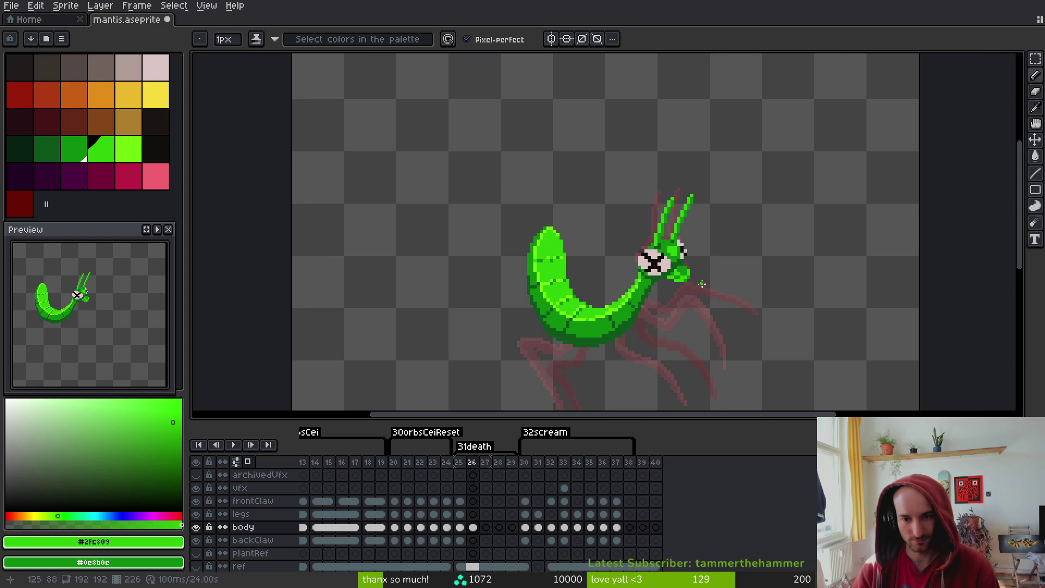
pyautogui.scroll(3, 700, 281)
pyautogui.scroll(-3, 694, 278)
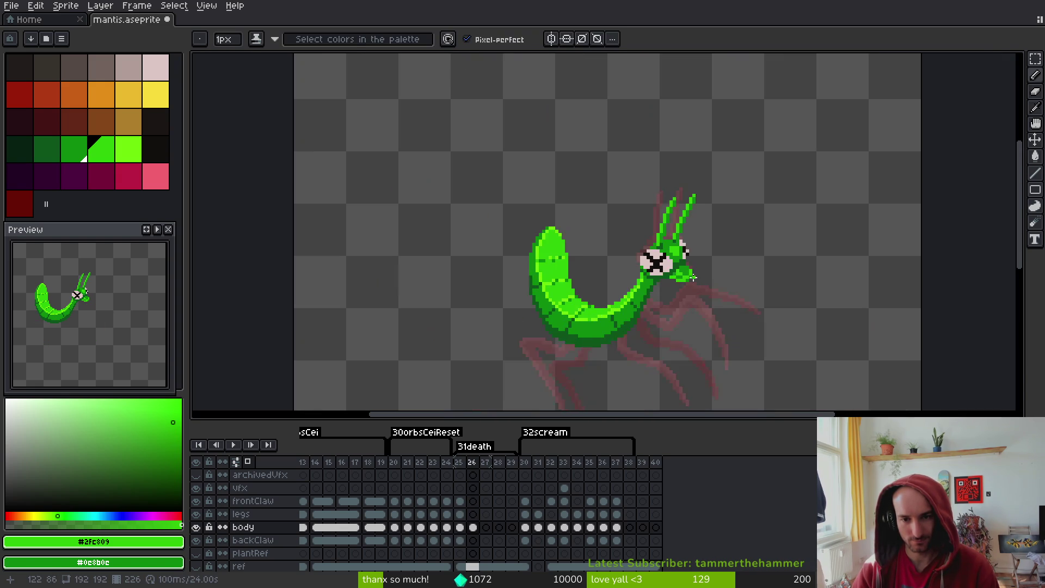
pyautogui.scroll(2, 700, 277)
# Shade a diagonal of head pixels with darker green #0c8b0c and save mantis.aseprite
pyautogui.scroll(-2, 703, 275)
pyautogui.scroll(4, 729, 264)
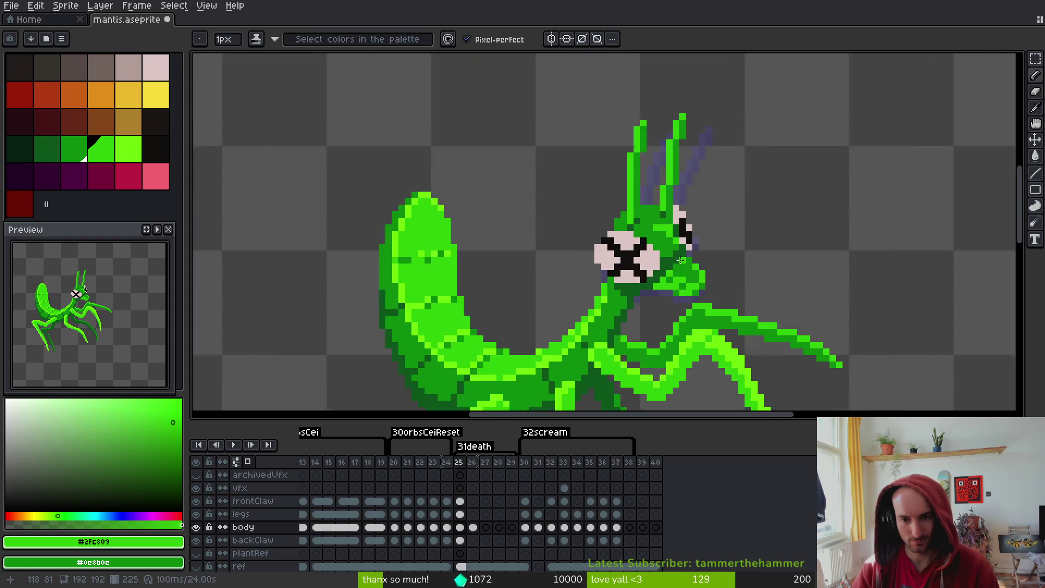
pyautogui.scroll(1, 734, 263)
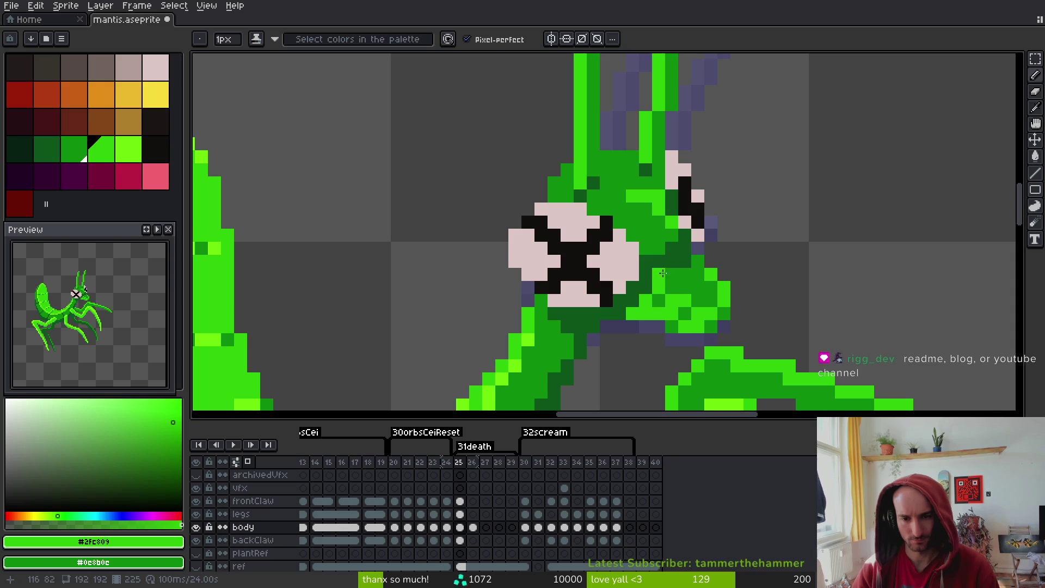
pyautogui.keyDown('alt'); pyautogui.click(680, 249); pyautogui.keyUp('alt')
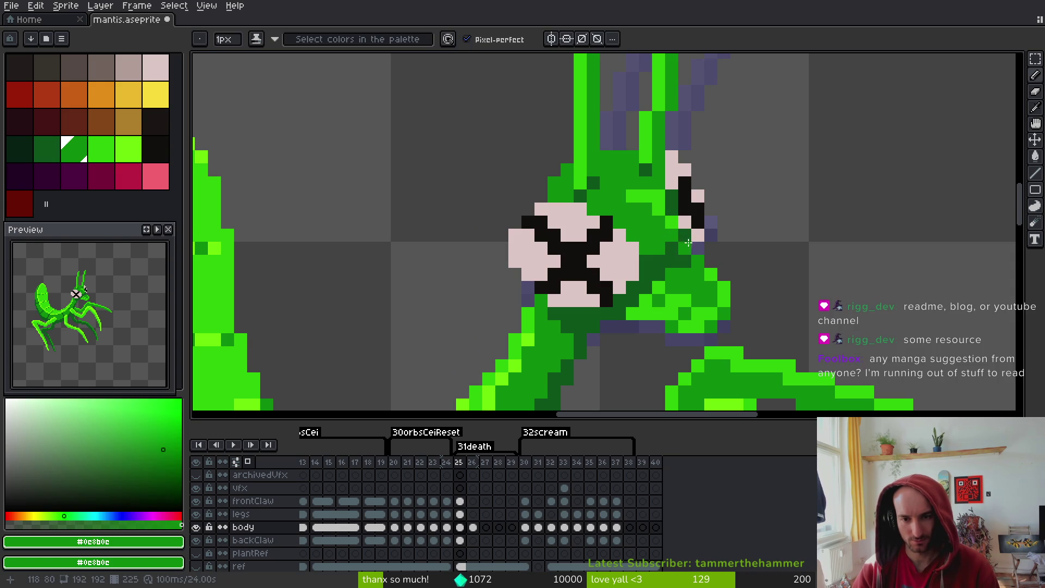
pyautogui.moveTo(663, 257)
pyautogui.mouseDown()
pyautogui.moveTo(620, 299)
pyautogui.moveTo(681, 255)
pyautogui.mouseUp()
pyautogui.scroll(-4, 681, 255)
pyautogui.hotkey('ctrl', 's')
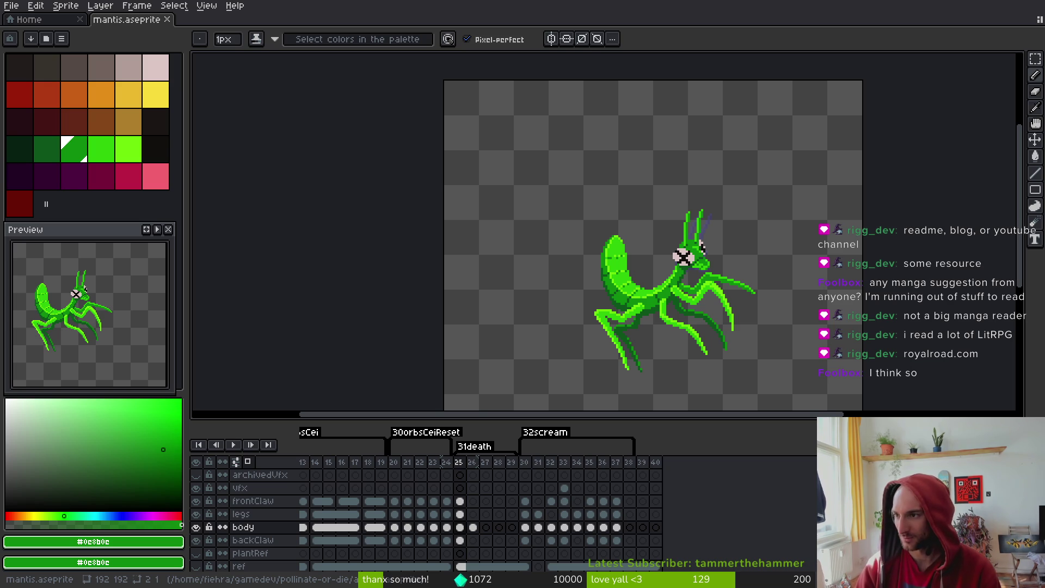
# Open the Proxer account's manga list (Mangaliste) and browse its titles
pyautogui.hotkey('alt', 'Tab')
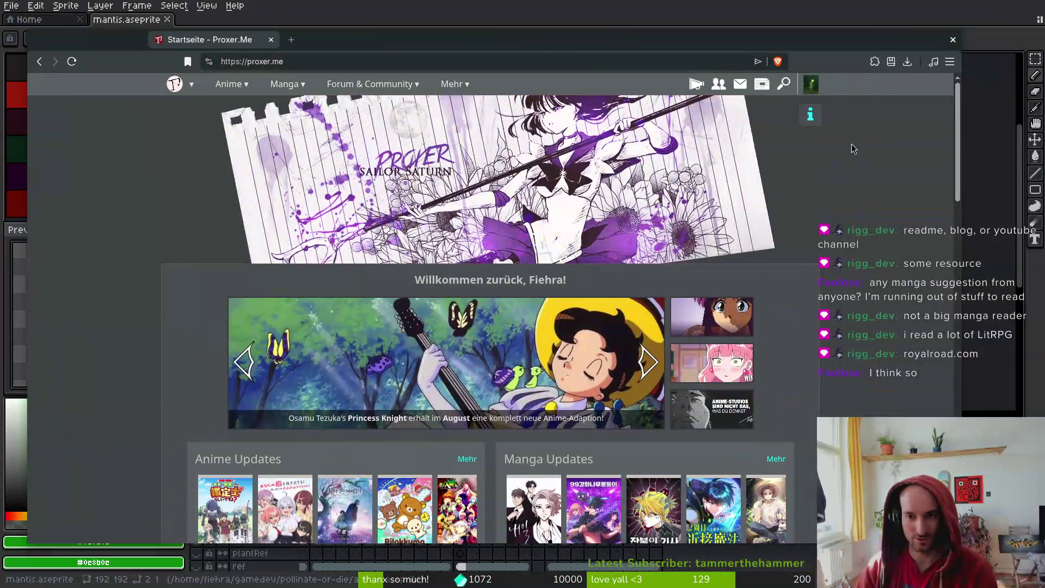
pyautogui.click(811, 84)
pyautogui.click(744, 346)
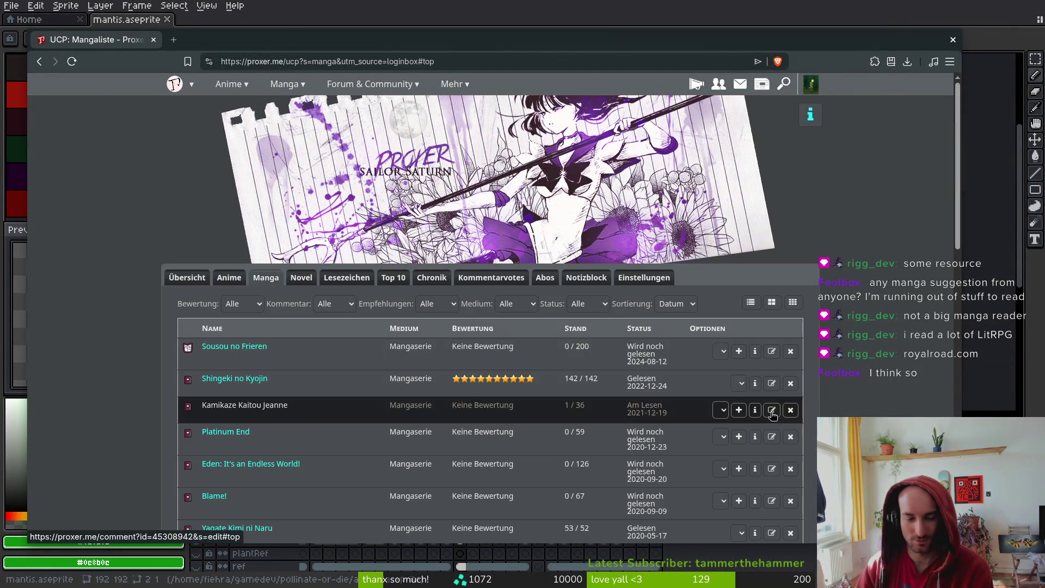
pyautogui.scroll(-2, 94, 317)
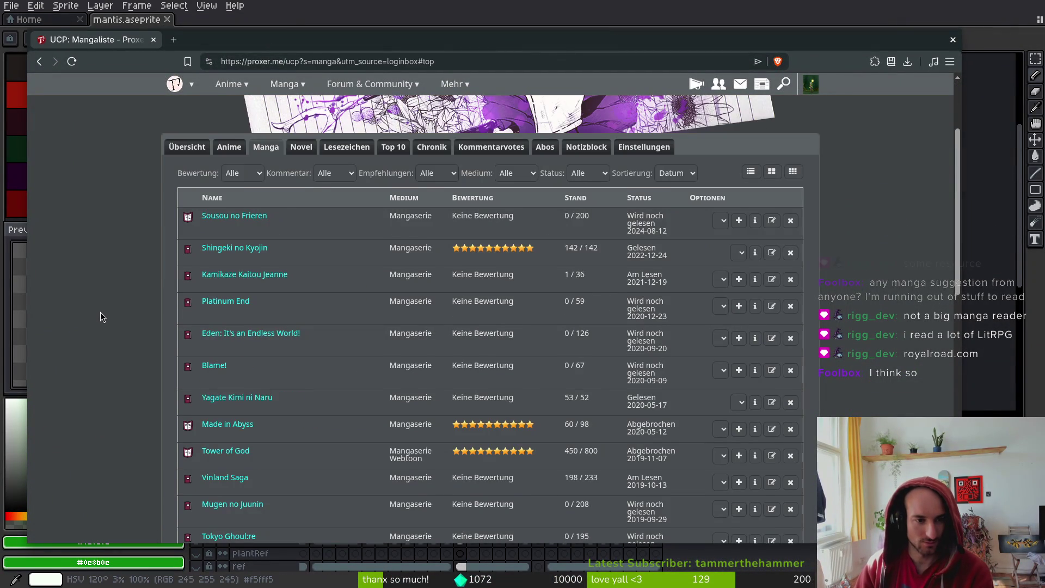
pyautogui.scroll(-2, 100, 311)
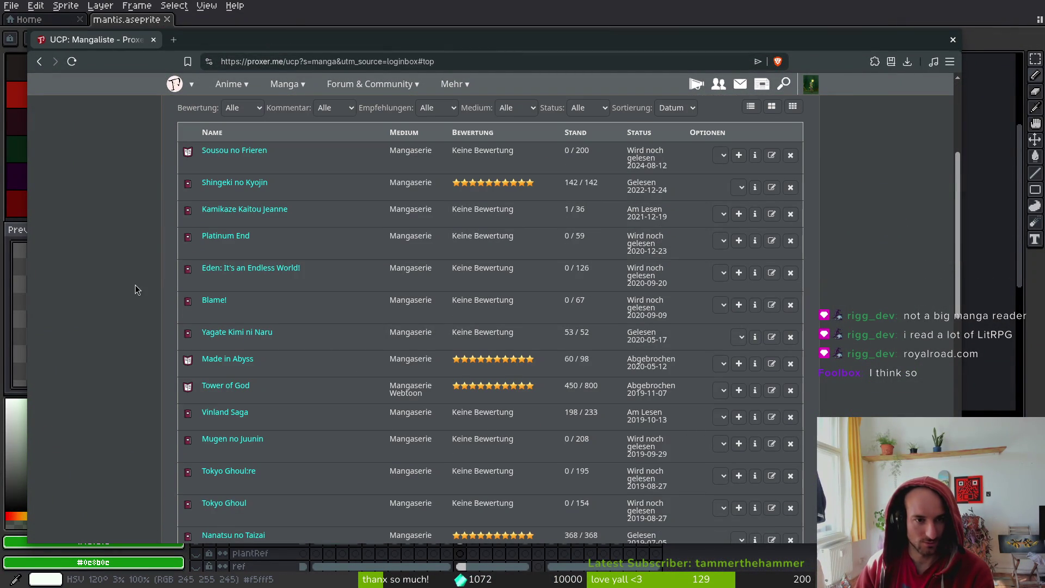
pyautogui.moveTo(200, 360)
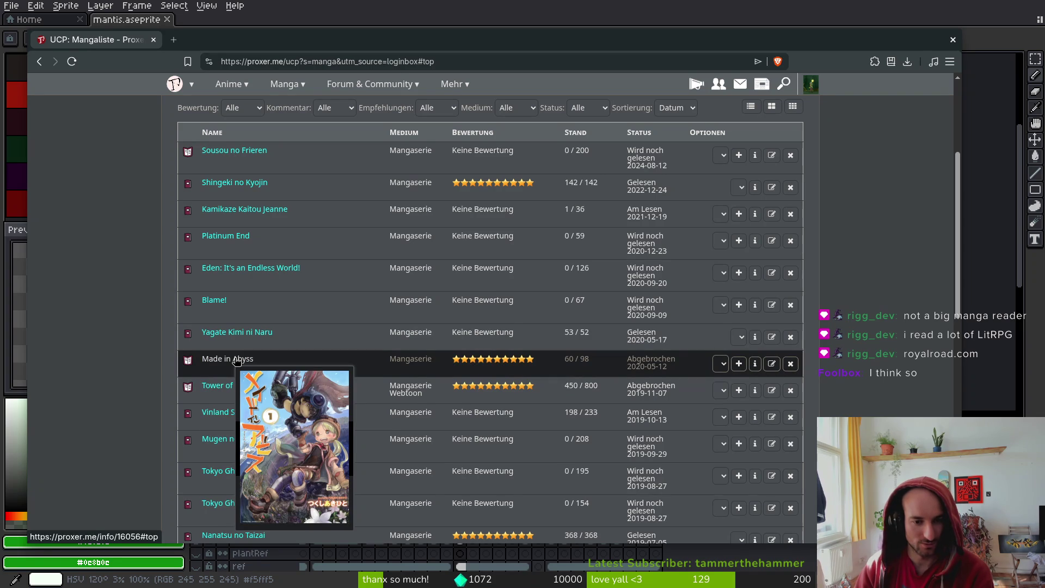
pyautogui.moveTo(229, 391)
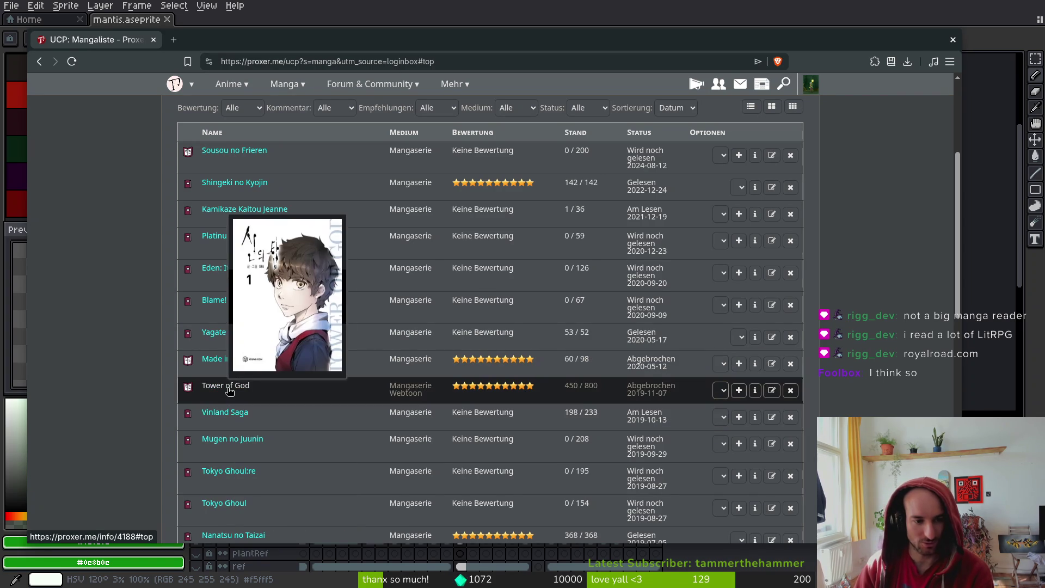
pyautogui.moveTo(222, 414)
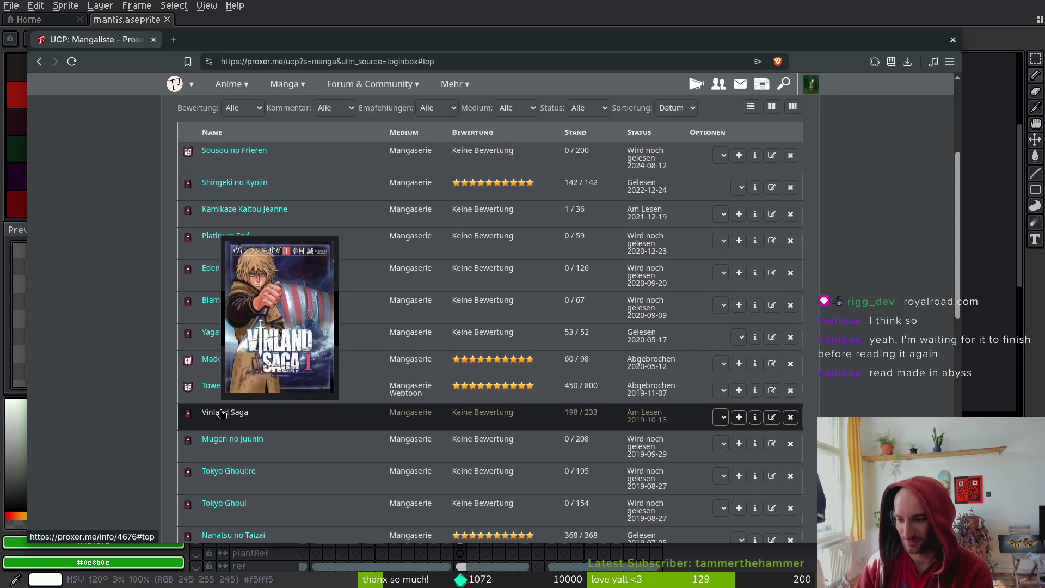
pyautogui.scroll(-1, 126, 370)
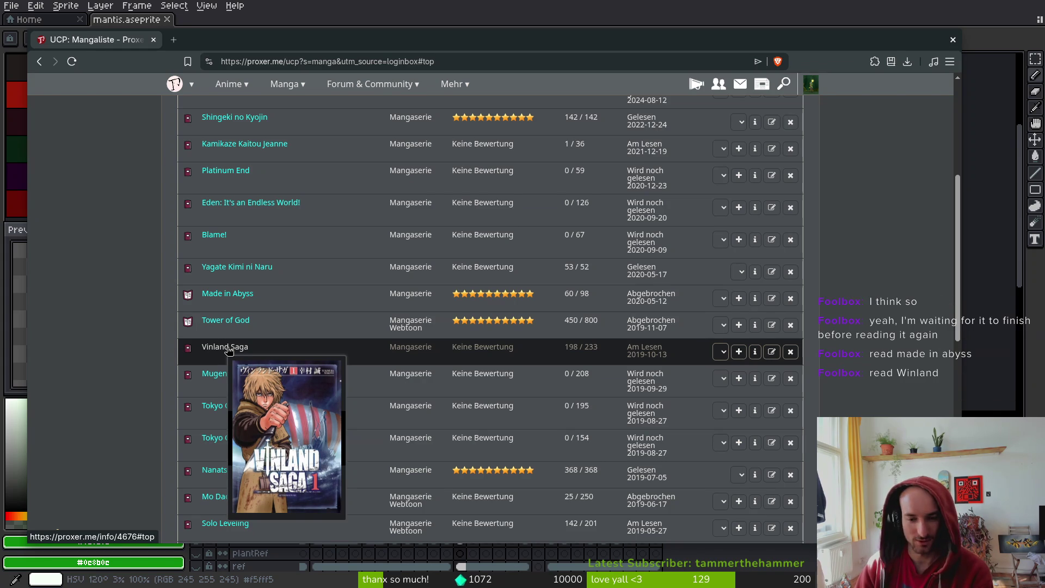
pyautogui.scroll(-1, 76, 384)
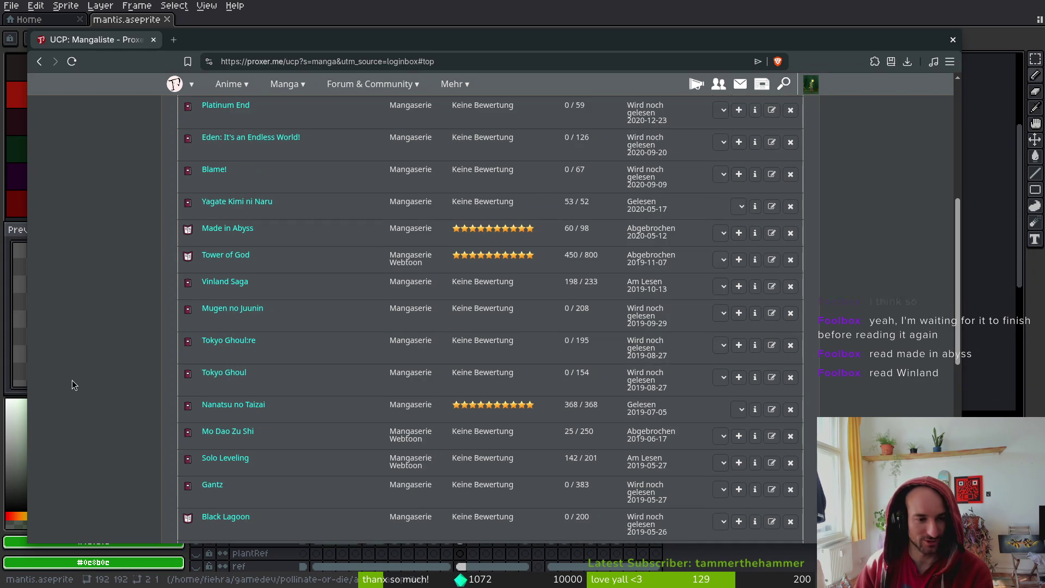
pyautogui.scroll(-1, 76, 386)
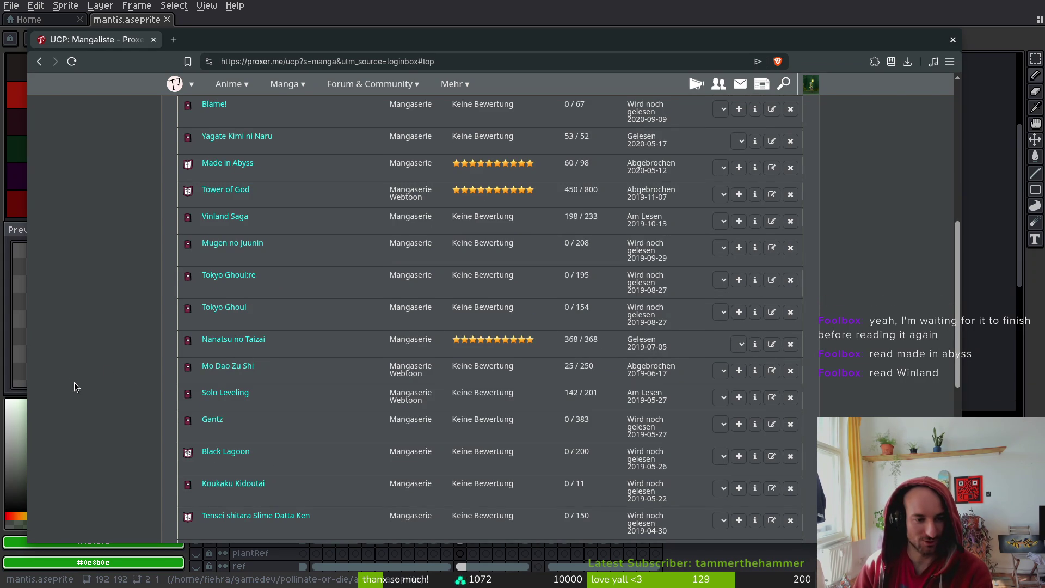
pyautogui.moveTo(228, 454)
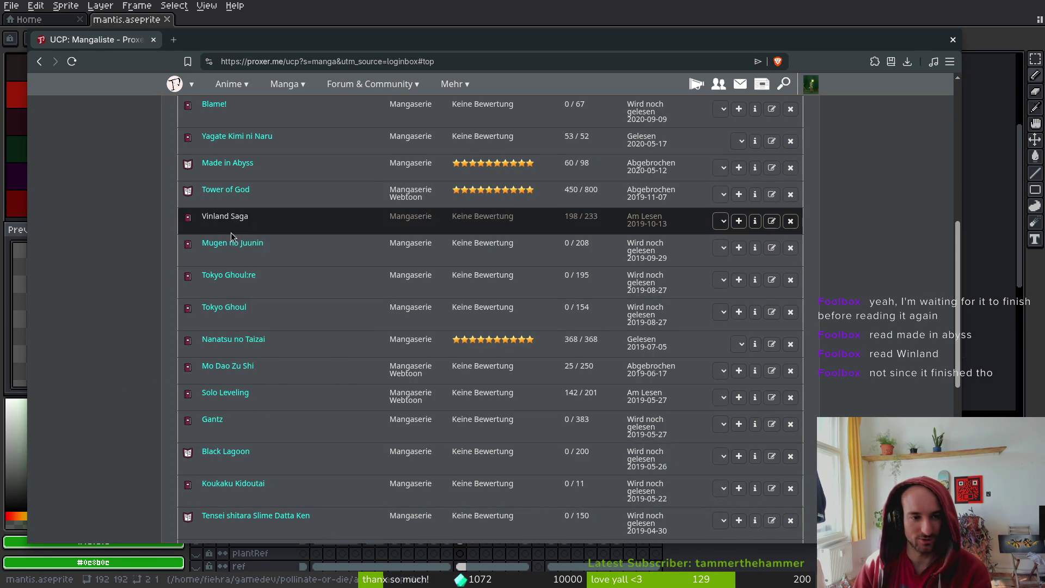
pyautogui.moveTo(232, 219)
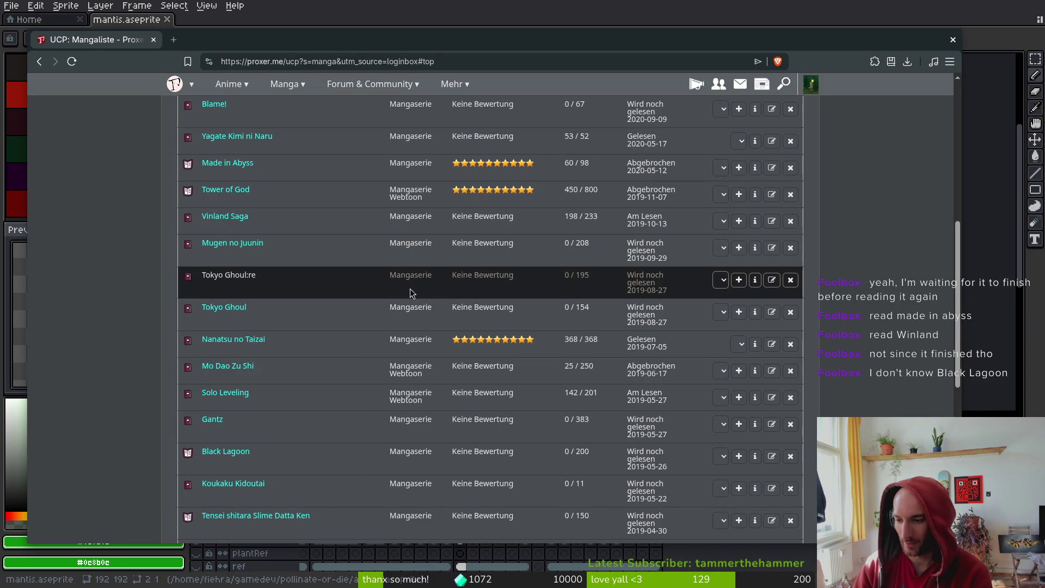
# Open Black Lagoon's details in a new tab and view its genre line
pyautogui.middleClick(223, 451)
pyautogui.click(238, 39)
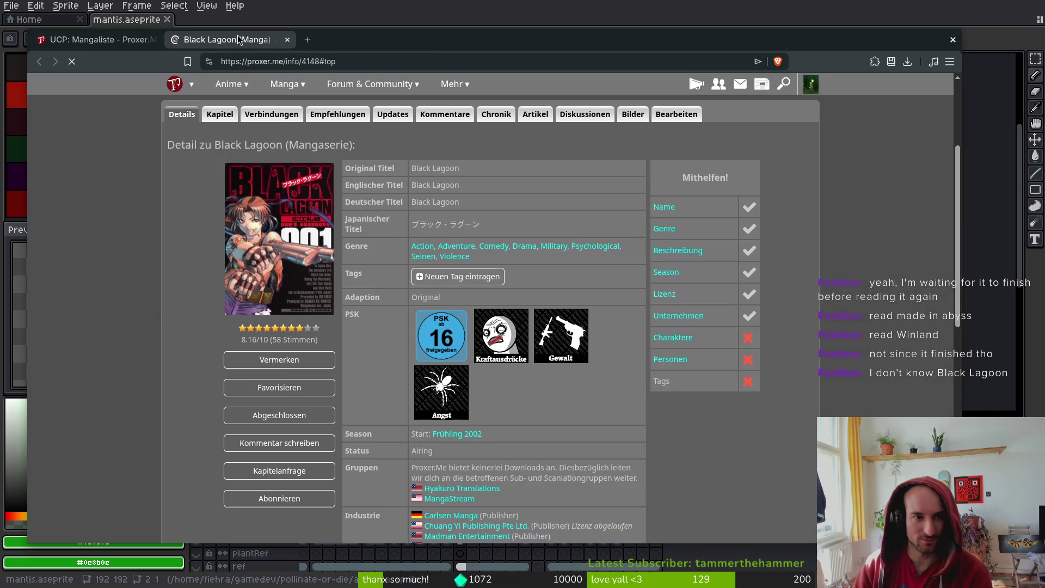
pyautogui.tripleClick(466, 255)
pyautogui.click(468, 255)
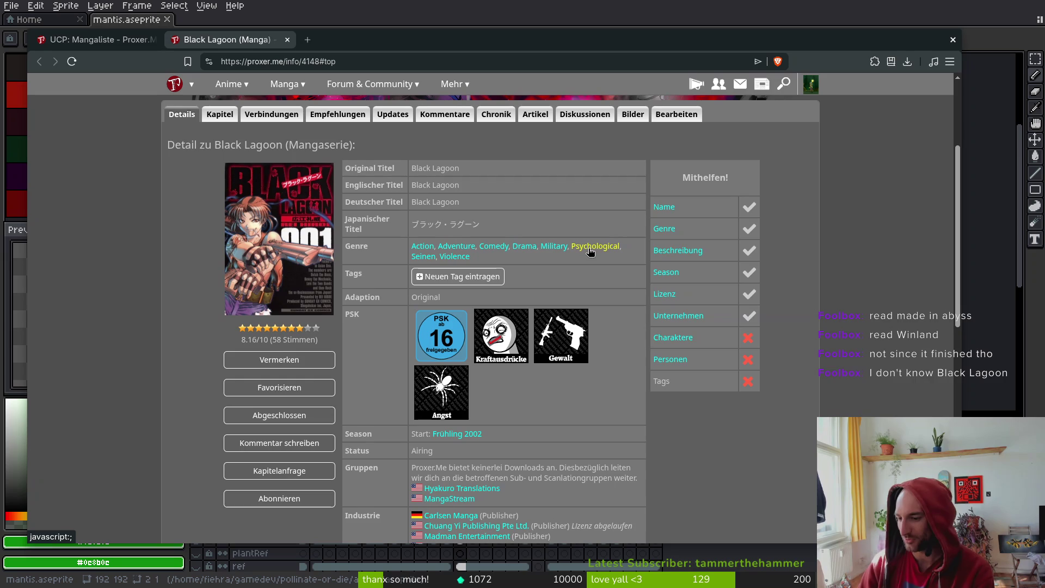
# Return to the Mangaliste tab and scroll to the end of the list
pyautogui.click(132, 46)
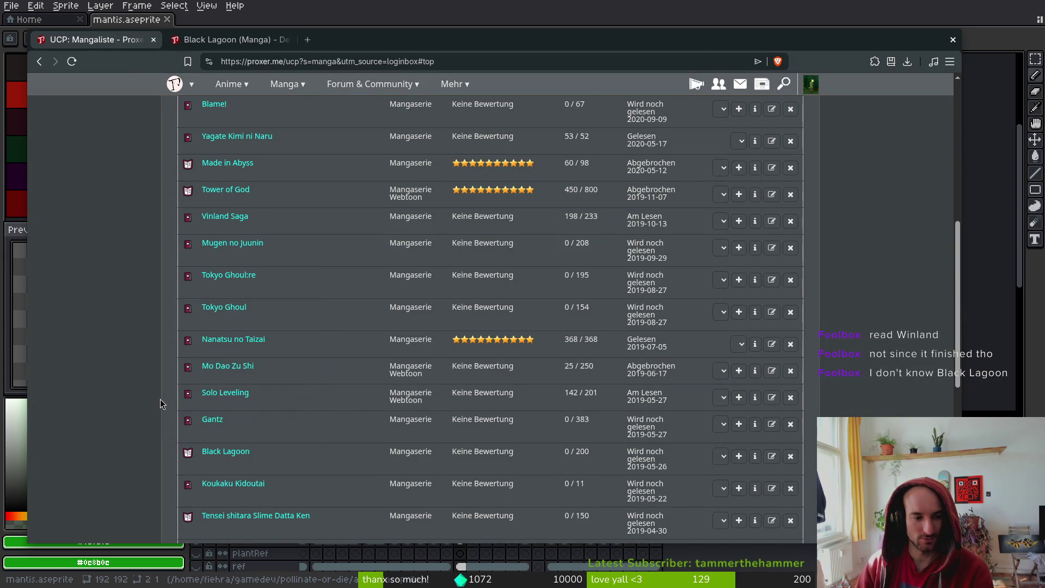
pyautogui.scroll(-2, 152, 401)
pyautogui.moveTo(213, 293)
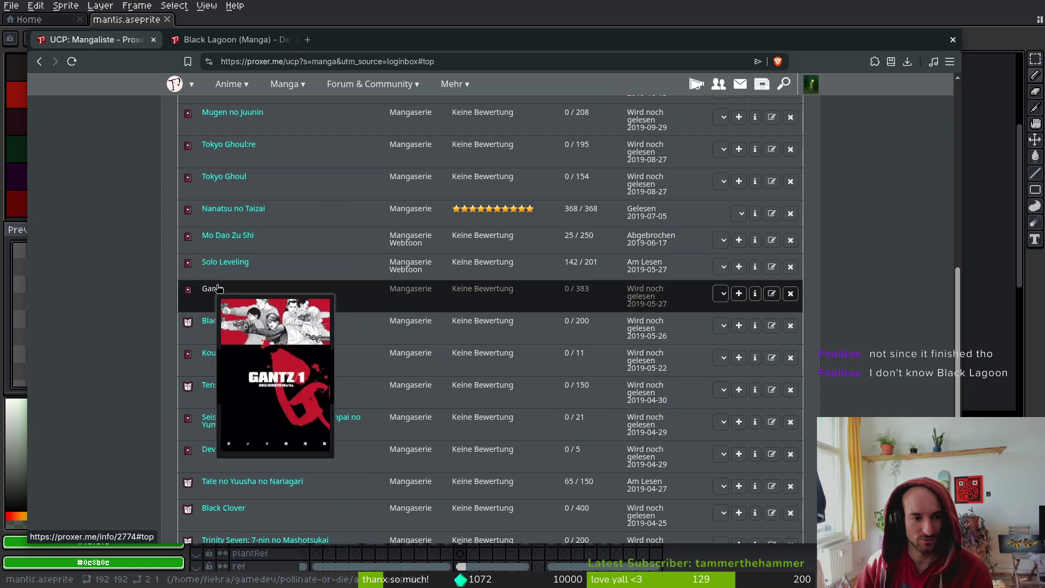
pyautogui.moveTo(236, 325)
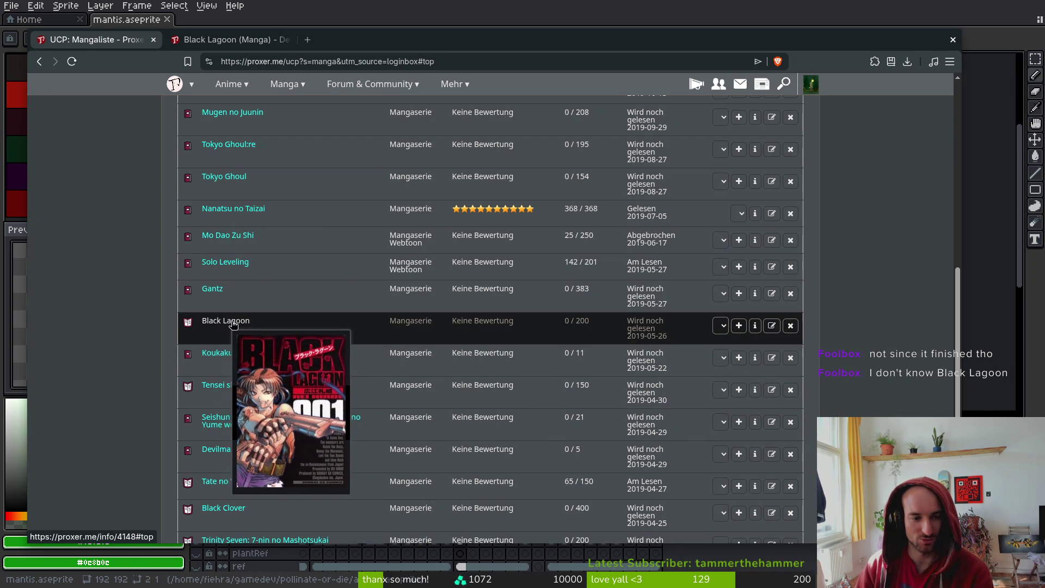
pyautogui.scroll(-2, 231, 325)
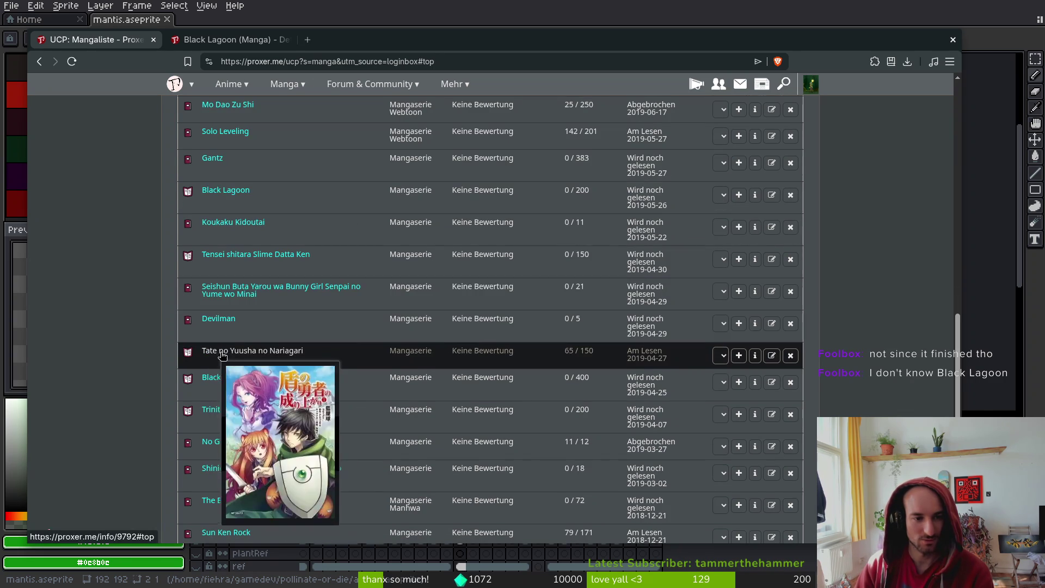
pyautogui.scroll(-1, 226, 448)
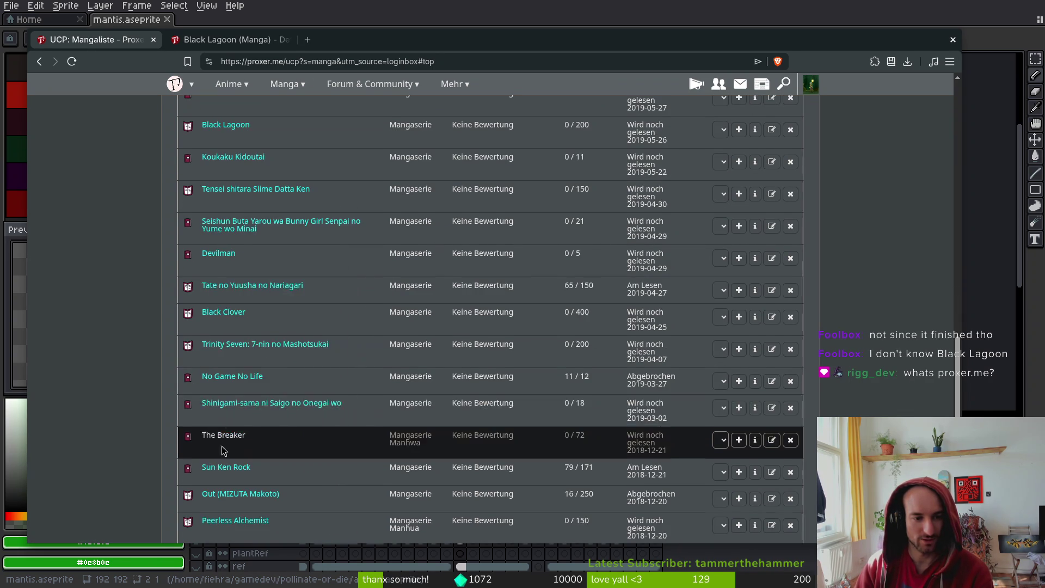
pyautogui.scroll(-1, 226, 448)
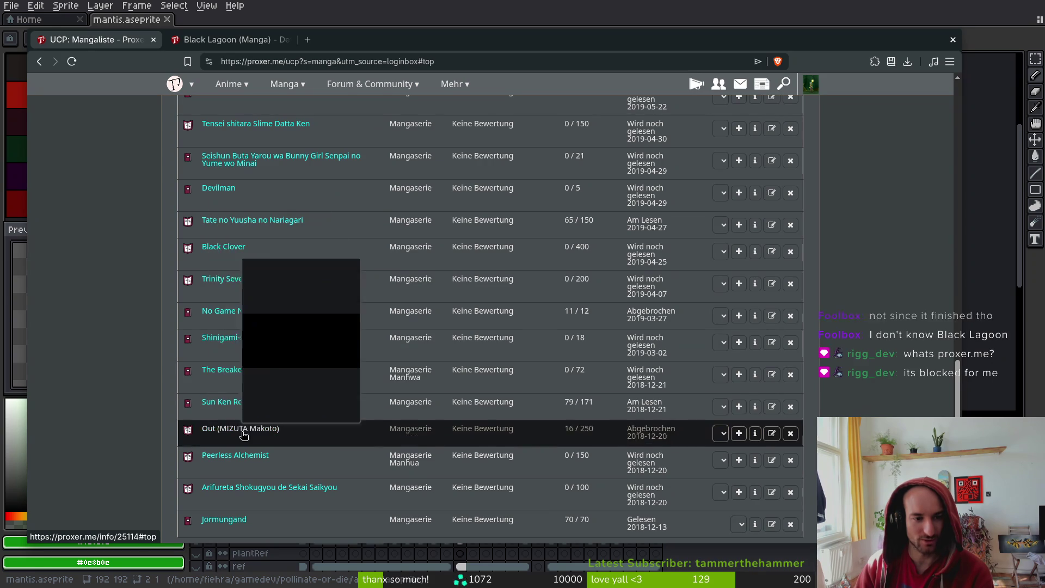
pyautogui.moveTo(226, 408)
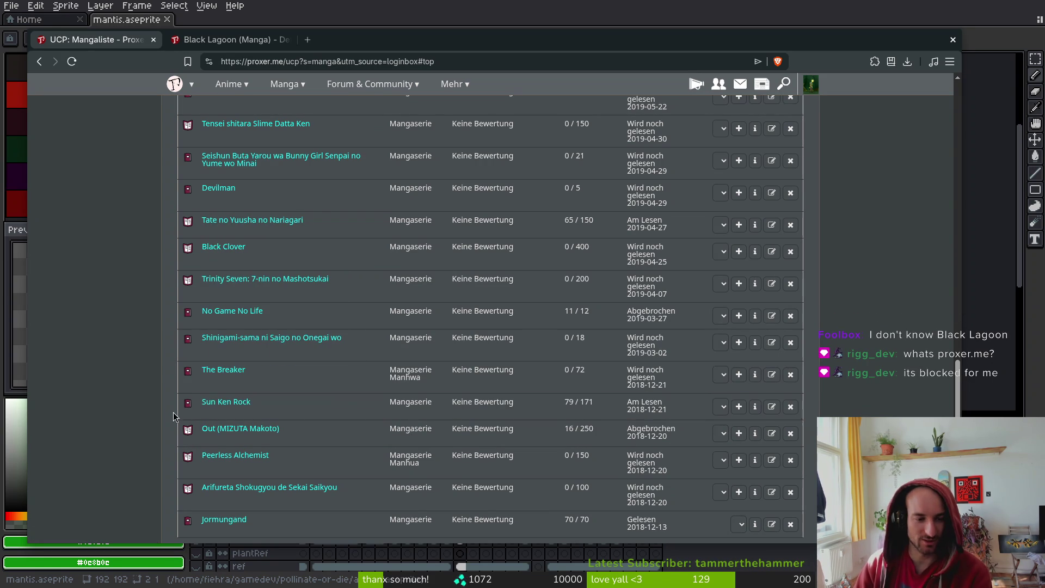
pyautogui.scroll(-1, 122, 373)
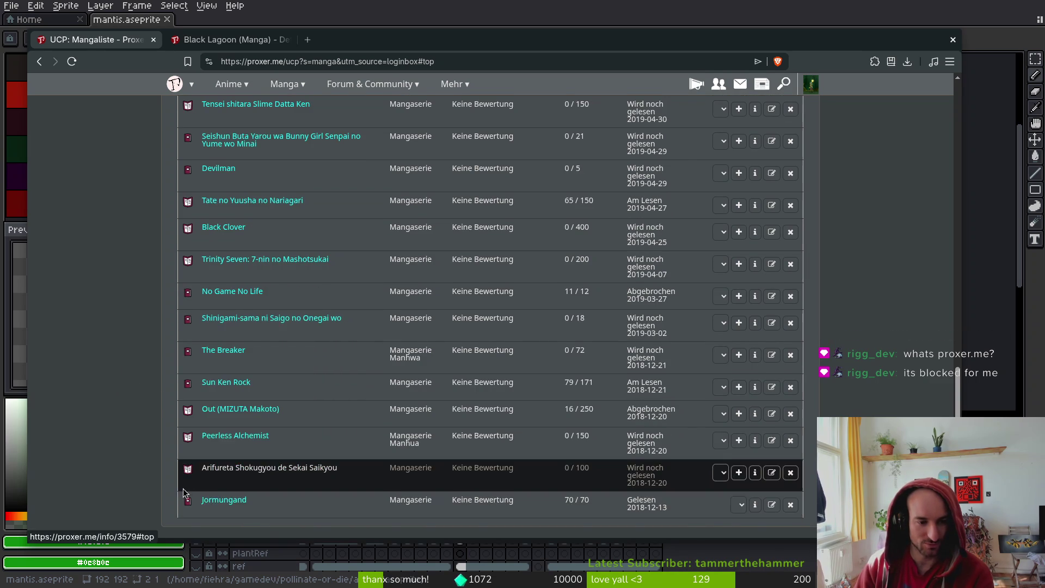
pyautogui.scroll(2, 193, 490)
pyautogui.scroll(-2, 222, 452)
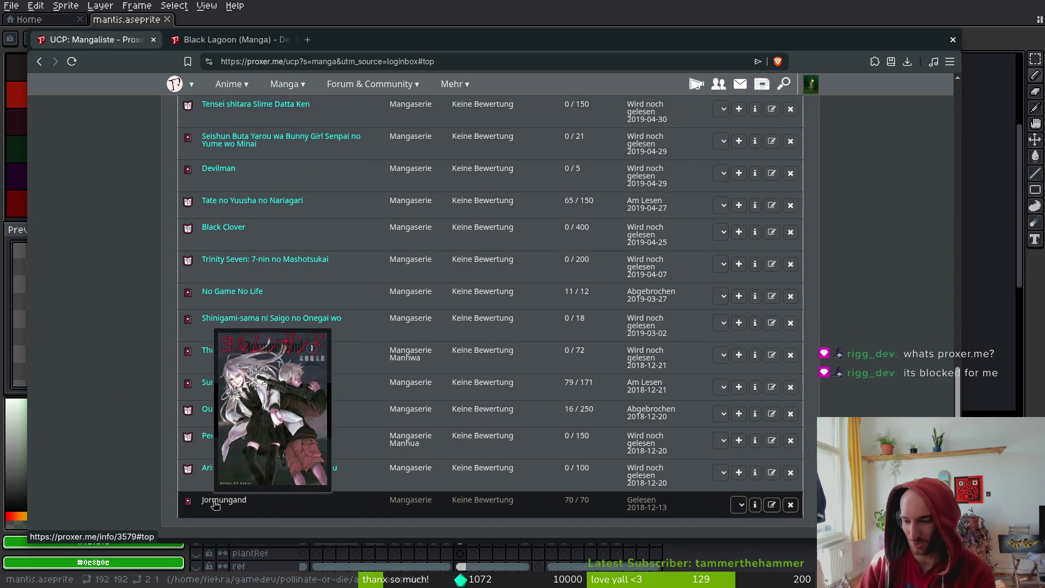
# Open and scroll through the Jormungand manga page on Proxer, then close it, leaving Black Lagoon open
pyautogui.click(215, 504)
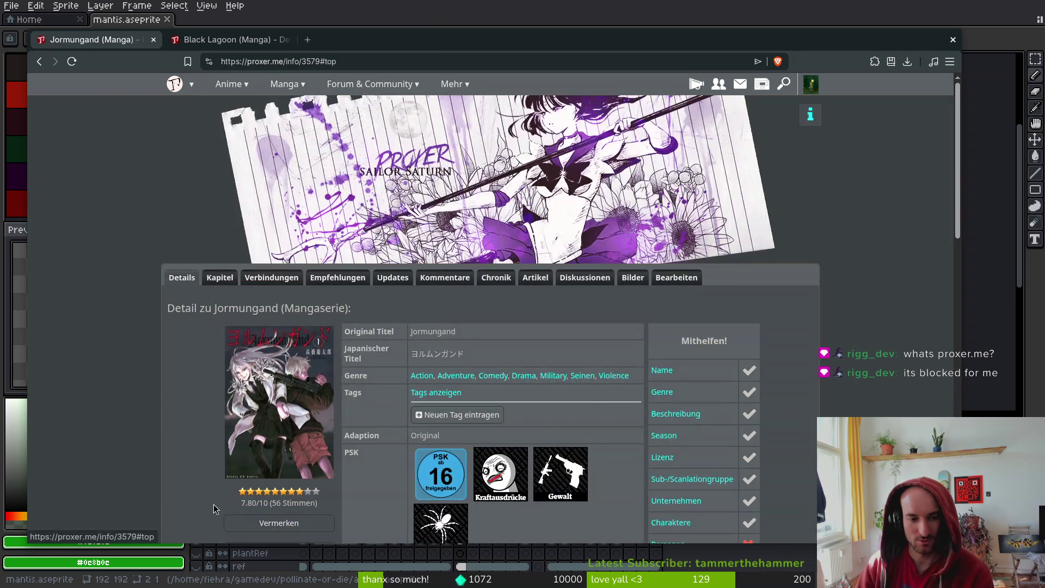
pyautogui.scroll(-2, 207, 445)
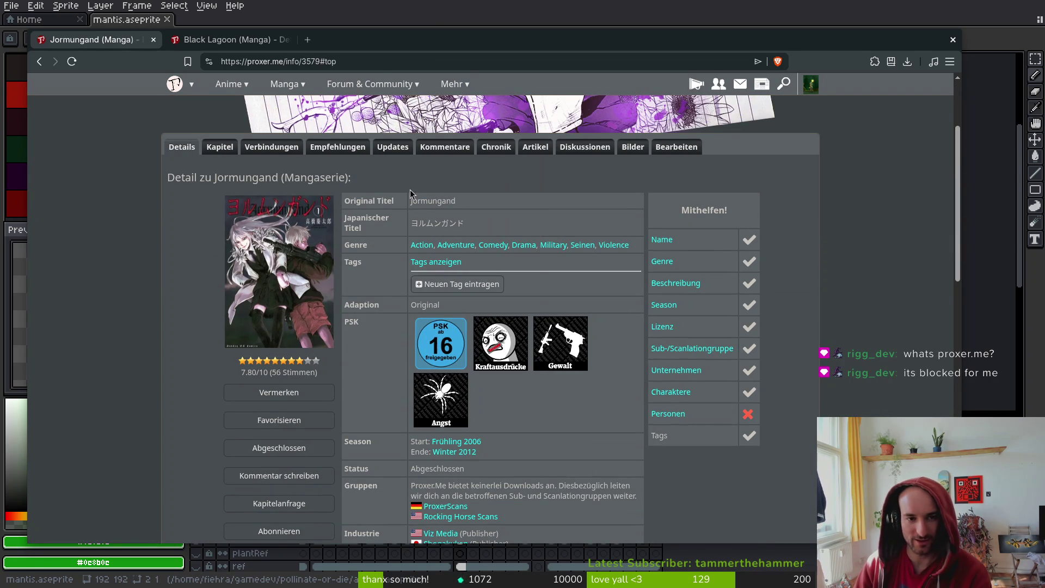
pyautogui.scroll(2, 674, 262)
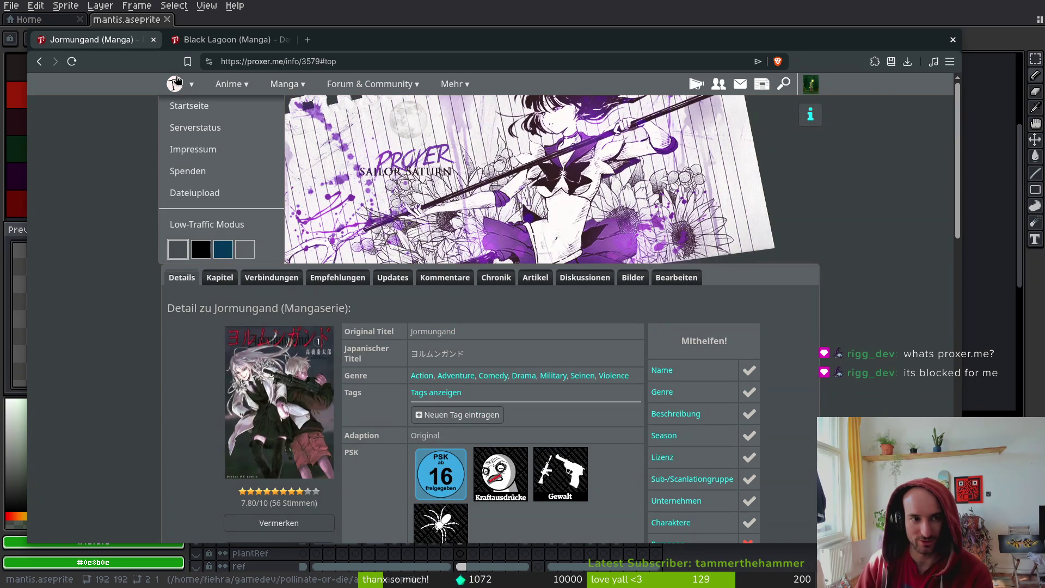
pyautogui.scroll(-2, 115, 334)
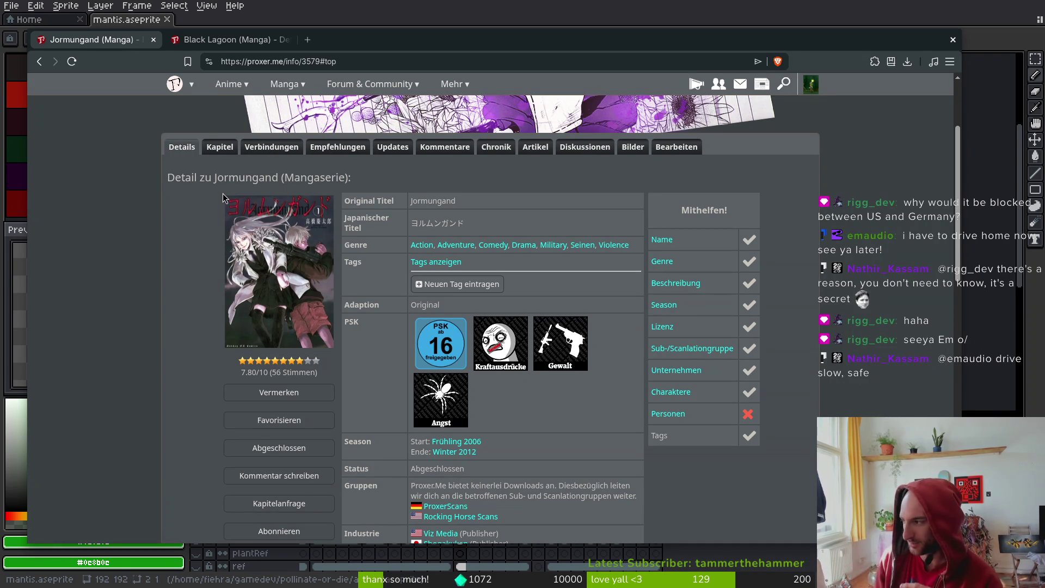
pyautogui.scroll(-6, 205, 283)
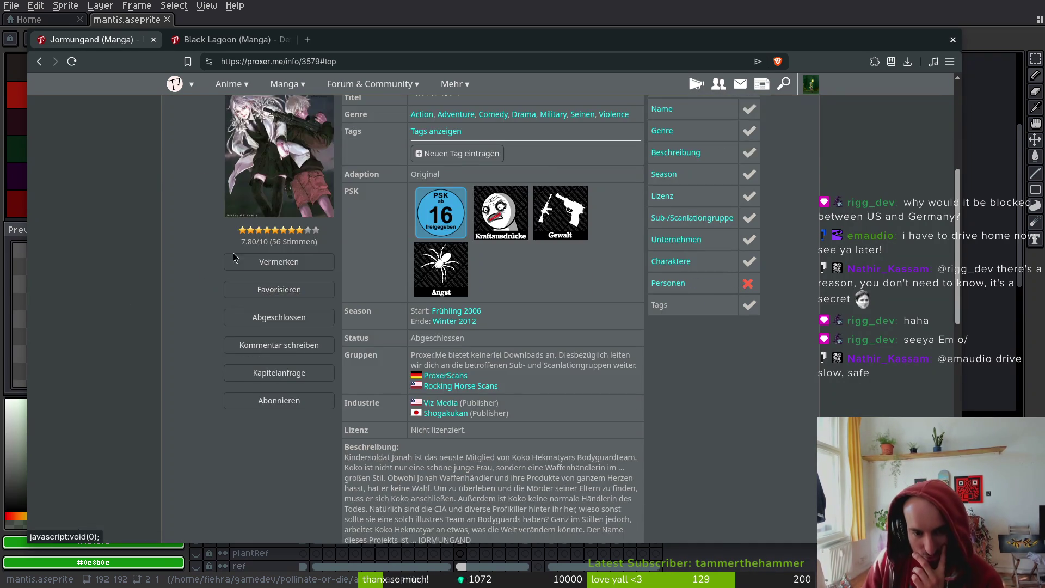
pyautogui.scroll(3, 210, 321)
pyautogui.scroll(1, 209, 318)
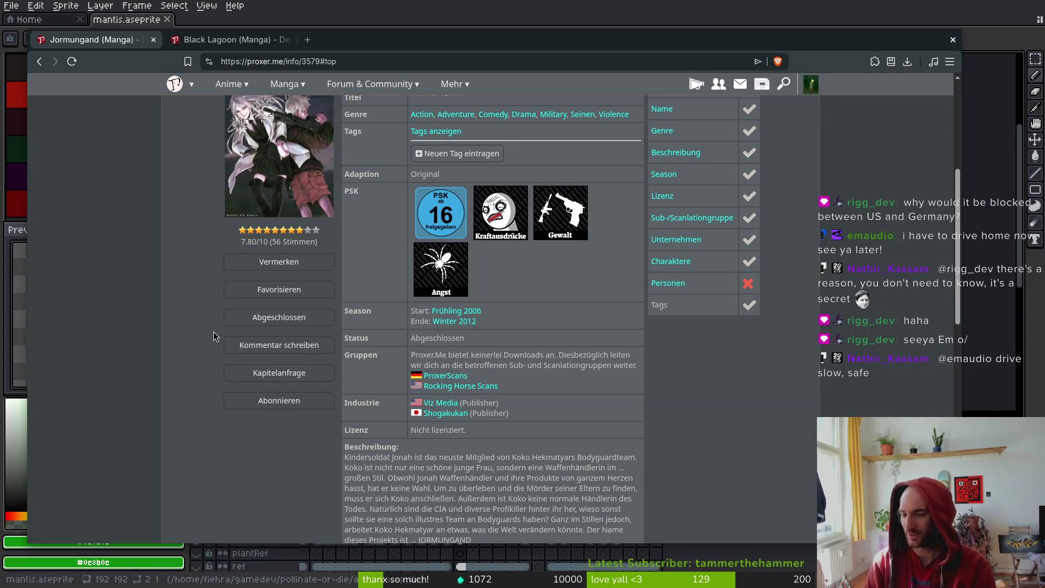
pyautogui.scroll(3, 187, 233)
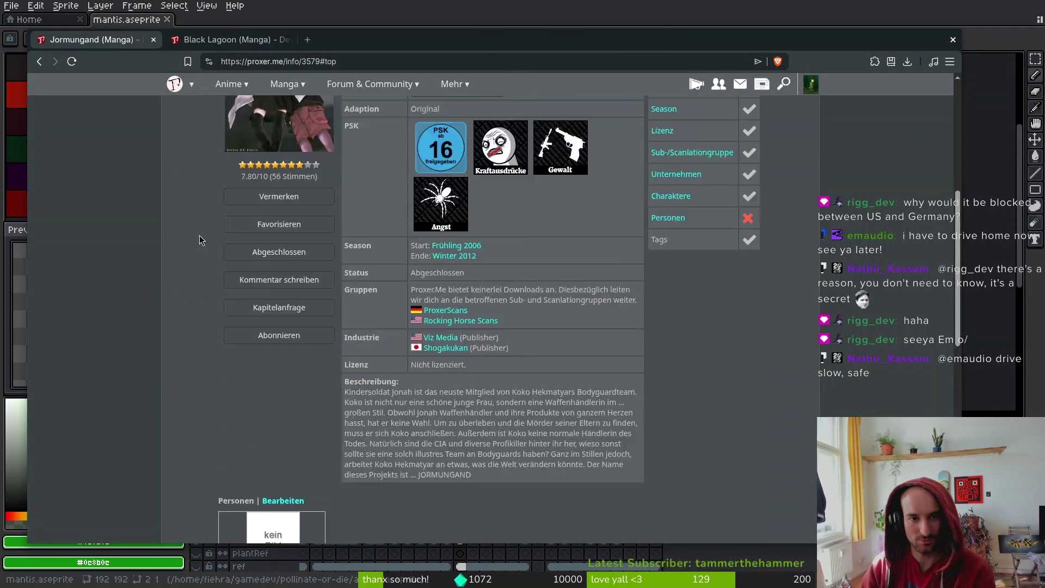
pyautogui.scroll(-10, 755, 415)
pyautogui.scroll(10, 490, 245)
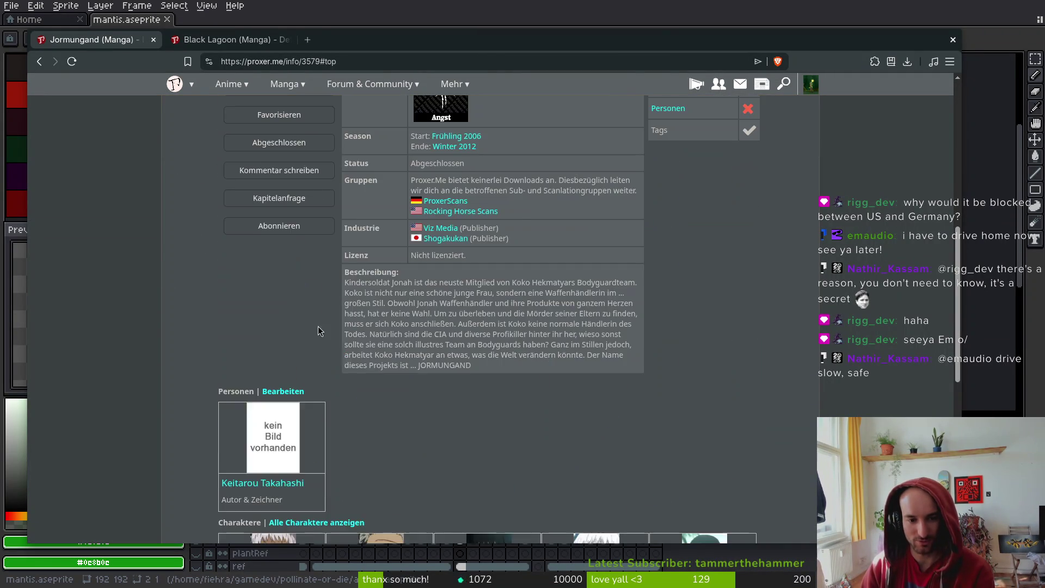
pyautogui.click(154, 40)
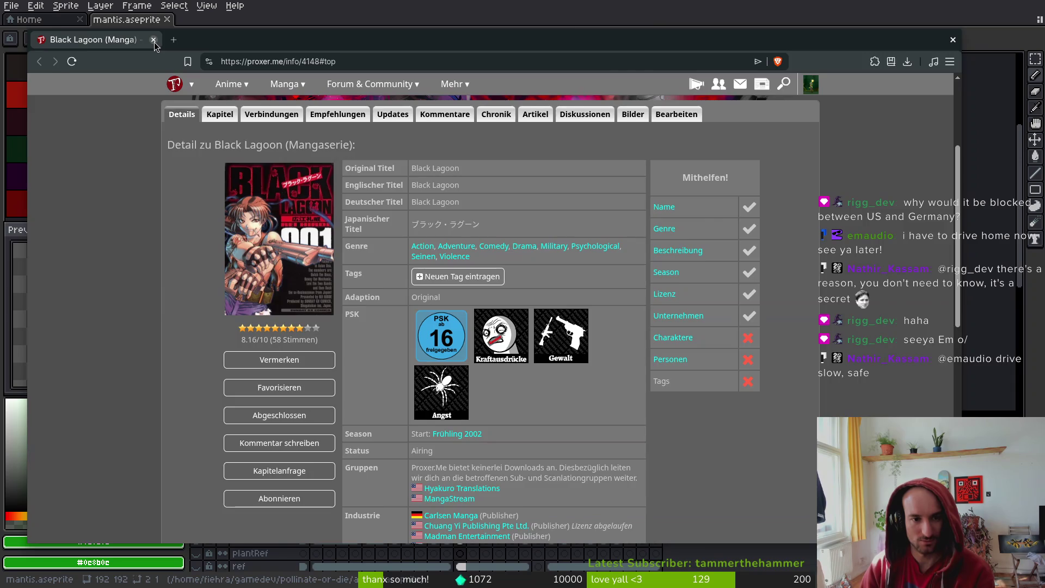
# Return to Aseprite and compare the mantis head between death frames 25 and 26
pyautogui.click(154, 40)
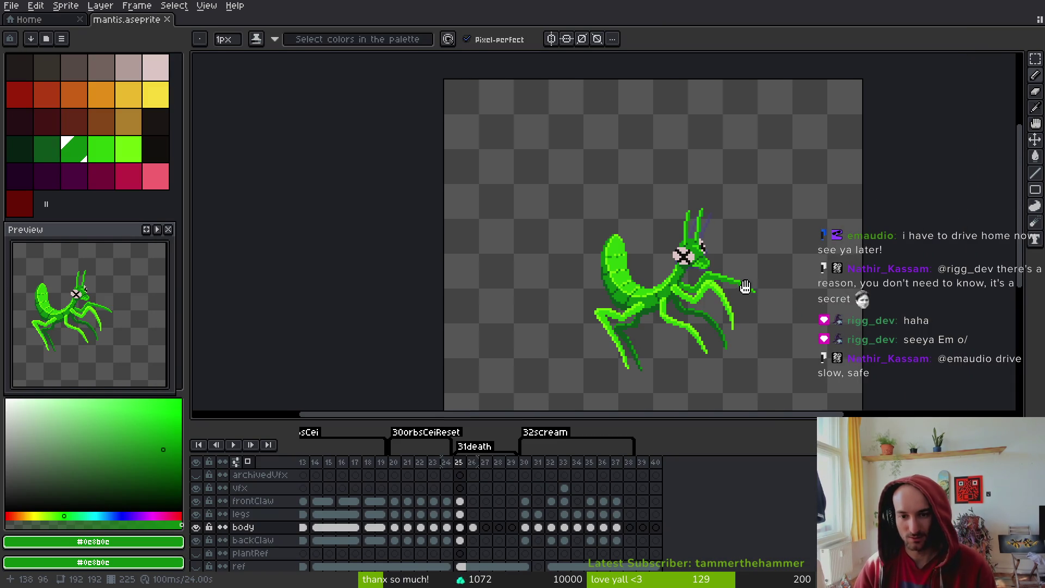
pyautogui.scroll(2, 754, 288)
pyautogui.scroll(-1, 757, 287)
pyautogui.press(',')
pyautogui.press('.')
pyautogui.moveTo(629, 254); pyautogui.dragTo(632, 205)
pyautogui.press(',')
pyautogui.press('.')
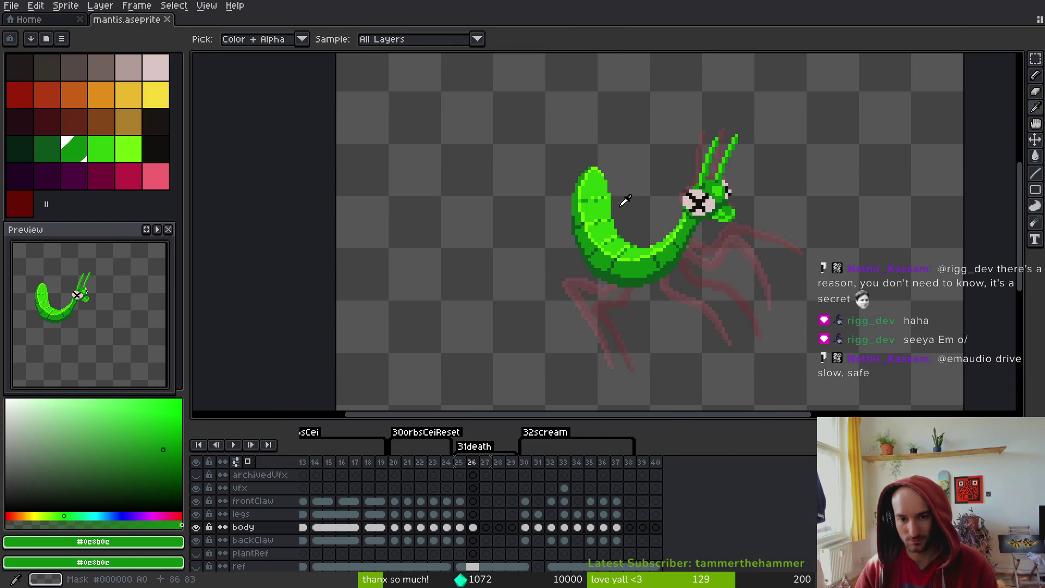
pyautogui.scroll(2, 626, 202)
# Keep flipping between frames 25 and 26 and switch to the selection tool
pyautogui.press(',')
pyautogui.press('.')
pyautogui.press(',')
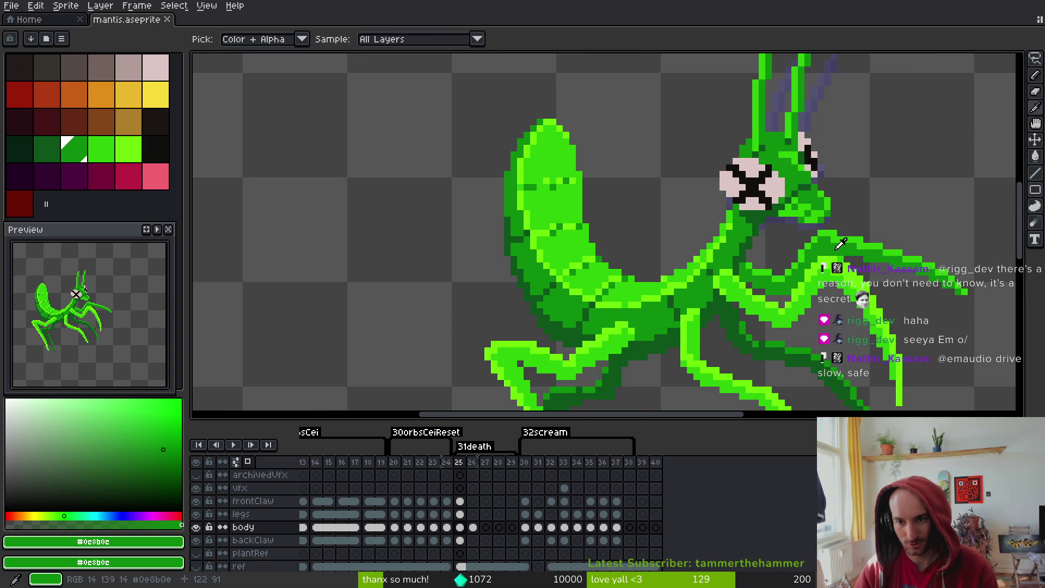
pyautogui.press('.')
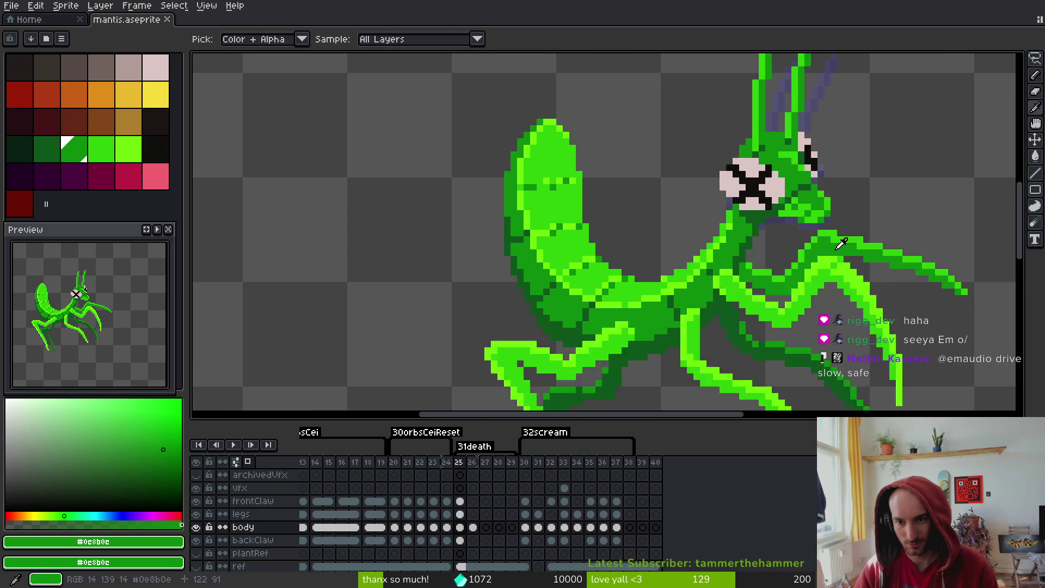
pyautogui.press(',')
pyautogui.scroll(4, 831, 229)
pyautogui.press('m')
pyautogui.scroll(-4, 724, 240)
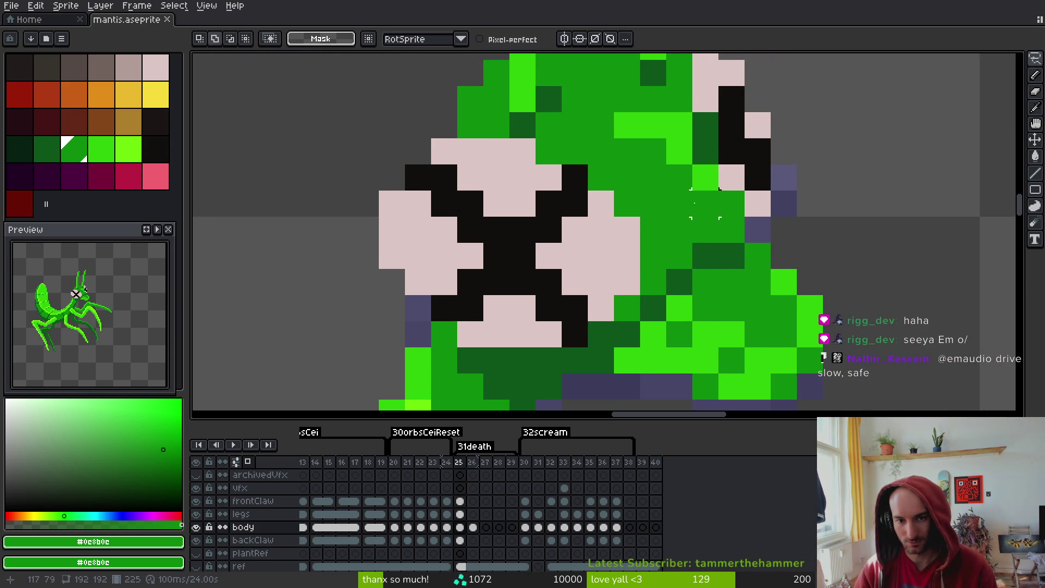
pyautogui.press('.')
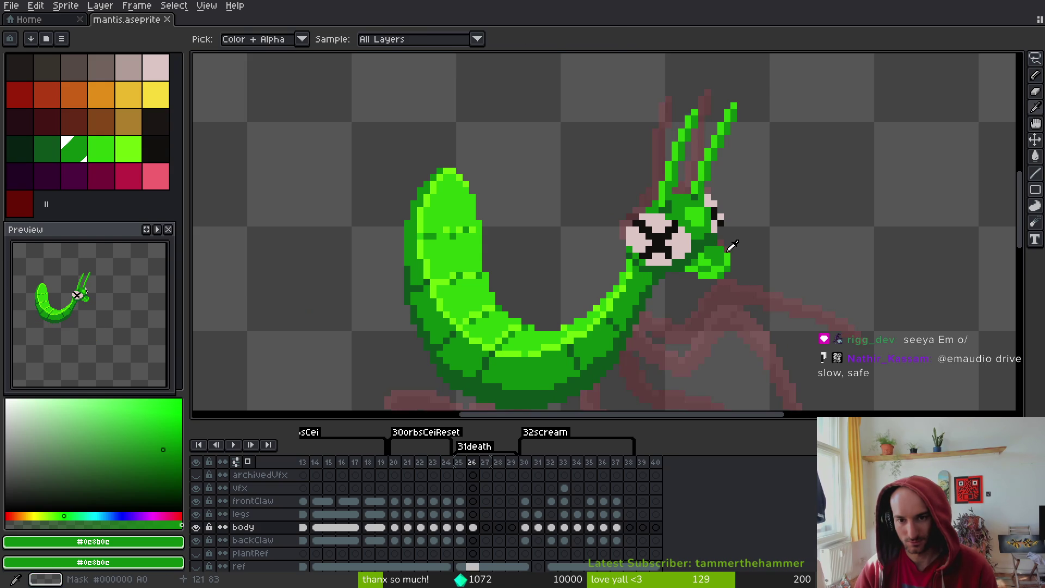
pyautogui.scroll(3, 720, 241)
# Eyedrop the dark green from frame 26's head and the bright green from frame 25's head
pyautogui.press('i')
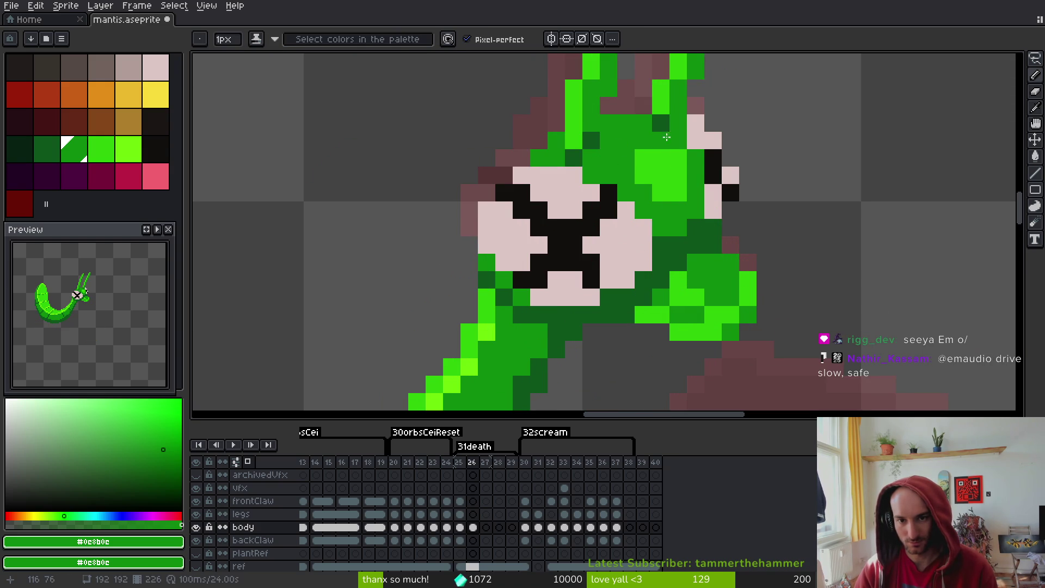
pyautogui.click(666, 118)
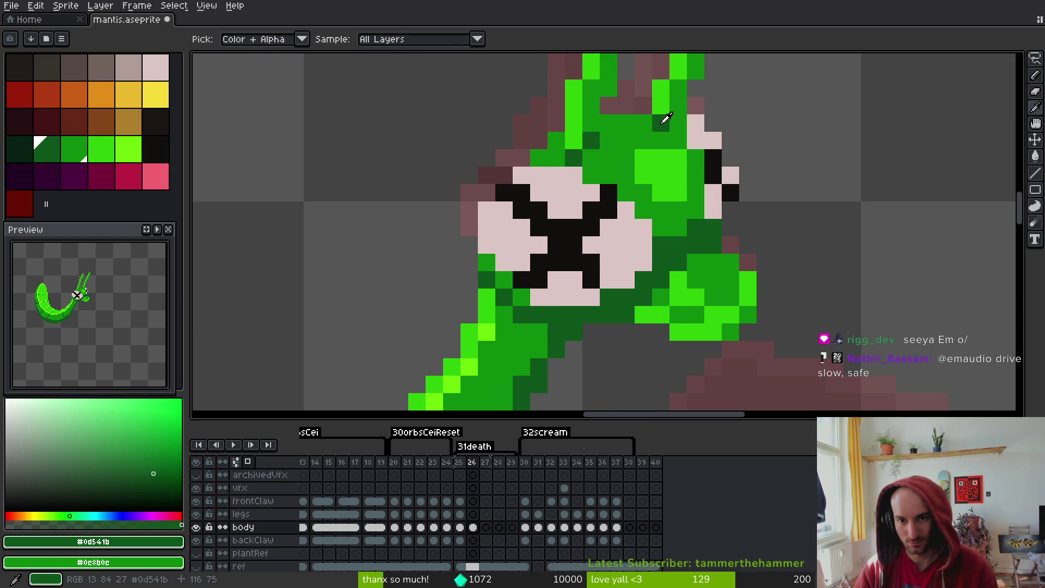
pyautogui.press(',')
pyautogui.click(678, 220)
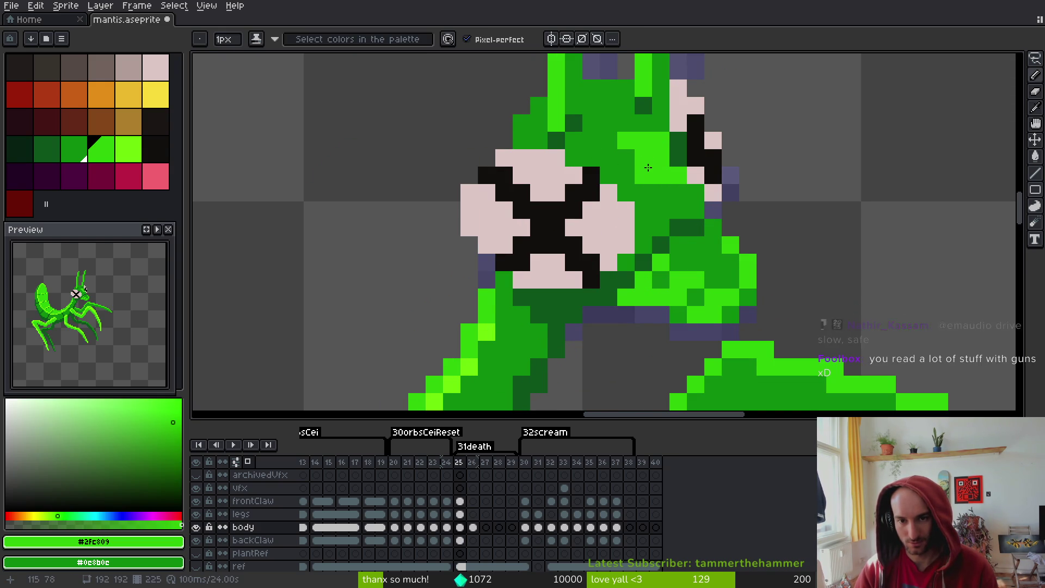
pyautogui.scroll(-1, 694, 222)
pyautogui.scroll(-3, 695, 222)
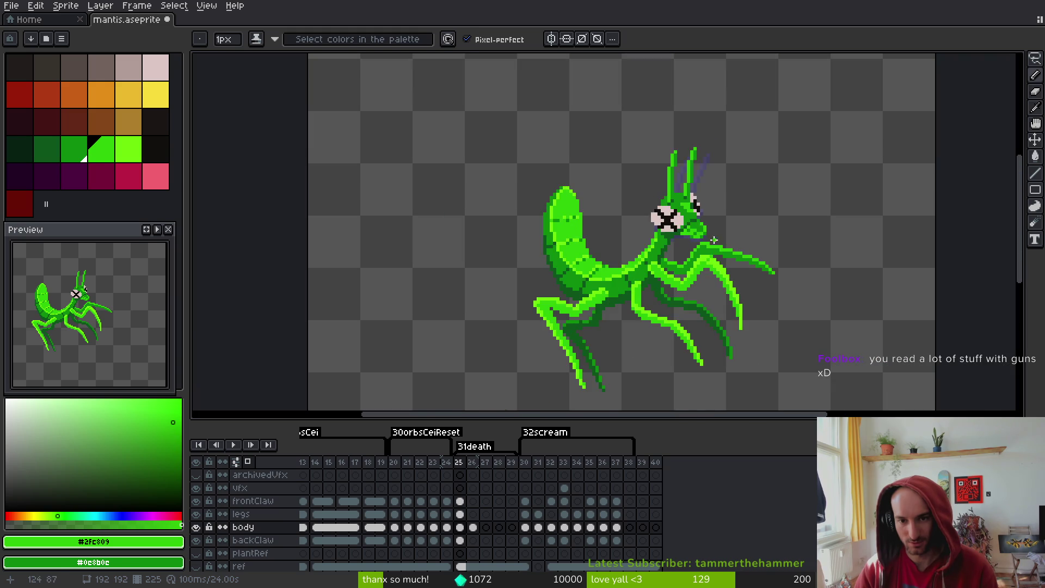
pyautogui.press(',')
pyautogui.press('.')
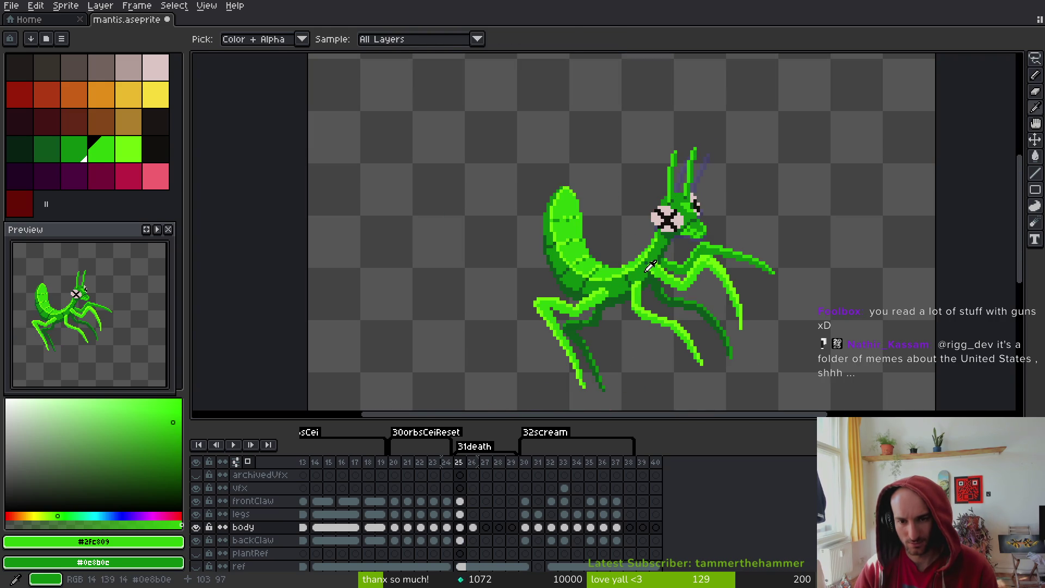
pyautogui.press('.')
pyautogui.press('.')
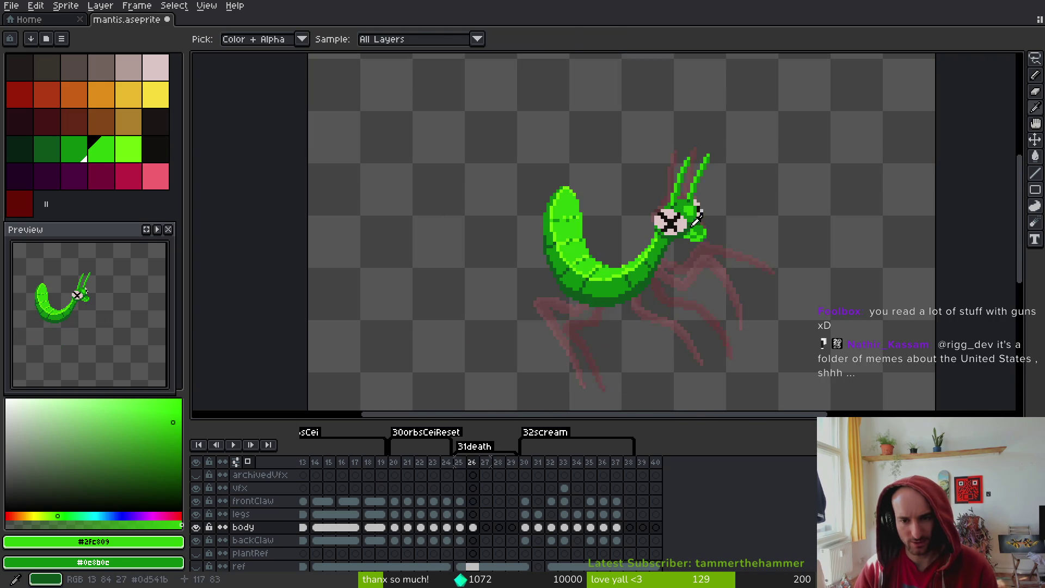
pyautogui.press(',')
pyautogui.press(',')
pyautogui.scroll(4, 690, 225)
# Sample the head's dark and bright greens again, then a darker shade on frame 26
pyautogui.keyDown('alt'); pyautogui.click(697, 142); pyautogui.keyUp('alt')
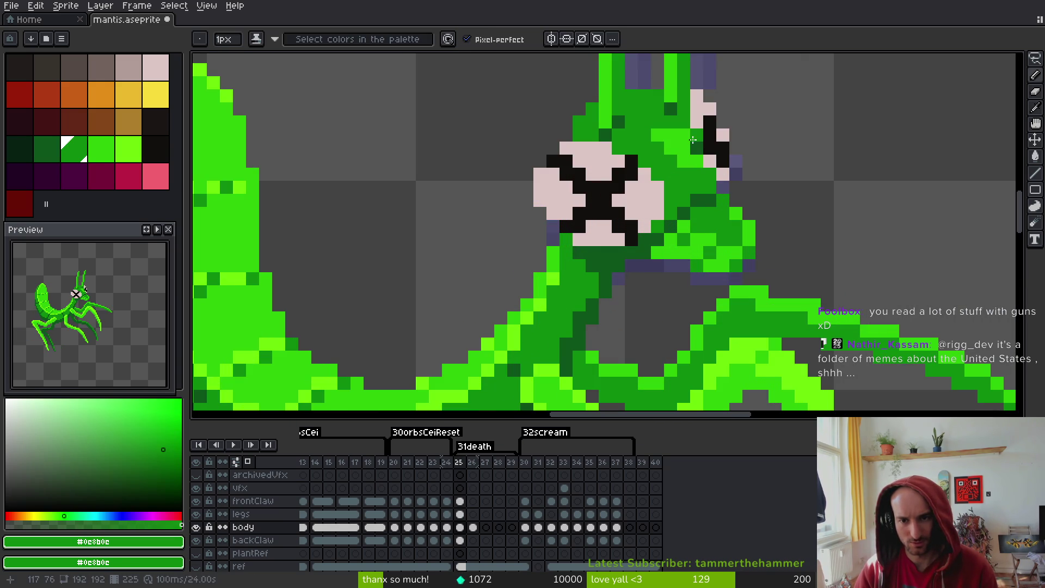
pyautogui.keyDown('alt'); pyautogui.click(685, 143); pyautogui.keyUp('alt')
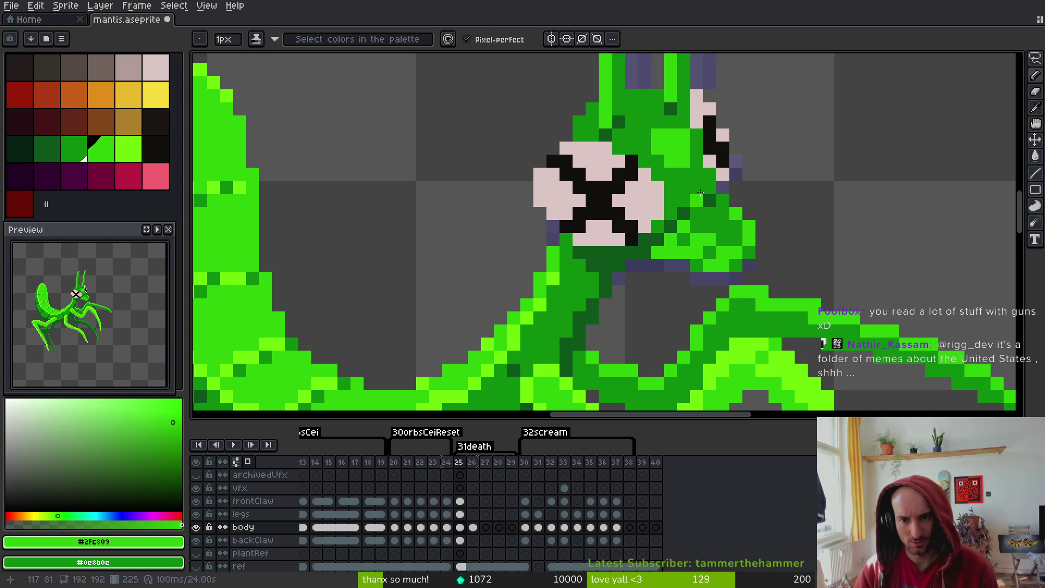
pyautogui.scroll(-4, 691, 201)
pyautogui.press('.')
pyautogui.press(',')
pyautogui.press('.')
pyautogui.scroll(4, 729, 224)
pyautogui.click(728, 224)
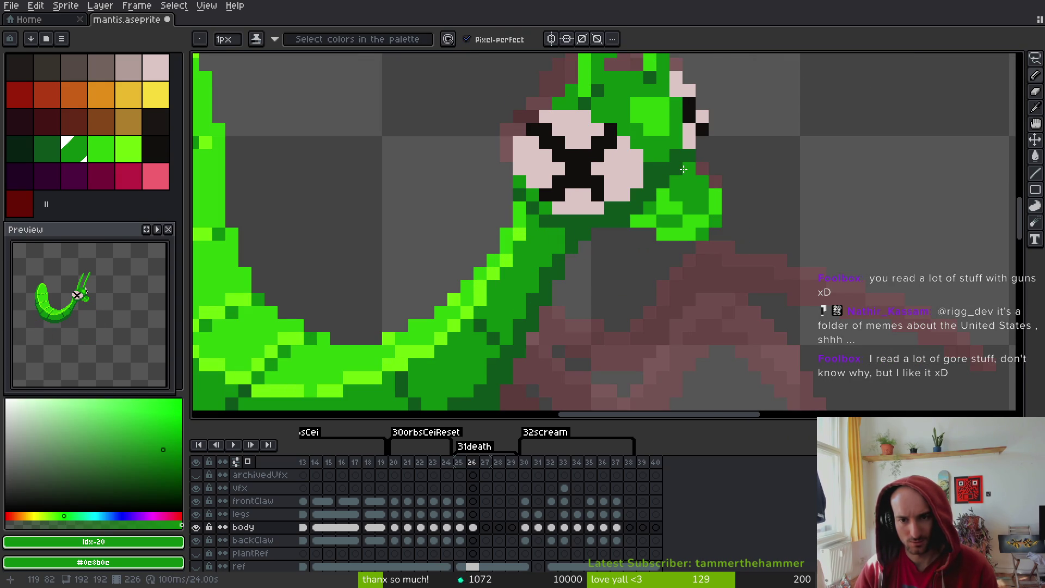
pyautogui.scroll(-3, 751, 239)
# Step back to frame 25 and forward to frame 26 with the colour picker ready
pyautogui.press('Left')
pyautogui.scroll(3, 762, 234)
pyautogui.press('alt')
pyautogui.press('Right')
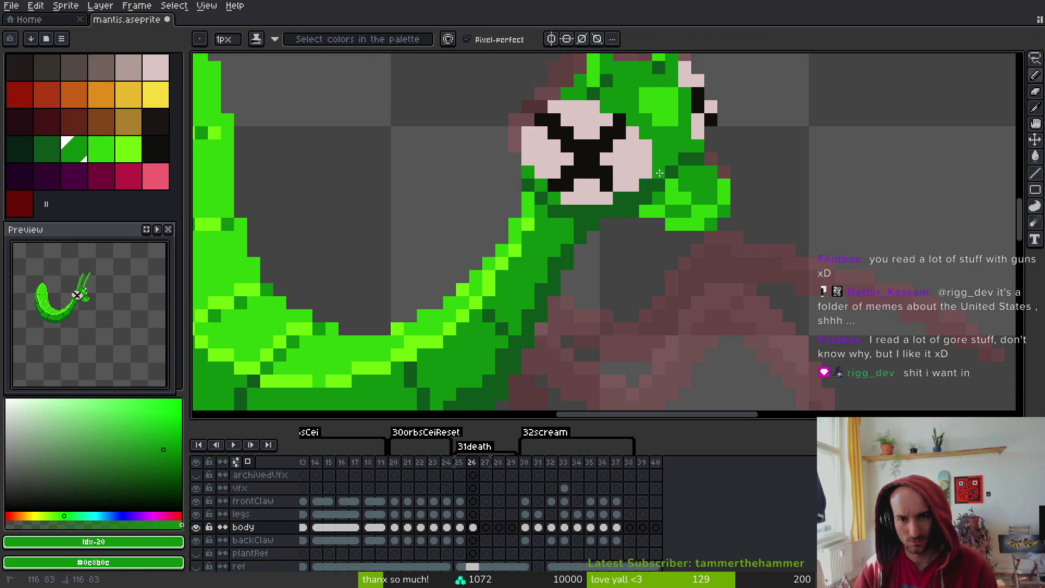
pyautogui.scroll(-3, 698, 224)
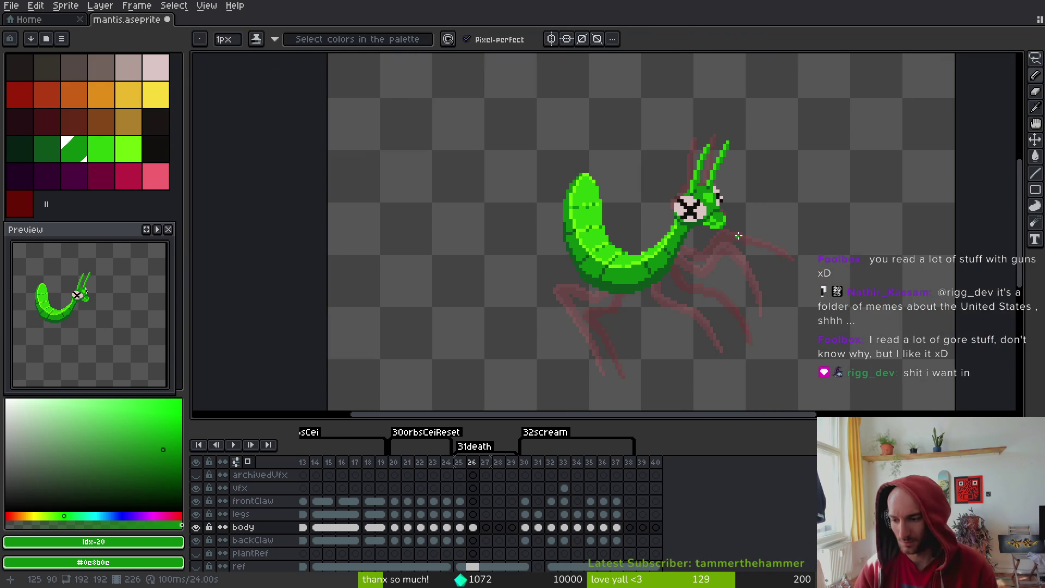
# Save mantis.aseprite and zoom in on the mantis head
pyautogui.hotkey('ctrl', 's')
pyautogui.scroll(-1, 741, 233)
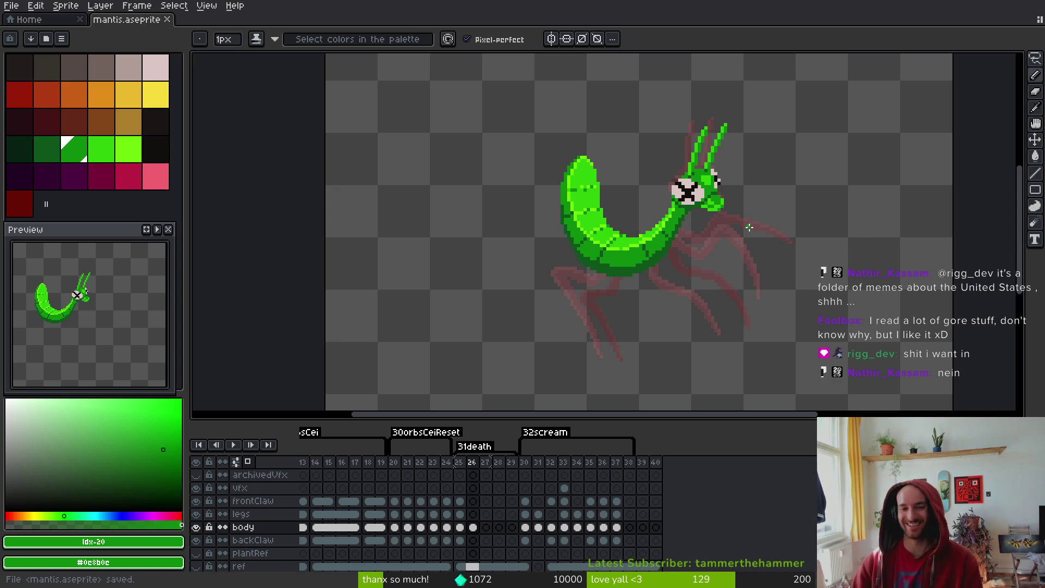
pyautogui.scroll(3, 749, 228)
pyautogui.scroll(3, 686, 182)
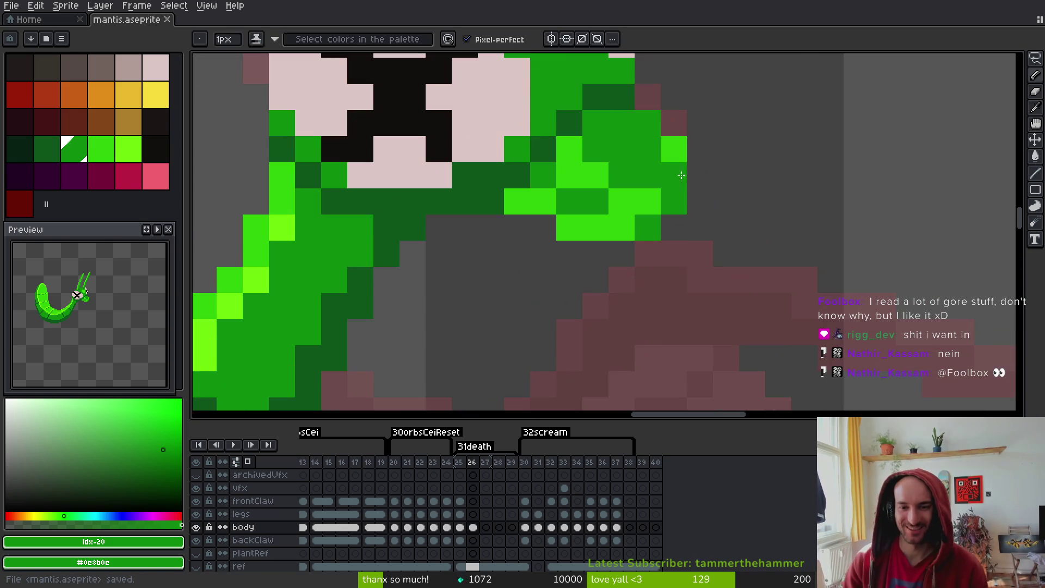
# Paint bright green pixels on frame 26's head, undoing the stray one
pyautogui.keyDown('alt'); pyautogui.click(681, 140); pyautogui.keyUp('alt')
pyautogui.click(647, 122)
pyautogui.click(697, 217)
pyautogui.hotkey('ctrl', 'z')
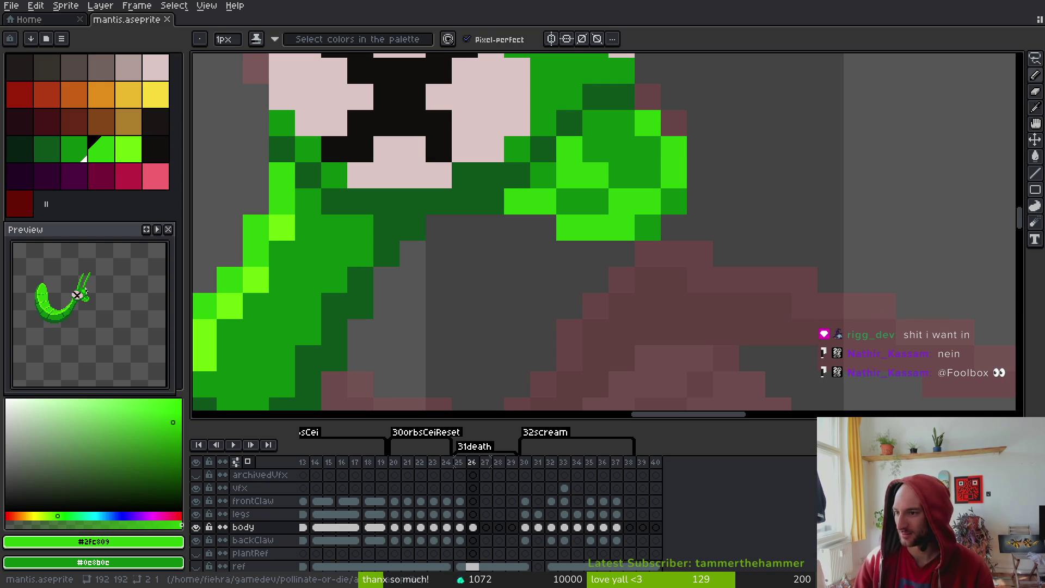
pyautogui.hotkey('alt', 'Tab')
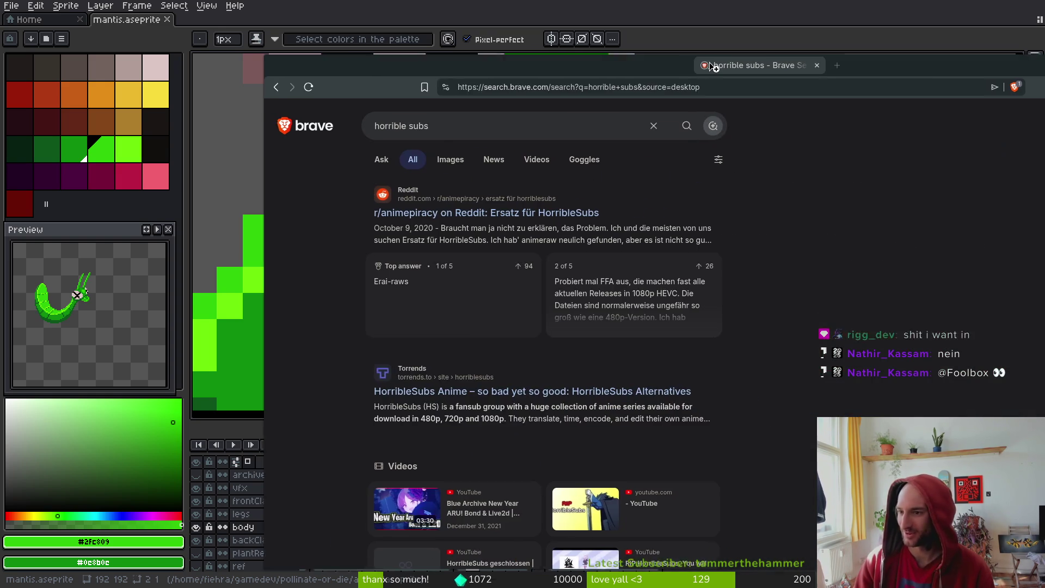
pyautogui.hotkey('alt', 'Tab')
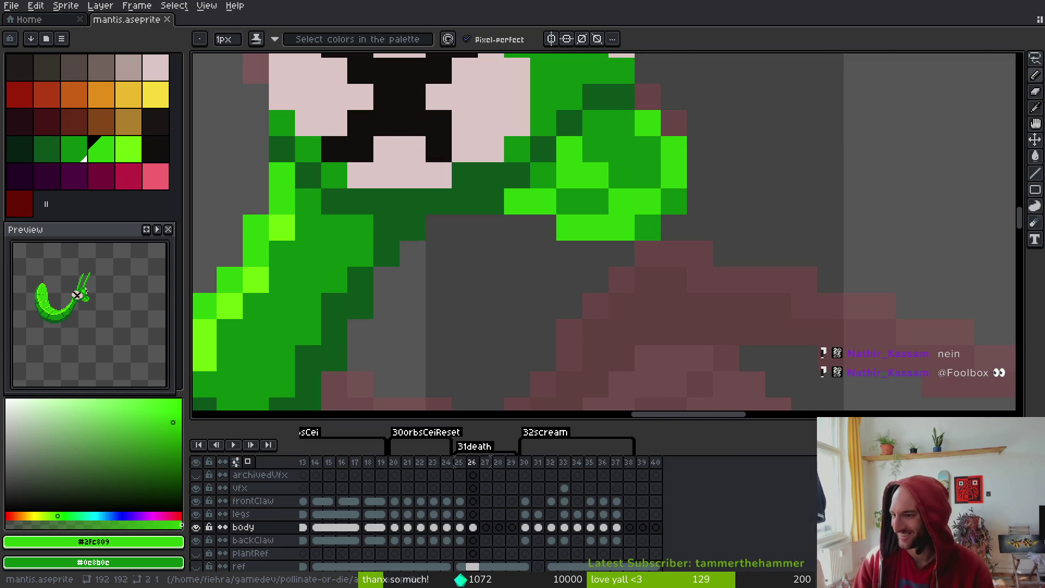
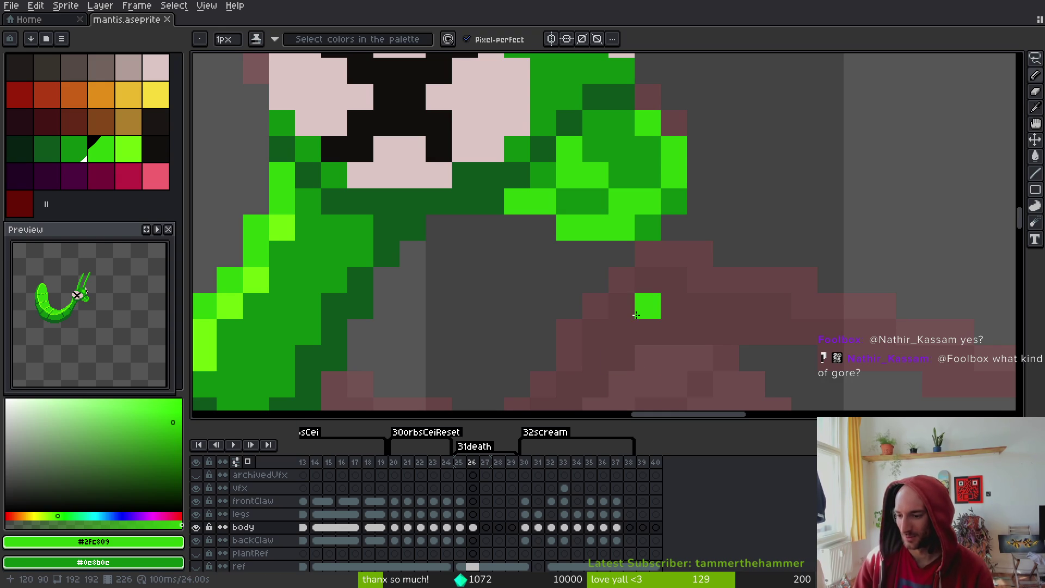
# Compare frames 25 and 26, then draw a dark green pixel run below the head on frame 26
pyautogui.moveTo(538, 285); pyautogui.dragTo(533, 280)
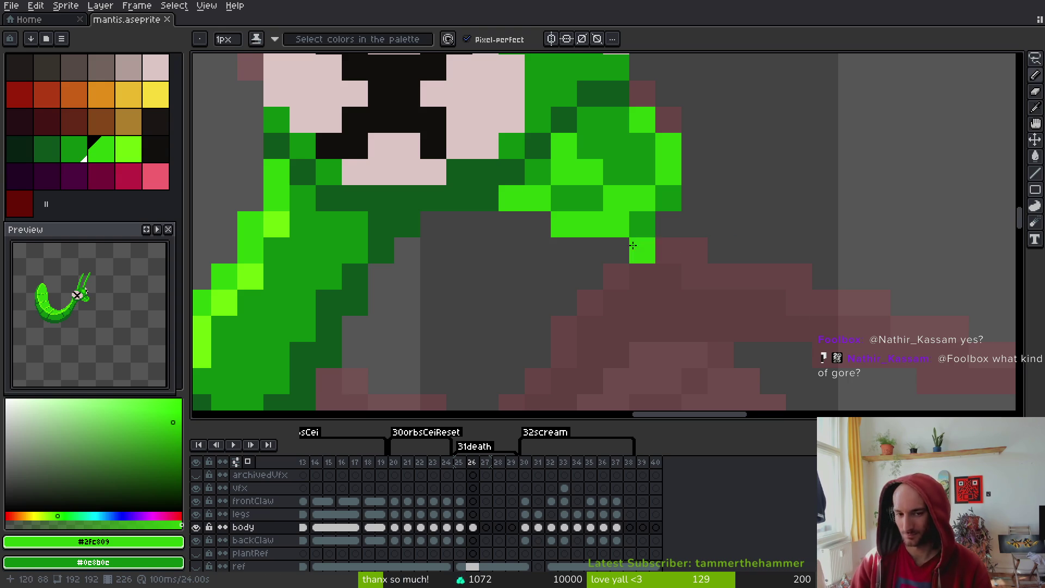
pyautogui.scroll(-6, 673, 309)
pyautogui.scroll(-1, 672, 308)
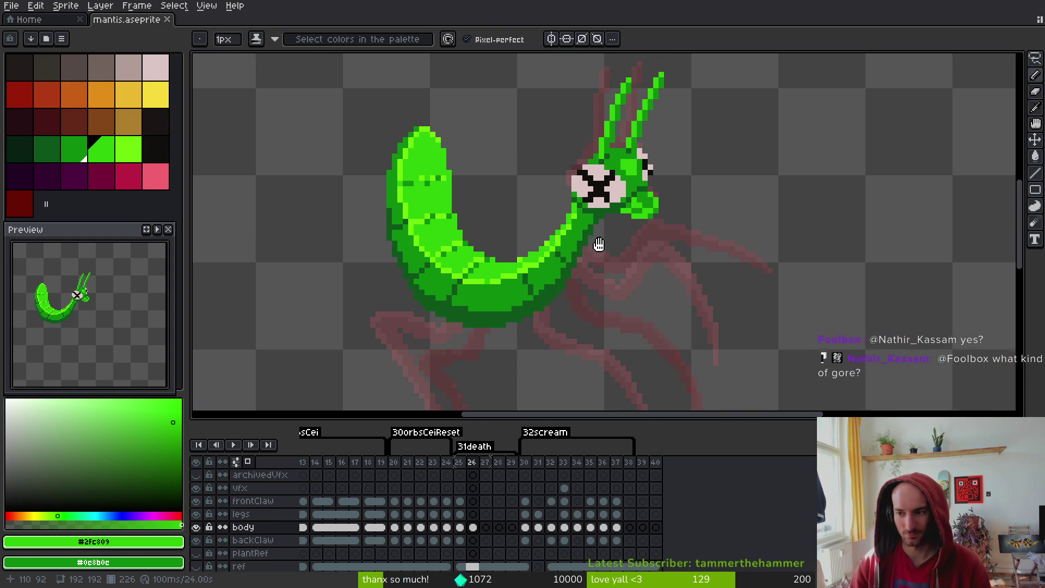
pyautogui.scroll(1, 595, 240)
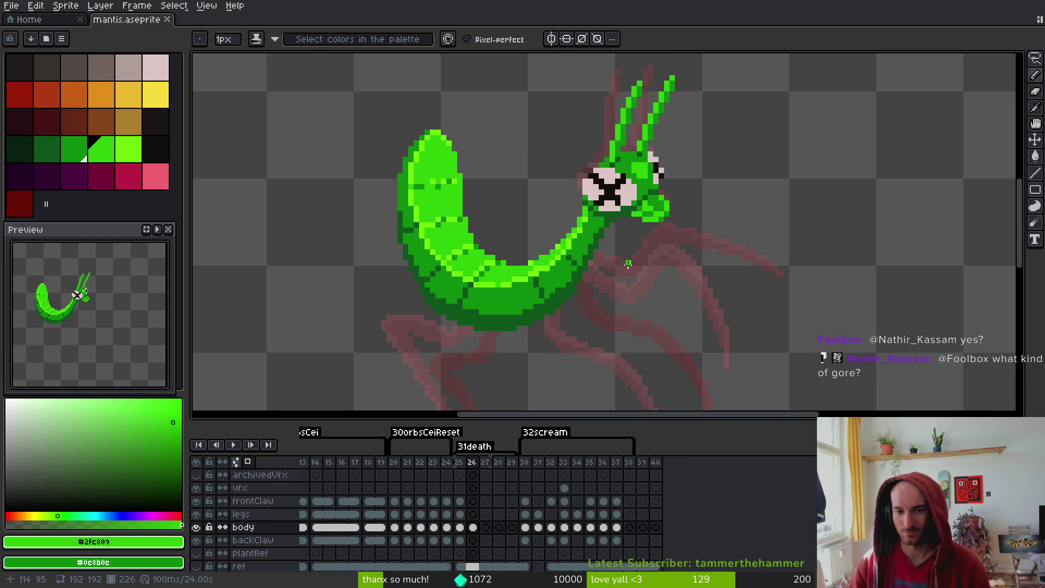
pyautogui.scroll(1, 716, 196)
pyautogui.scroll(-2, 639, 168)
pyautogui.scroll(4, 685, 205)
pyautogui.scroll(-4, 685, 206)
pyautogui.scroll(1, 687, 212)
pyautogui.press('alt')
pyautogui.press('Left')
pyautogui.press('Right')
pyautogui.press('Left')
pyautogui.press('Right')
pyautogui.press('Left')
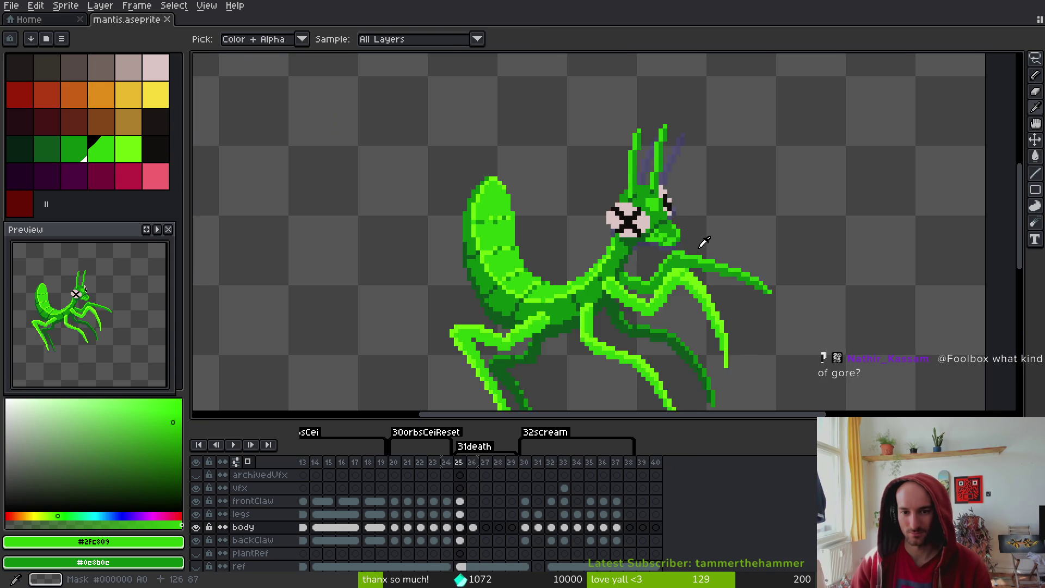
pyautogui.press('Right')
pyautogui.press('Left')
pyautogui.press('Right')
pyautogui.scroll(4, 701, 246)
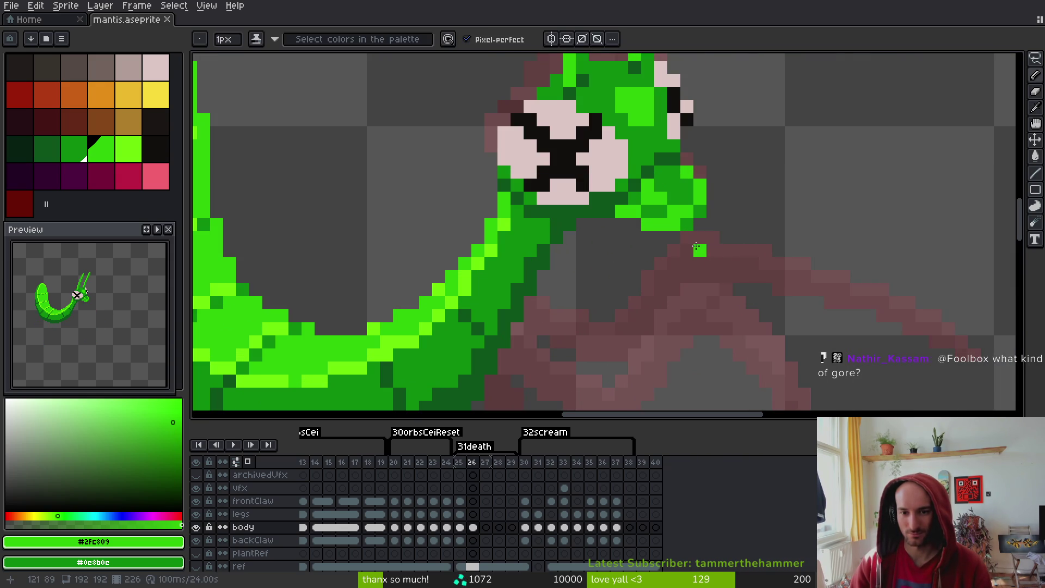
pyautogui.keyDown('alt'); pyautogui.click(686, 224); pyautogui.keyUp('alt')
pyautogui.moveTo(687, 238); pyautogui.dragTo(666, 235)
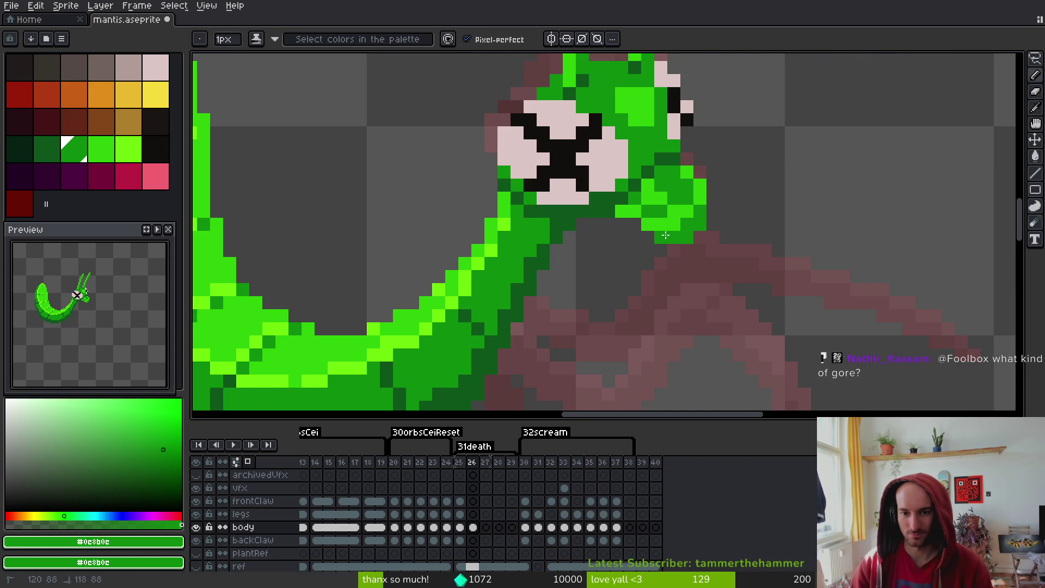
# Paint bright green along the head's lower-right row and darken a few lower-edge pixels
pyautogui.keyDown('alt'); pyautogui.click(660, 217); pyautogui.keyUp('alt')
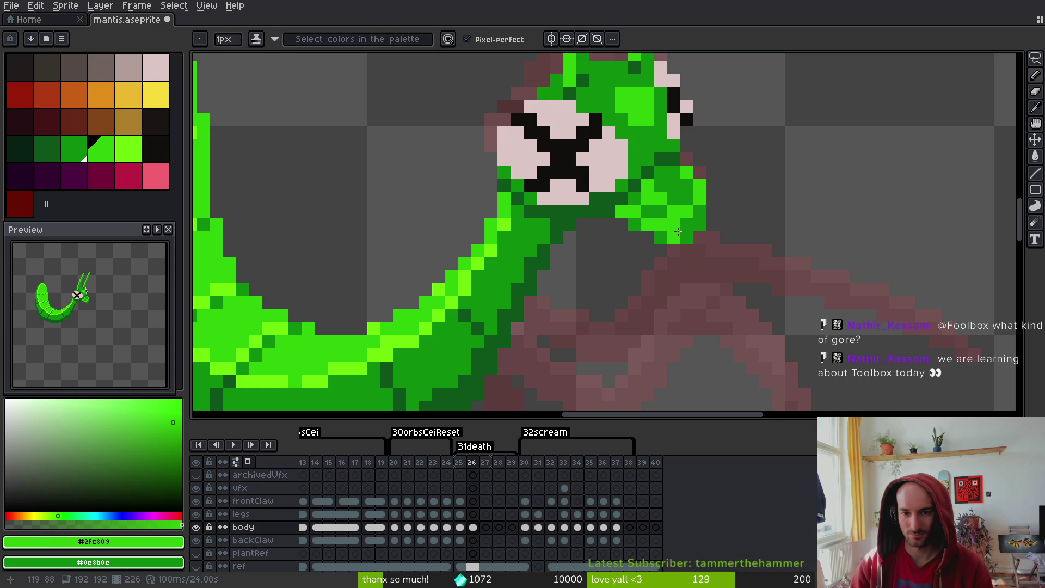
pyautogui.keyDown('alt'); pyautogui.click(676, 225); pyautogui.keyUp('alt')
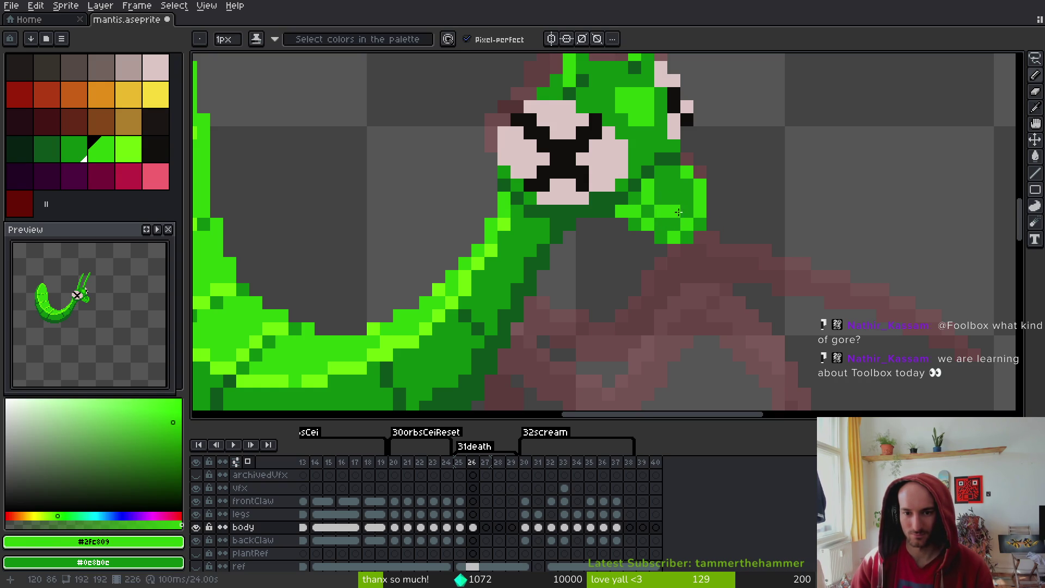
pyautogui.moveTo(687, 224); pyautogui.dragTo(661, 225)
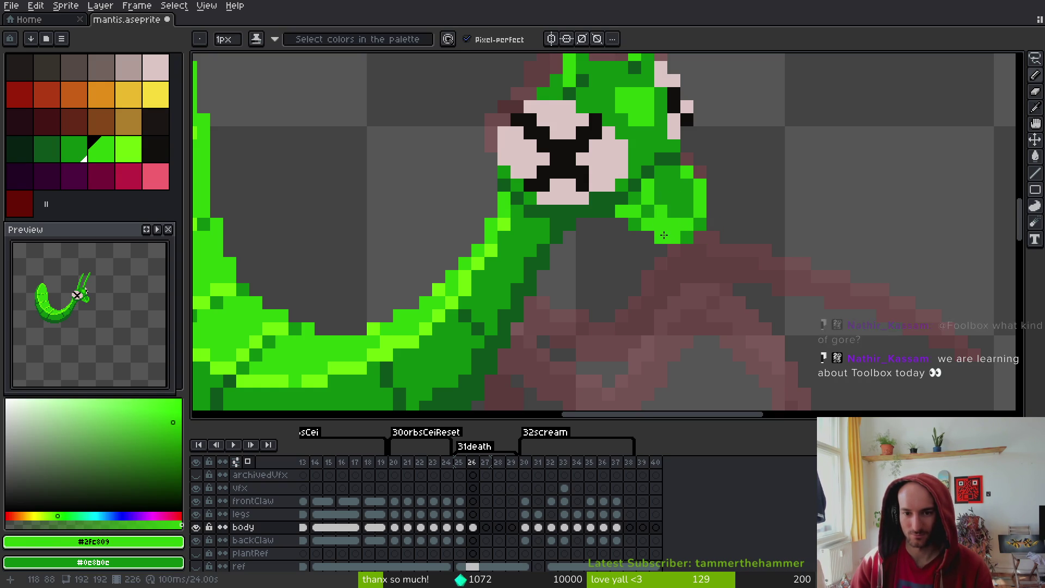
pyautogui.rightClick(645, 216)
pyautogui.moveTo(647, 217); pyautogui.dragTo(638, 227)
# Try bright green pixels on the head's lower edge, reverting most of them to dark green
pyautogui.rightClick(647, 185)
pyautogui.click(635, 199)
pyautogui.click(649, 225)
pyautogui.rightClick(650, 225)
pyautogui.click(648, 225)
pyautogui.rightClick(649, 225)
pyautogui.click(643, 219)
pyautogui.rightClick(643, 218)
pyautogui.rightClick(659, 226)
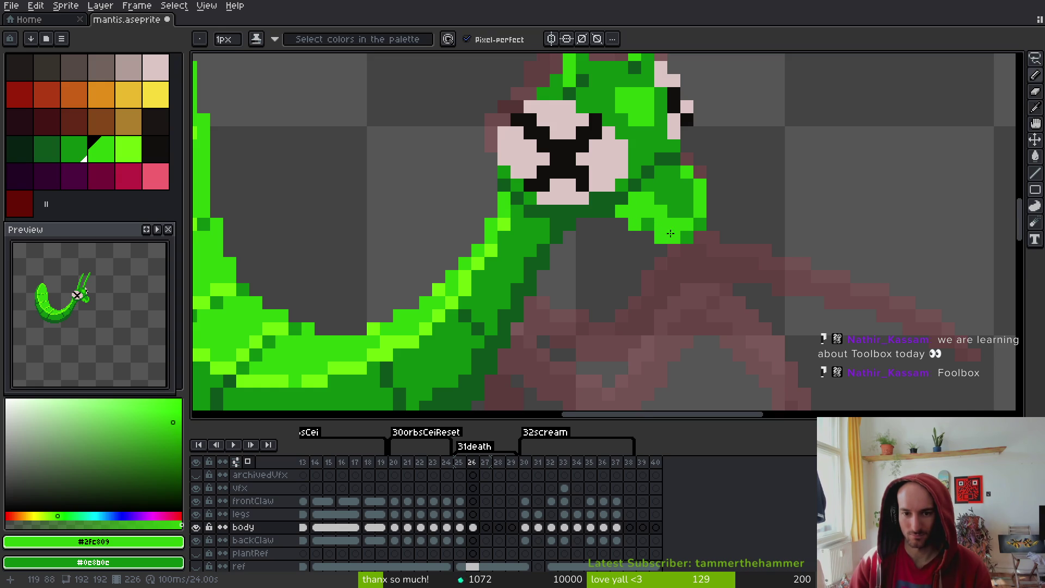
# Touch up the head's lower-right edge with dark green pixels and a few bright green ones
pyautogui.scroll(-5, 666, 235)
pyautogui.scroll(5, 694, 240)
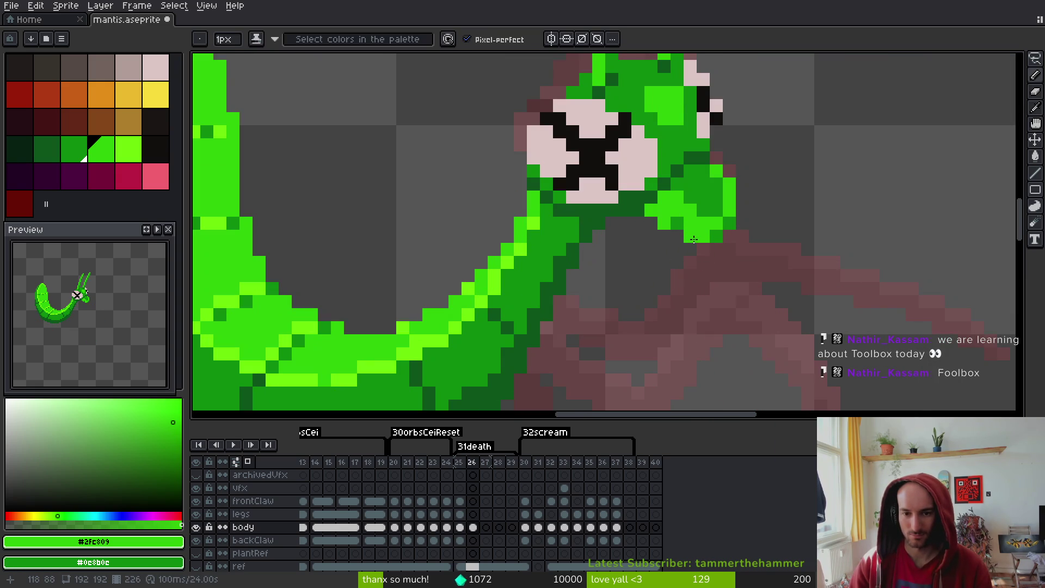
pyautogui.rightClick(690, 222)
pyautogui.moveTo(677, 223); pyautogui.dragTo(677, 236)
pyautogui.scroll(-5, 738, 259)
pyautogui.scroll(5, 702, 248)
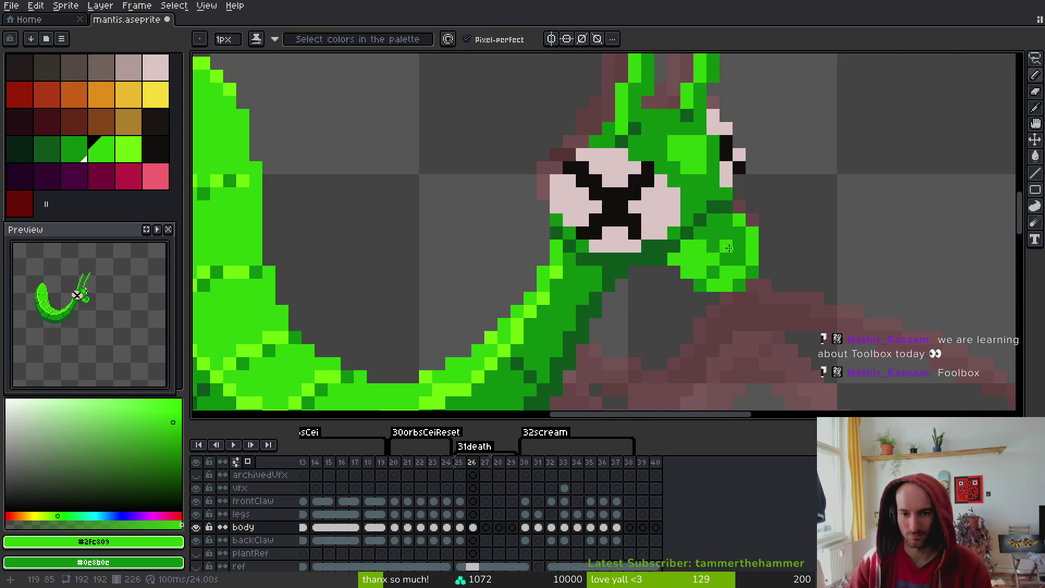
pyautogui.rightClick(699, 247)
pyautogui.click(739, 284)
pyautogui.scroll(-5, 762, 279)
pyautogui.scroll(5, 722, 247)
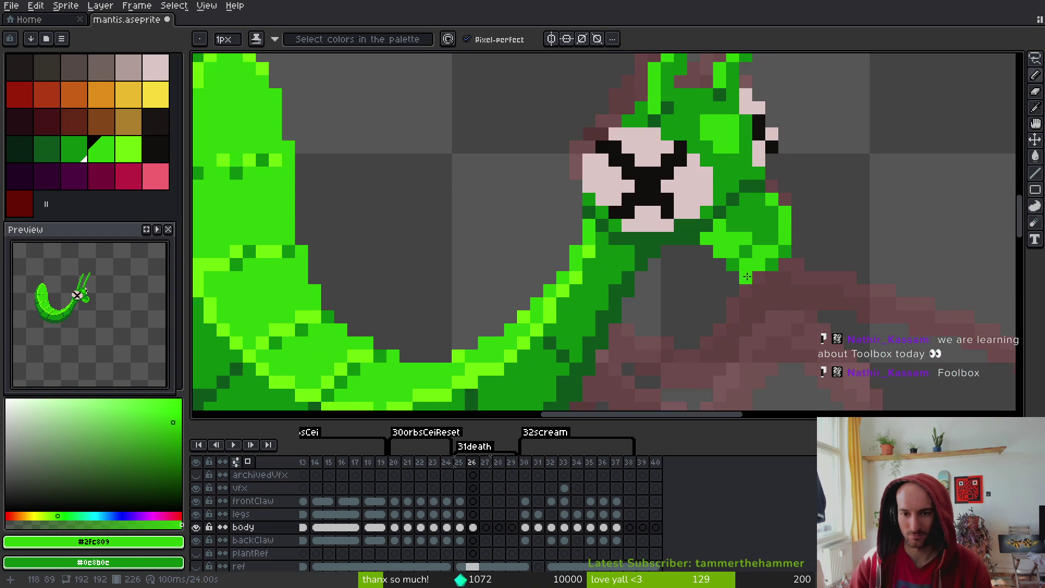
pyautogui.rightClick(719, 241)
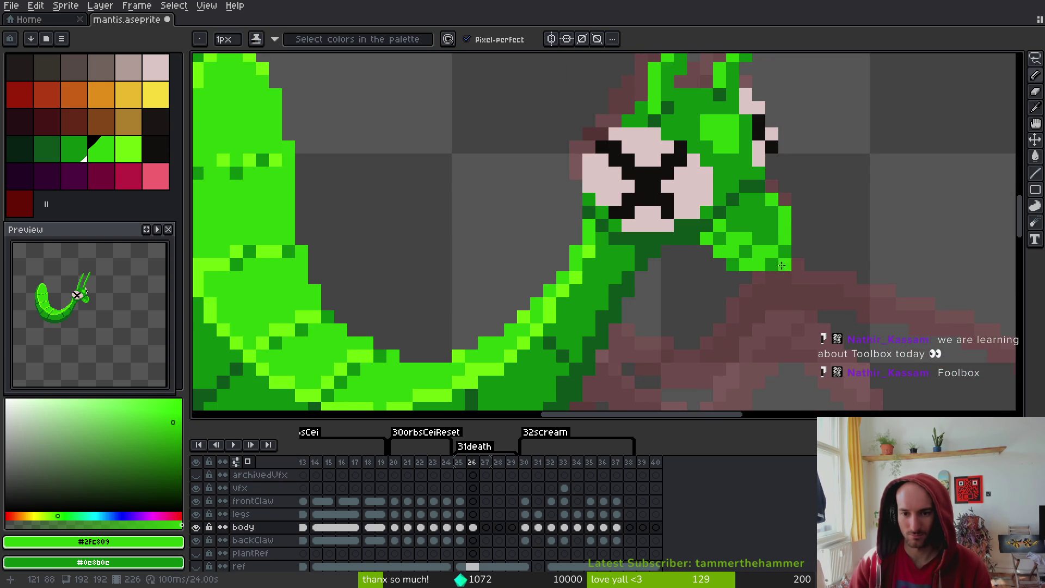
pyautogui.scroll(-3, 760, 259)
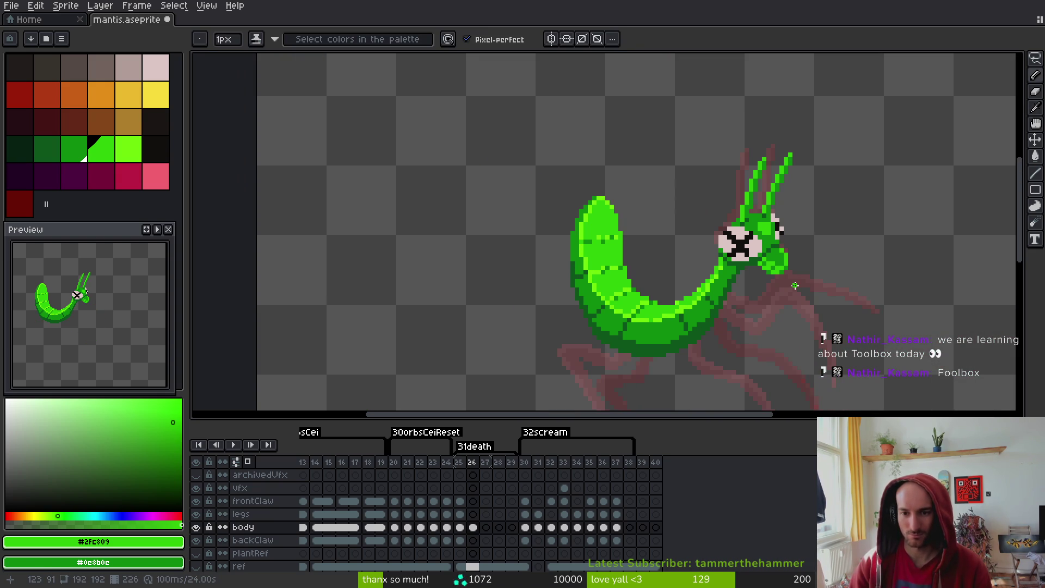
pyautogui.scroll(-2, 795, 284)
pyautogui.scroll(4, 796, 285)
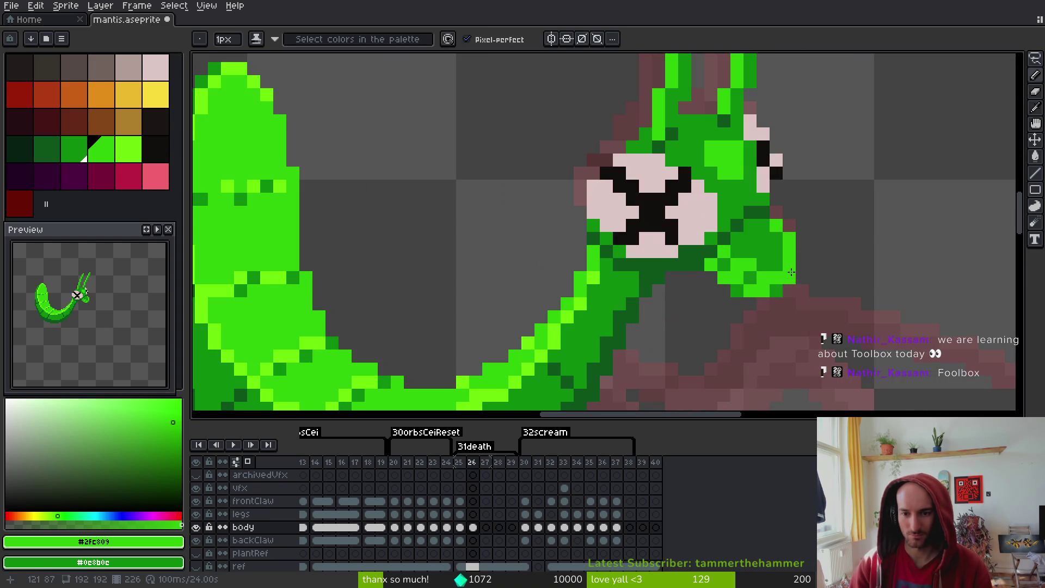
pyautogui.scroll(-2, 840, 281)
# Save mantis.aseprite with the head touch-ups
pyautogui.press('e')
pyautogui.hotkey('ctrl', 's')
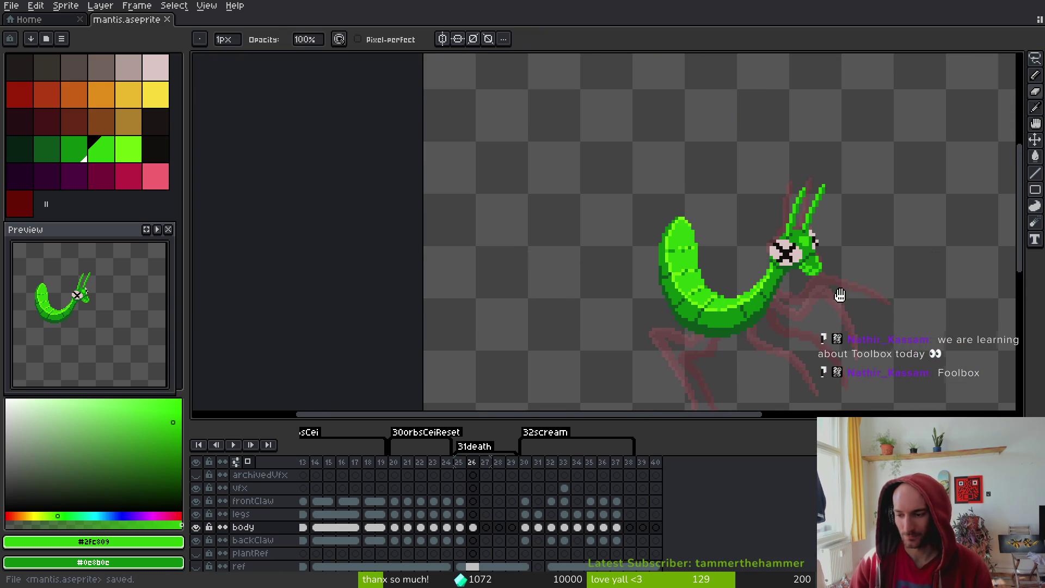
pyautogui.press('b')
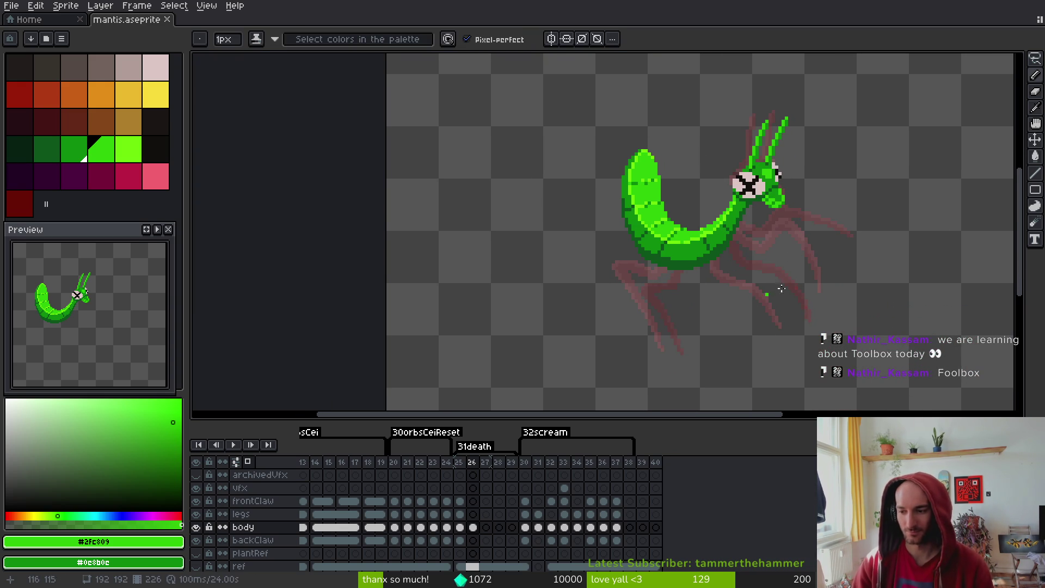
# Compare the curled death pose on frame 26 with the standing pose on frame 25
pyautogui.scroll(2, 762, 217)
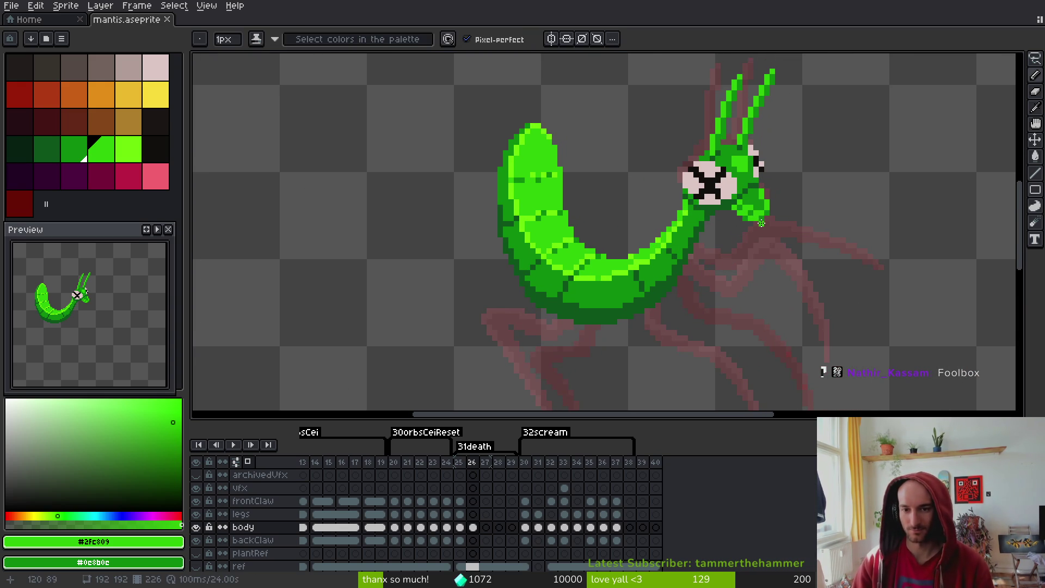
pyautogui.scroll(3, 762, 213)
pyautogui.press('i')
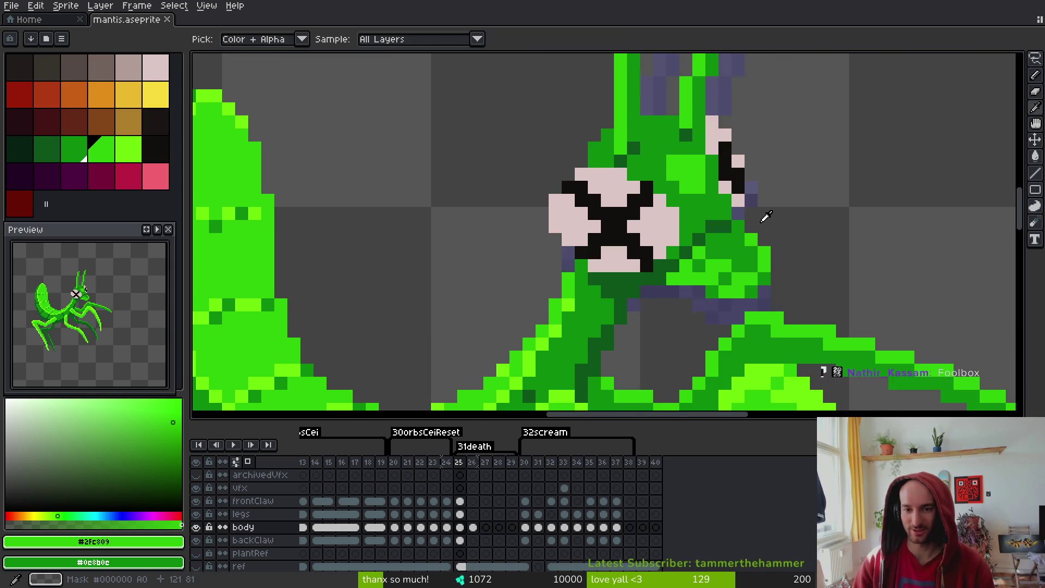
pyautogui.press('Left')
pyautogui.press('Right')
pyautogui.press('b')
pyautogui.press('Left')
pyautogui.scroll(-3, 757, 221)
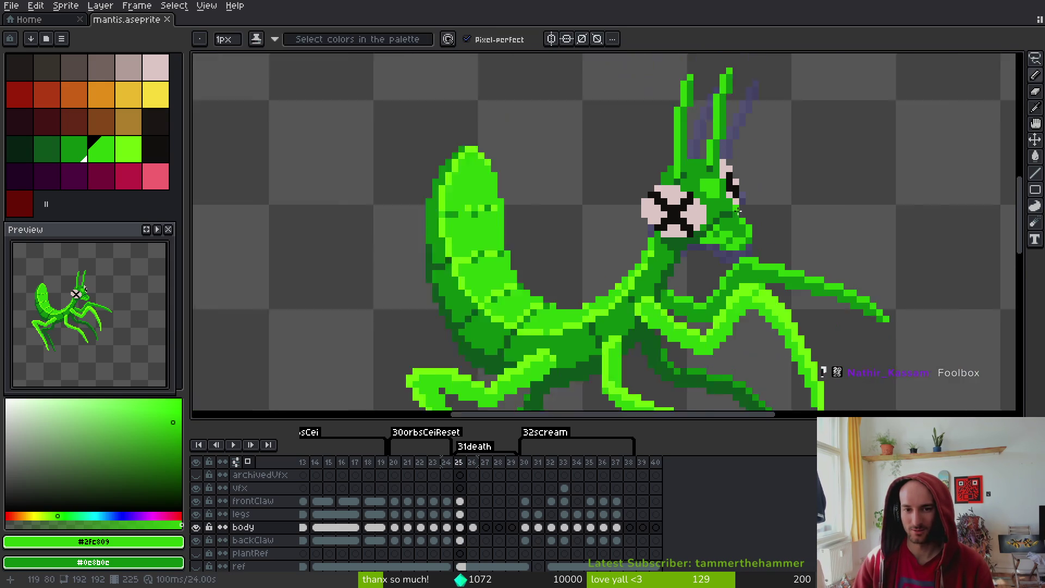
pyautogui.press('i')
pyautogui.press('Right')
pyautogui.press('b')
pyautogui.press('Left')
pyautogui.scroll(3, 762, 228)
pyautogui.press('i')
pyautogui.press('Right')
pyautogui.press('b')
pyautogui.press('Left')
pyautogui.scroll(-3, 811, 252)
pyautogui.press('i')
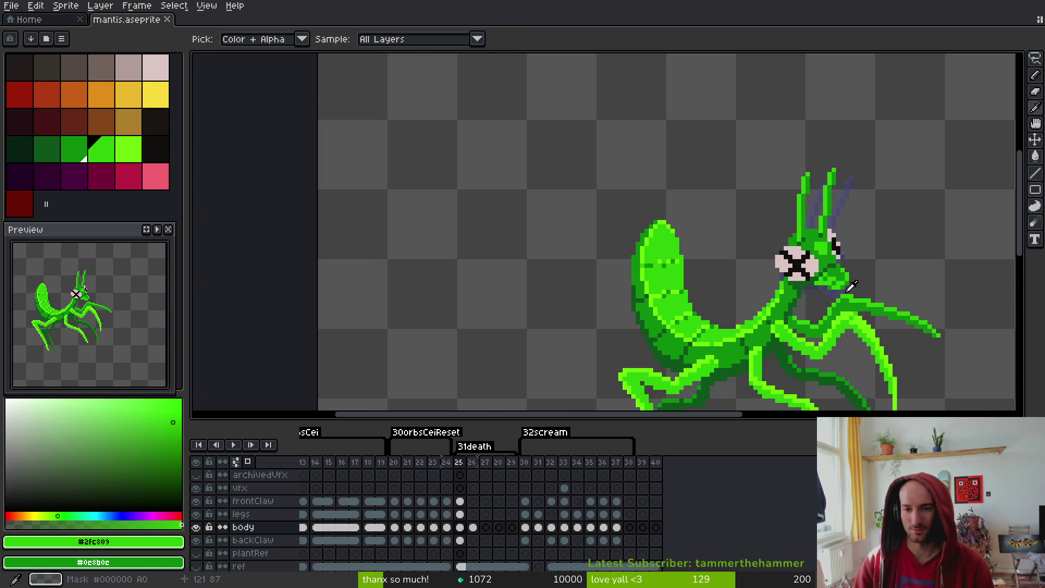
pyautogui.press('Right')
pyautogui.press('Left')
pyautogui.press('Right')
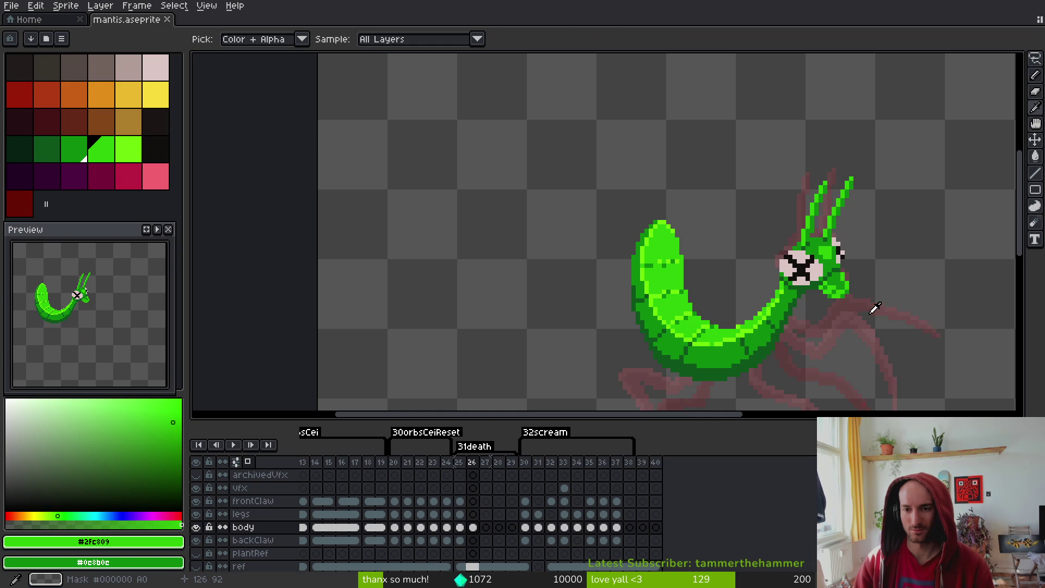
pyautogui.press('Left')
pyautogui.press('Right')
pyautogui.moveTo(719, 266)
pyautogui.mouseDown()
pyautogui.moveTo(649, 154)
pyautogui.moveTo(634, 175)
pyautogui.moveTo(667, 185)
pyautogui.mouseUp()
pyautogui.press('m')
# Lasso-select the curled abdomen, rotate it a few degrees, nudge it down-left, and commit
pyautogui.hotkey('shift', 'w')
pyautogui.moveTo(626, 106)
pyautogui.mouseDown()
pyautogui.moveTo(531, 175)
pyautogui.moveTo(659, 262)
pyautogui.moveTo(661, 180)
pyautogui.mouseUp()
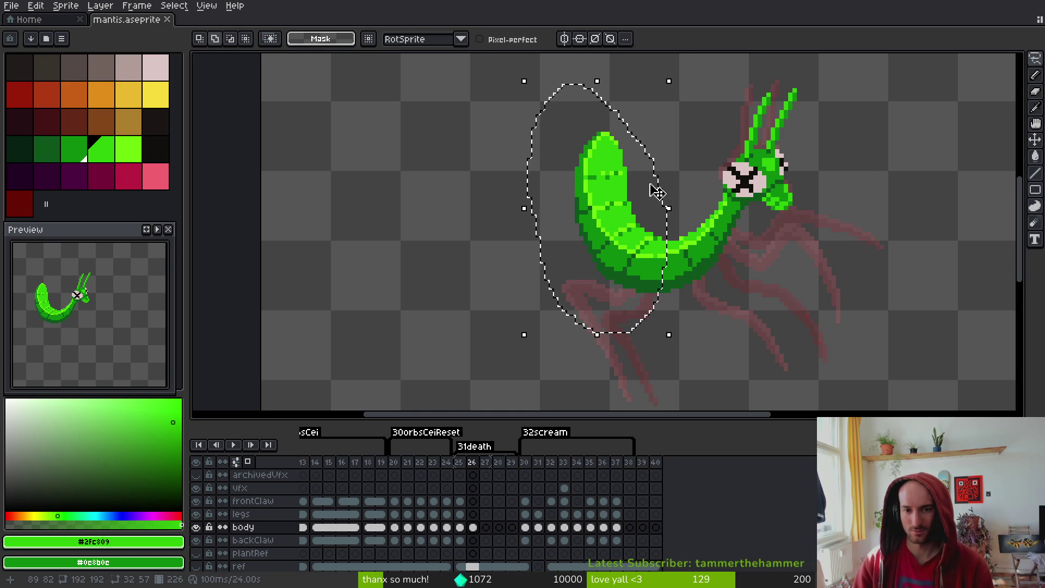
pyautogui.moveTo(516, 77); pyautogui.dragTo(506, 92)
pyautogui.moveTo(619, 219)
pyautogui.mouseDown()
pyautogui.moveTo(605, 224)
pyautogui.moveTo(615, 228)
pyautogui.mouseUp()
pyautogui.press('Return')
# Compare with frame 25, undo the rotation, and re-tilt the abdomen to 2.9° while lowering it
pyautogui.hotkey('ctrl', 'd')
pyautogui.press('i')
pyautogui.press('Left')
pyautogui.press('Right')
pyautogui.scroll(2, 621, 227)
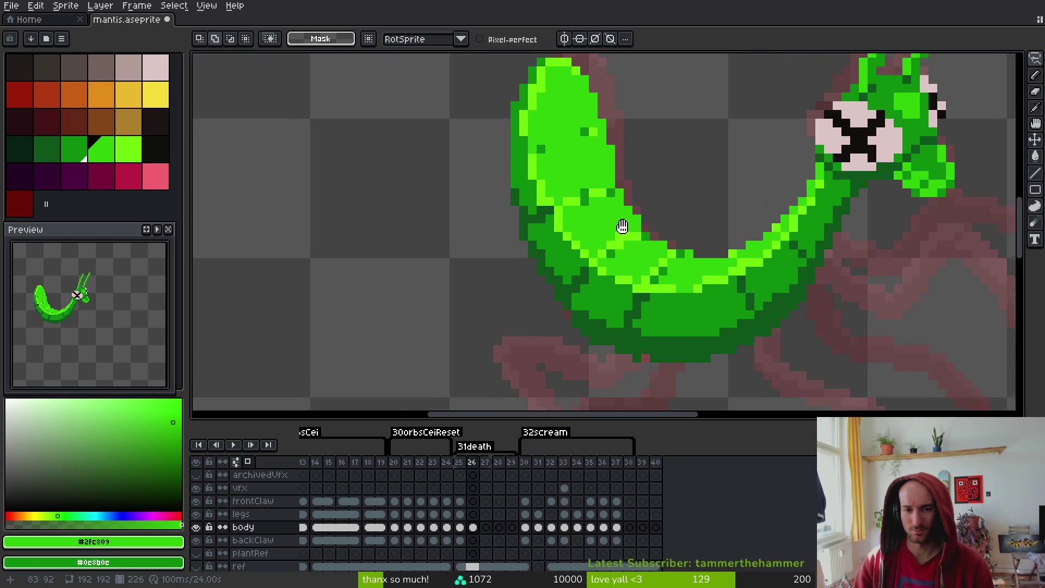
pyautogui.press('q')
pyautogui.hotkey('ctrl', 'z')
pyautogui.hotkey('ctrl', 'z')
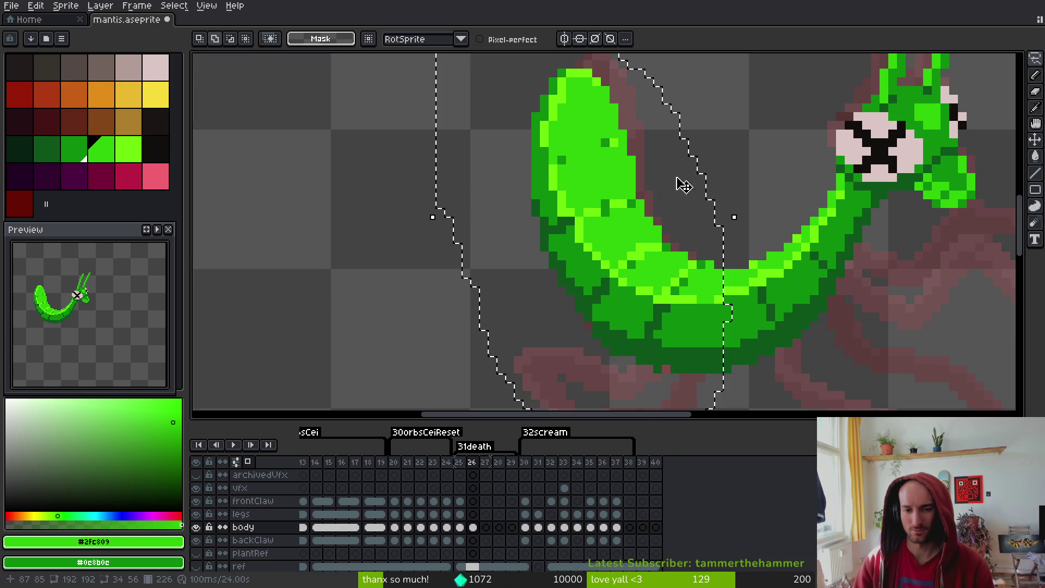
pyautogui.scroll(-2, 620, 165)
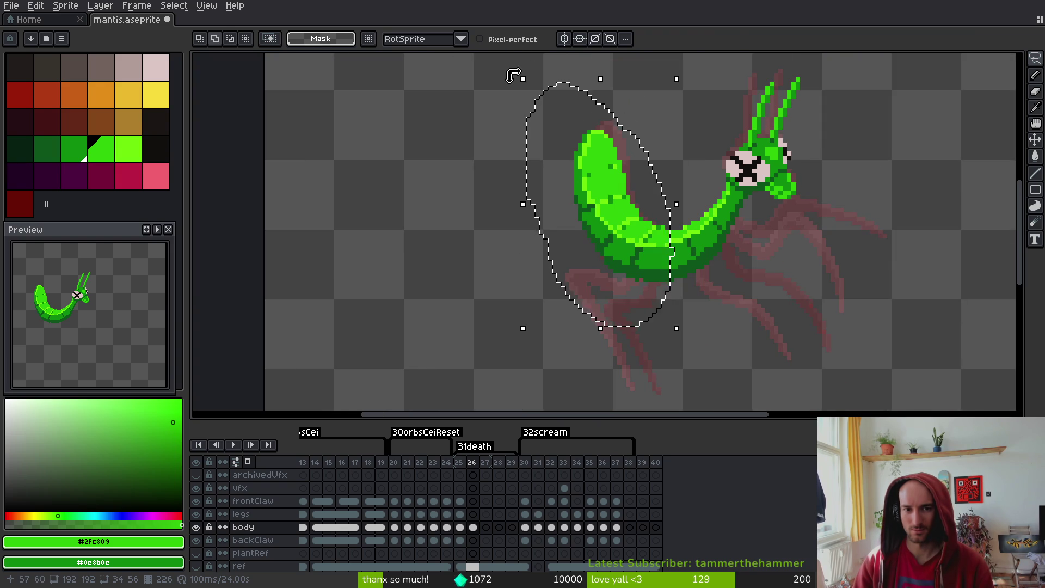
pyautogui.click(521, 83)
pyautogui.moveTo(521, 82); pyautogui.dragTo(514, 87)
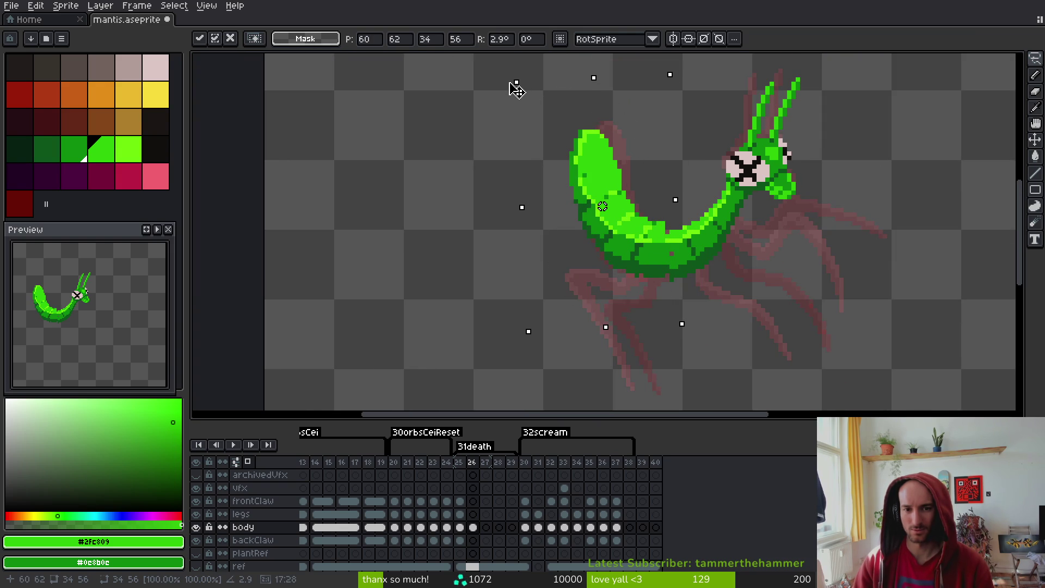
pyautogui.moveTo(619, 210)
pyautogui.mouseDown()
pyautogui.moveTo(626, 216)
pyautogui.moveTo(612, 226)
pyautogui.mouseUp()
# Commit the rotated abdomen, fix stray and missing dark-green outline pixels, and save
pyautogui.hotkey('ctrl', 'd')
pyautogui.scroll(5, 667, 240)
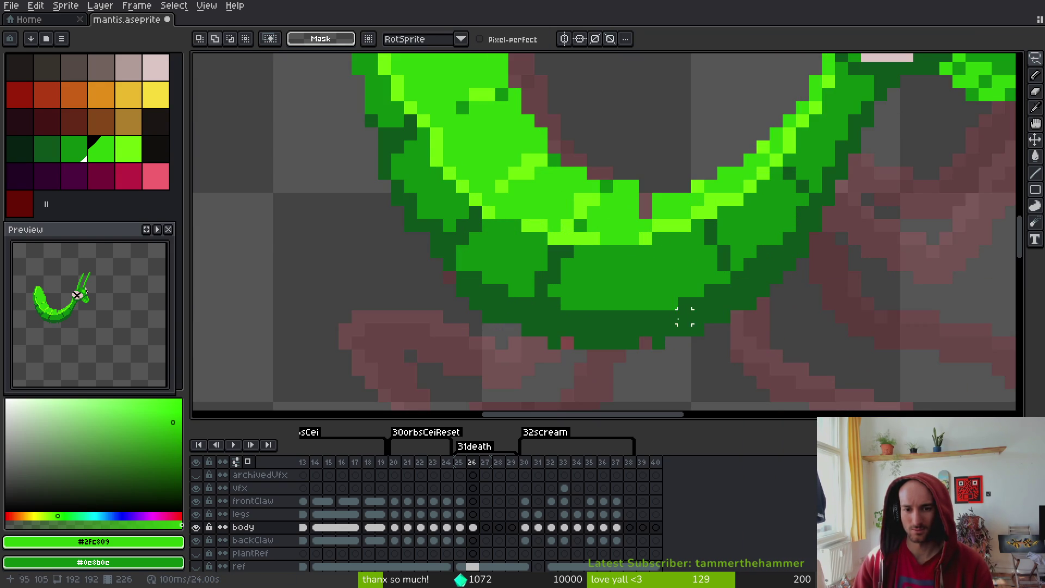
pyautogui.press('b')
pyautogui.keyDown('alt'); pyautogui.click(669, 305); pyautogui.keyUp('alt')
pyautogui.click(567, 343)
pyautogui.press('e')
pyautogui.click(555, 343)
pyautogui.press('b')
pyautogui.click(449, 277)
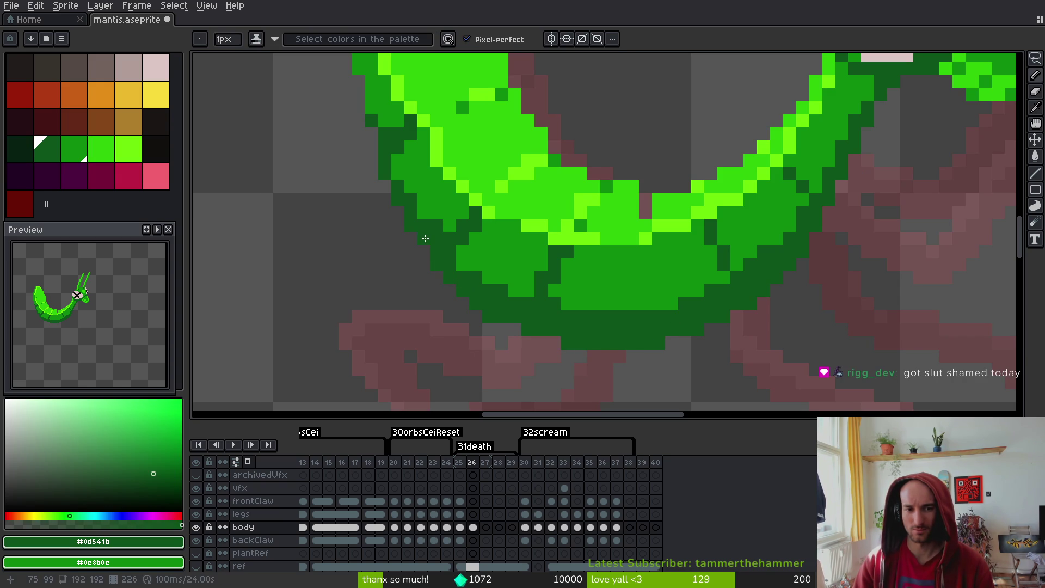
pyautogui.press('b')
pyautogui.click(489, 318)
pyautogui.hotkey('ctrl', 's')
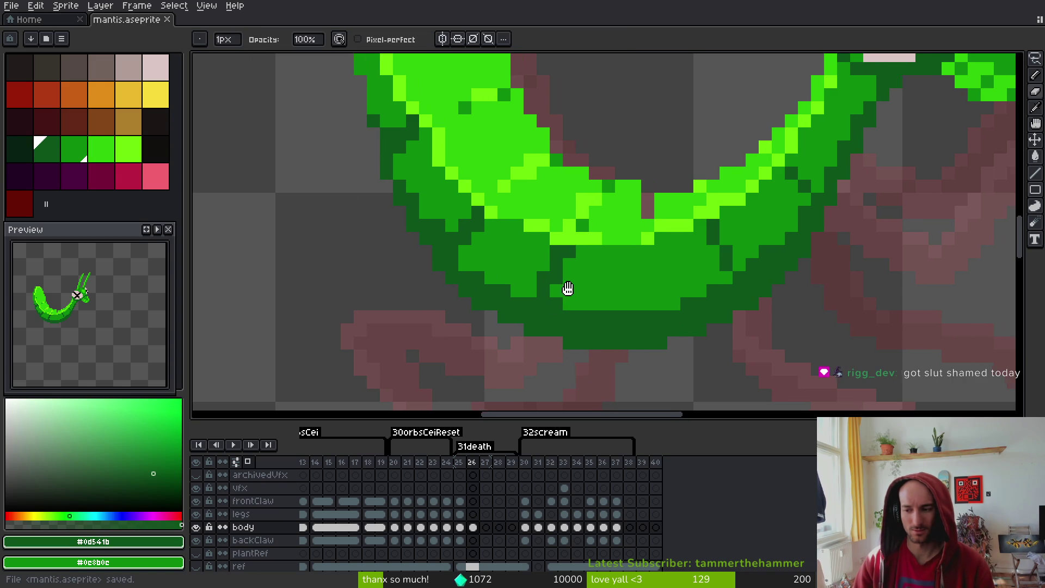
# Sample the medium and dark green body colours and save the sprite
pyautogui.hscroll(-2, 606, 291)
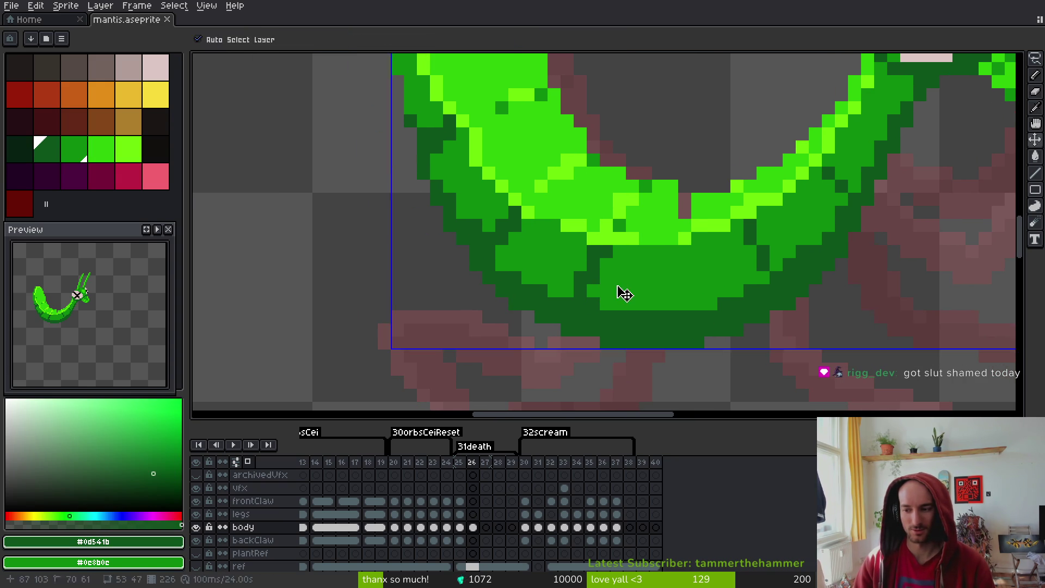
pyautogui.scroll(-2, 620, 291)
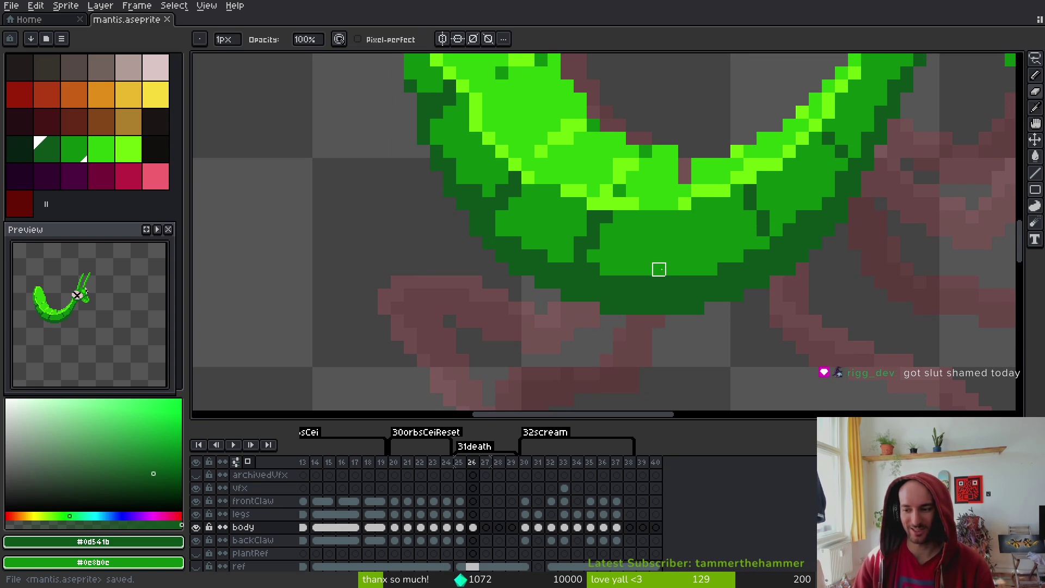
pyautogui.scroll(3, 655, 270)
pyautogui.keyDown('alt'); pyautogui.click(501, 198); pyautogui.keyUp('alt')
pyautogui.click(491, 187)
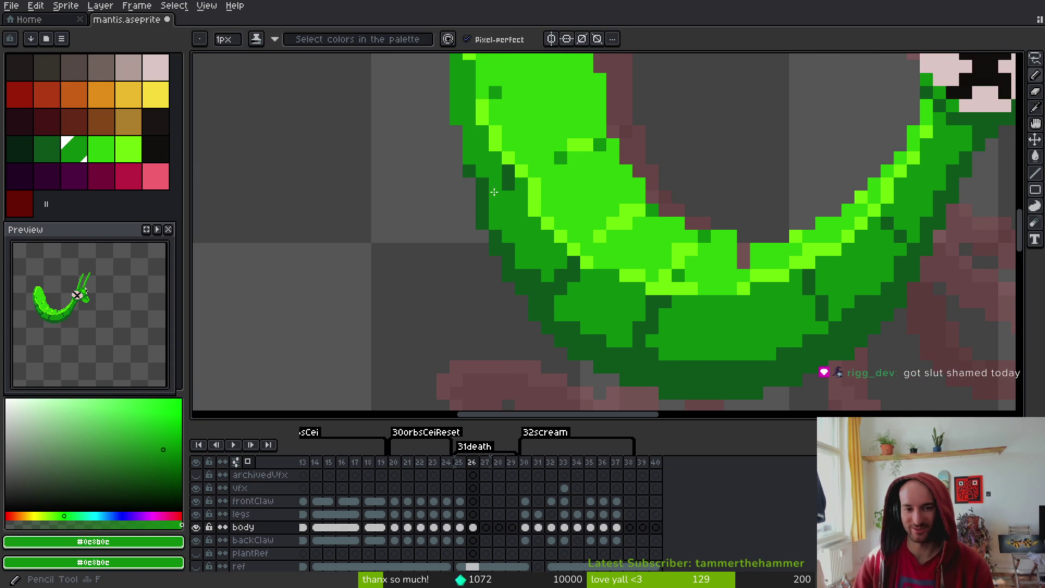
pyautogui.keyDown('alt'); pyautogui.click(491, 209); pyautogui.keyUp('alt')
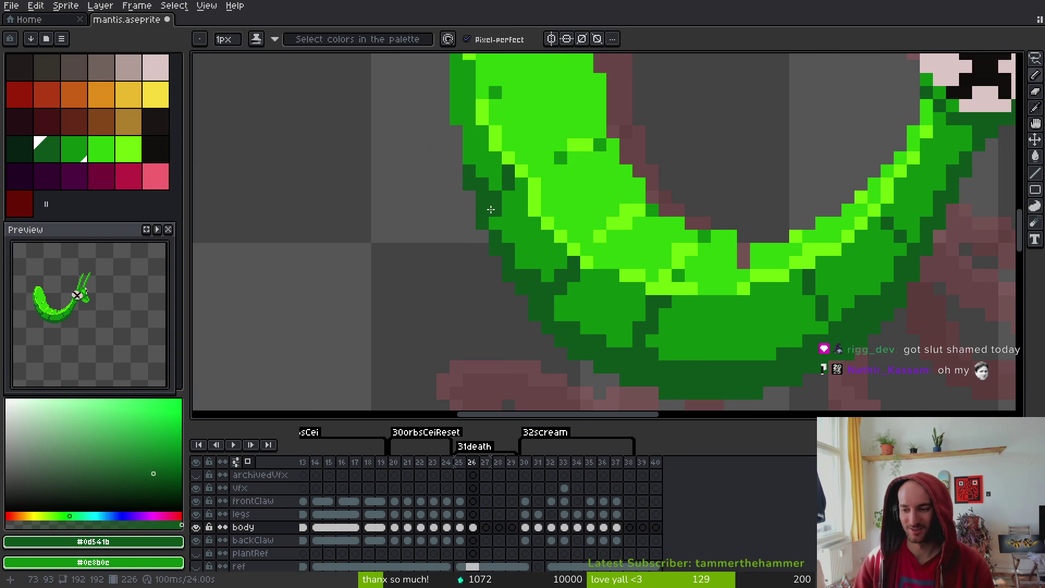
pyautogui.hotkey('ctrl', 's')
pyautogui.scroll(2, 583, 238)
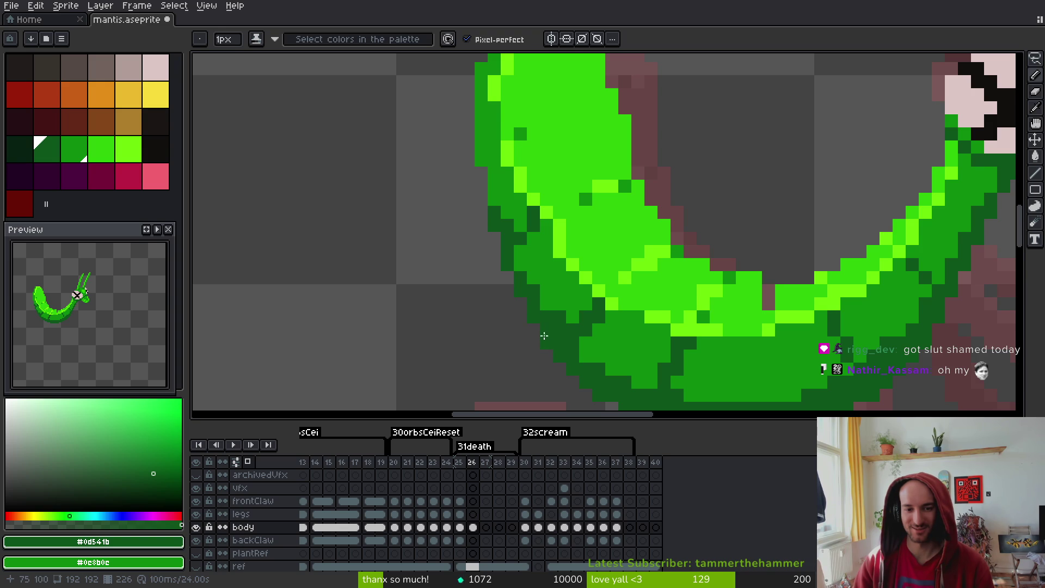
pyautogui.scroll(-3, 546, 341)
pyautogui.scroll(4, 579, 309)
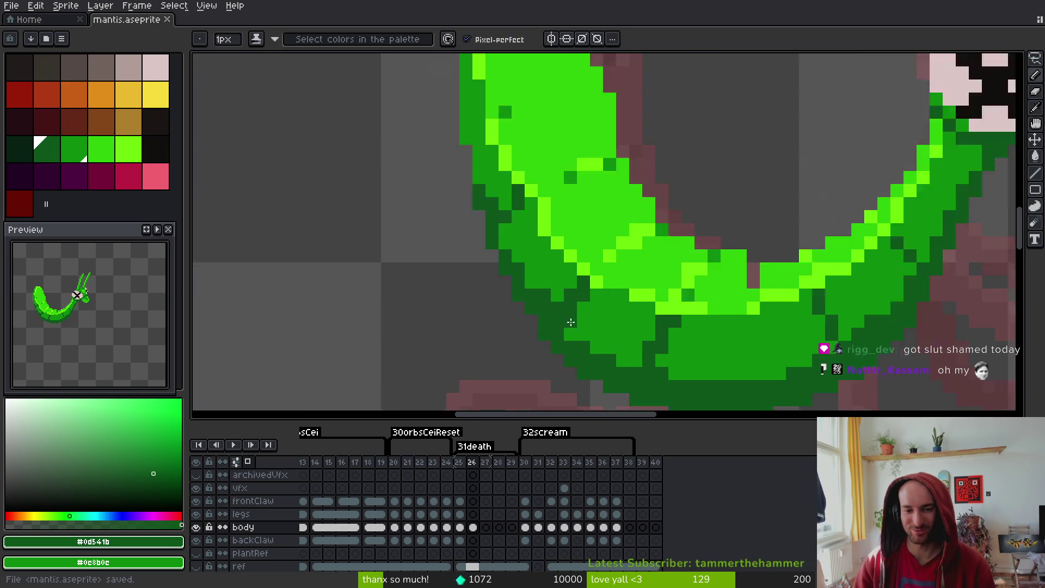
pyautogui.hotkey('ctrl', 's')
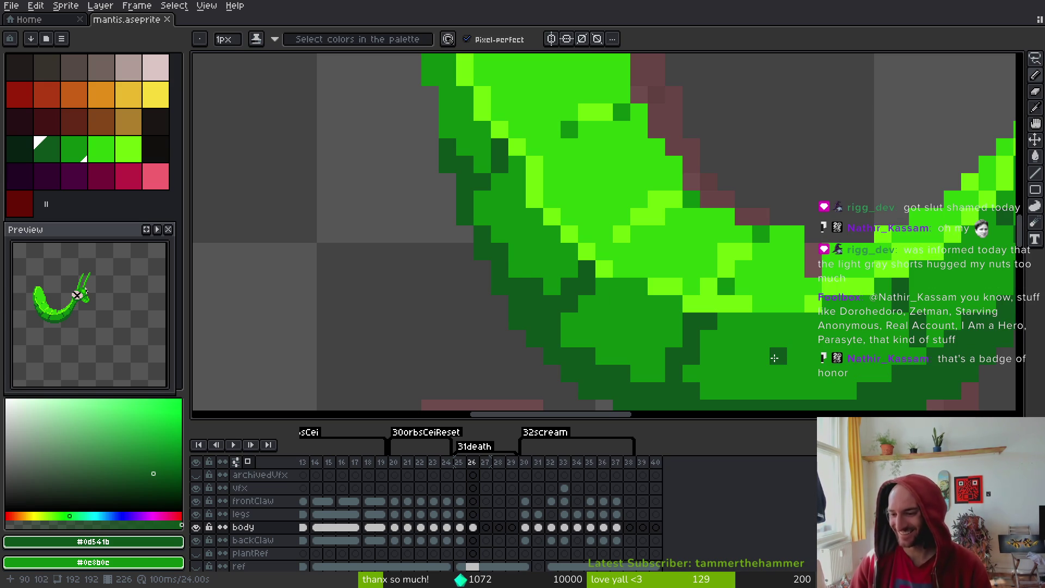
# Repaint edge pixels along the body's curve in dark and medium green
pyautogui.scroll(-2, 643, 327)
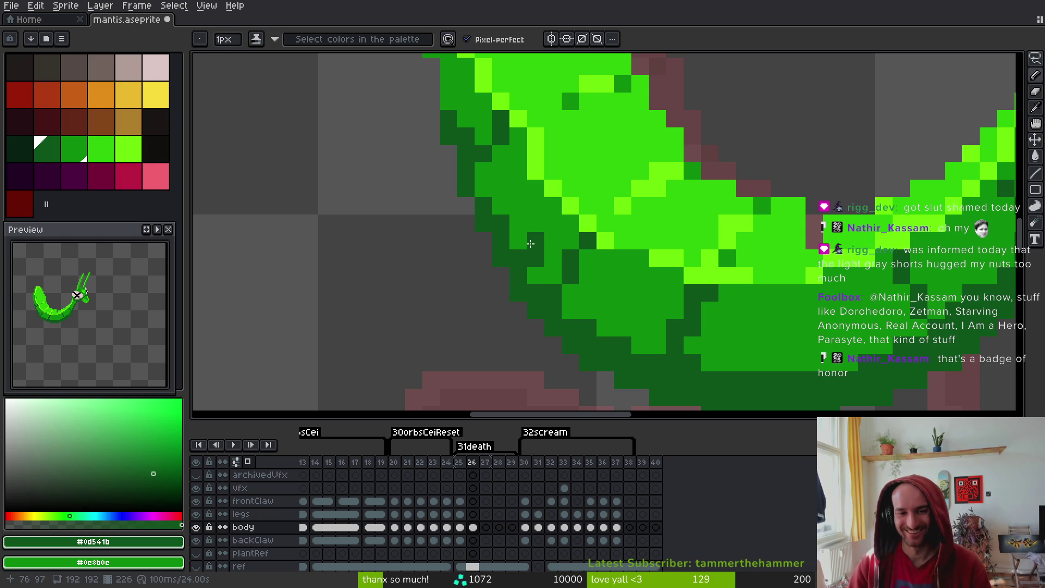
pyautogui.scroll(3, 522, 275)
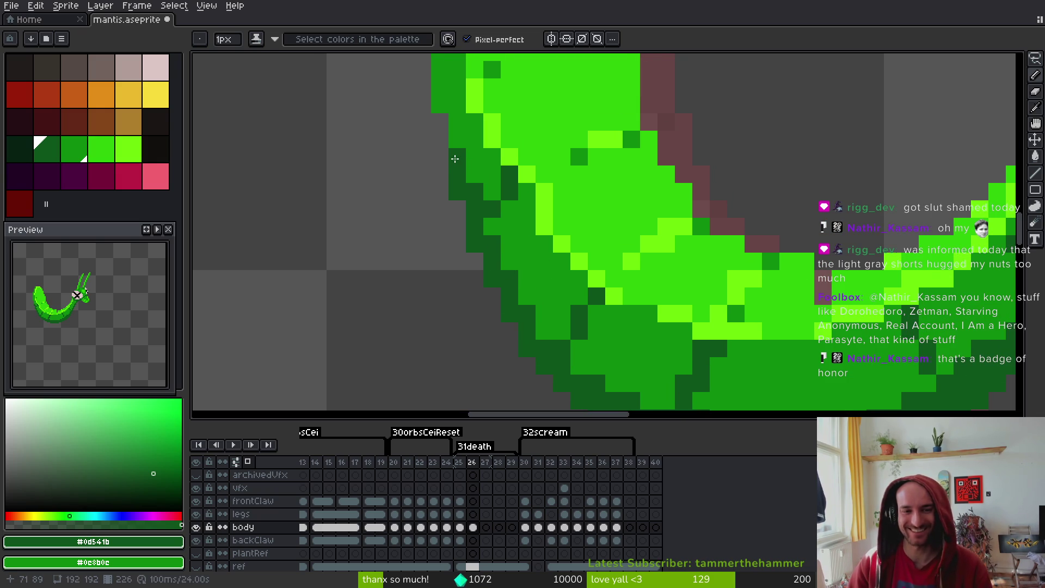
pyautogui.rightClick(509, 174)
pyautogui.click(527, 192)
pyautogui.click(510, 209)
pyautogui.rightClick(505, 192)
pyautogui.click(510, 192)
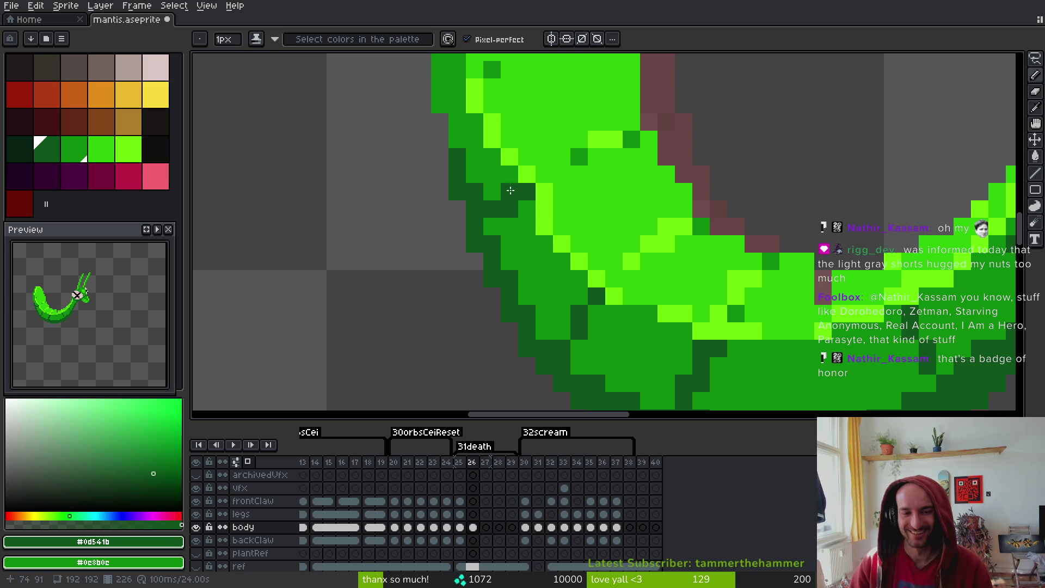
pyautogui.scroll(-4, 506, 209)
pyautogui.scroll(3, 517, 215)
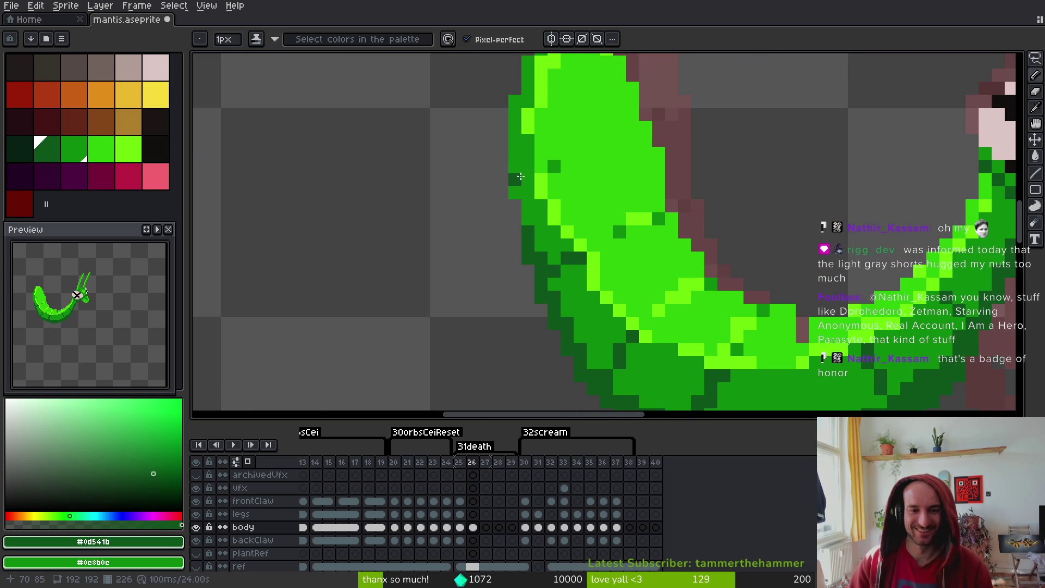
pyautogui.scroll(-3, 619, 193)
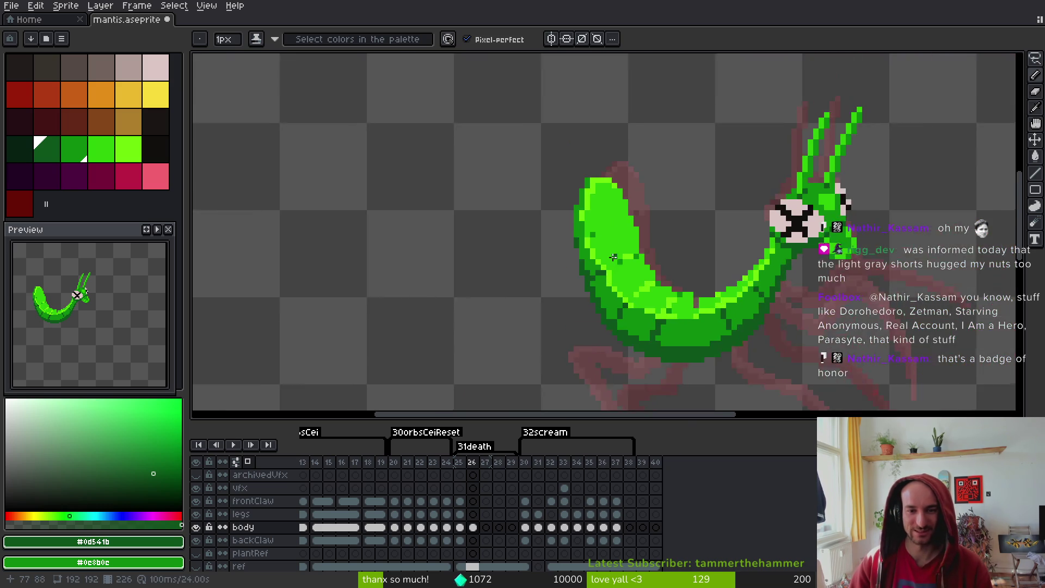
pyautogui.scroll(3, 611, 252)
# Add a light green highlight at the tail tip with a dark green pixel below it
pyautogui.press('i')
pyautogui.keyDown('alt'); pyautogui.click(642, 211); pyautogui.keyUp('alt')
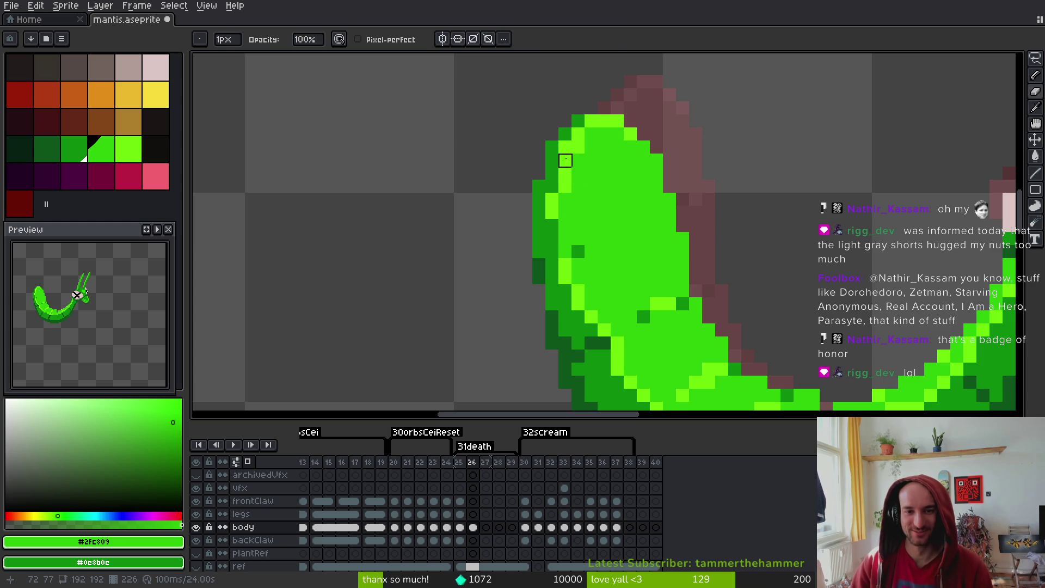
pyautogui.scroll(3, 597, 174)
pyautogui.keyDown('alt'); pyautogui.click(561, 111); pyautogui.keyUp('alt')
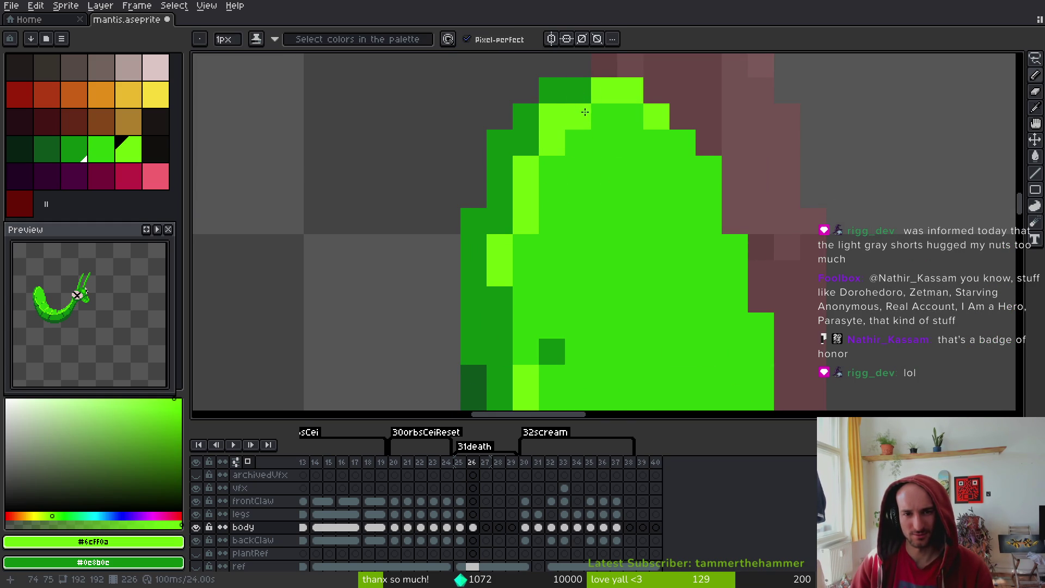
pyautogui.click(578, 90)
pyautogui.rightClick(585, 115)
pyautogui.keyDown('alt'); pyautogui.rightClick(611, 133); pyautogui.keyUp('alt')
pyautogui.scroll(-3, 670, 186)
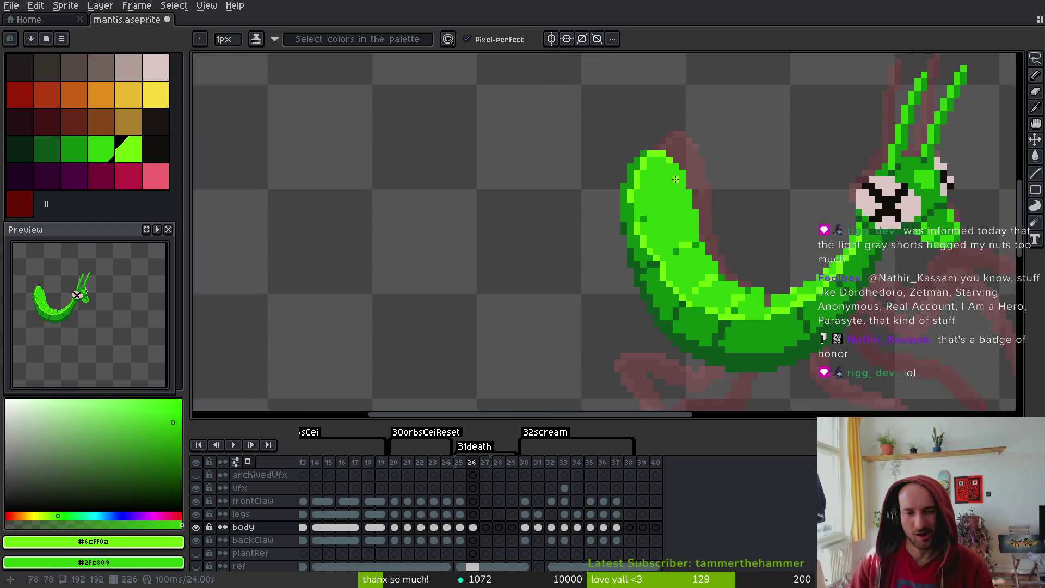
# Flip between frames 25 and 26 to compare the shading
pyautogui.press(',')
pyautogui.press('.')
pyautogui.scroll(2, 686, 252)
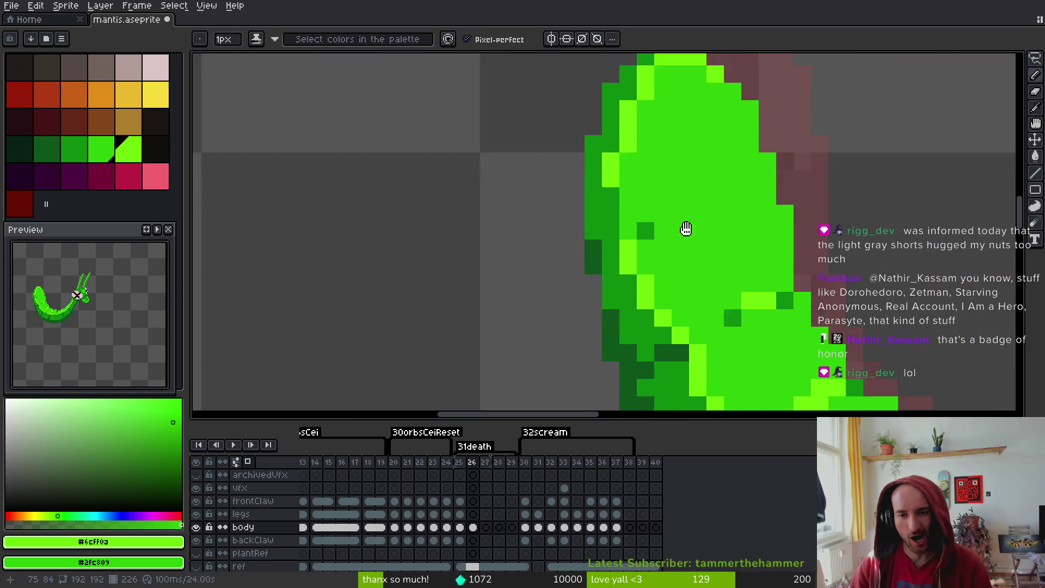
pyautogui.scroll(-1, 679, 178)
pyautogui.press(',')
pyautogui.press('.')
pyautogui.press('.')
pyautogui.press(',')
pyautogui.press(',')
pyautogui.scroll(2, 703, 185)
pyautogui.press('.')
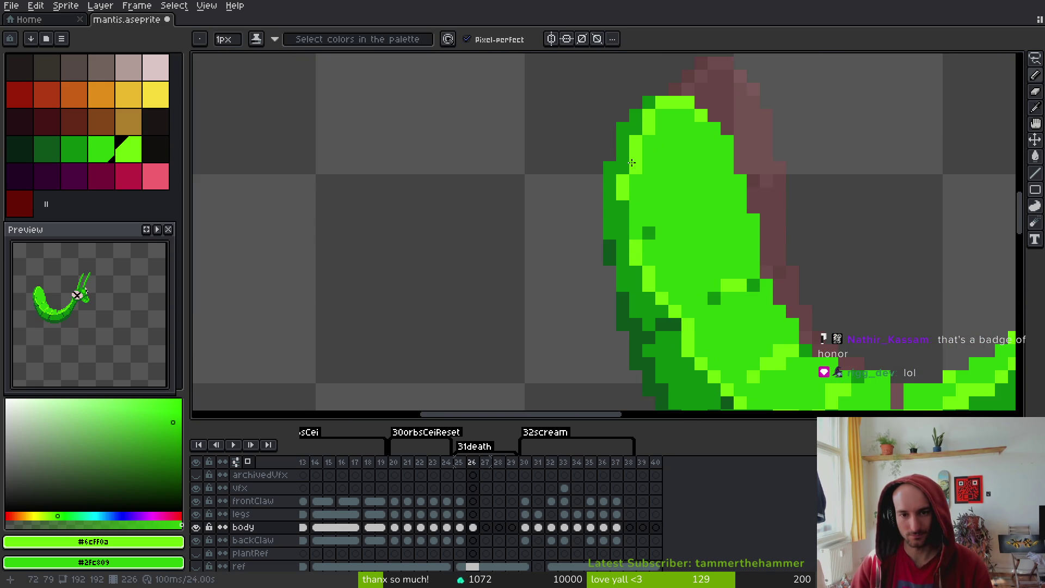
pyautogui.scroll(-2, 693, 208)
pyautogui.press(',')
pyautogui.press('.')
pyautogui.press(',')
pyautogui.press('.')
pyautogui.press(',')
pyautogui.press('.')
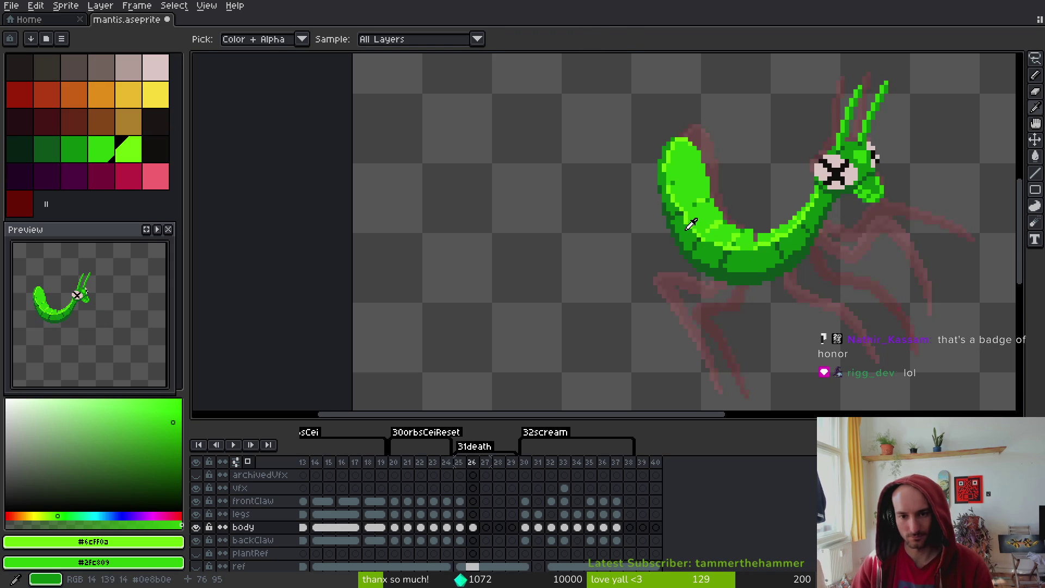
# Draw dark green pixels along the body's left underside outline and save
pyautogui.scroll(2, 700, 283)
pyautogui.click(747, 339)
pyautogui.press('b')
pyautogui.scroll(1, 746, 338)
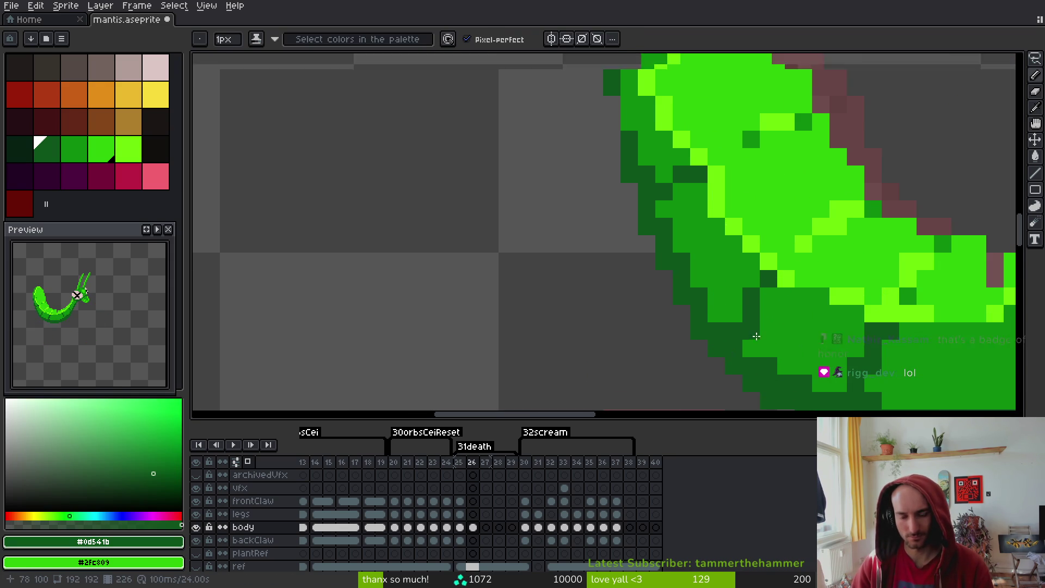
pyautogui.scroll(1, 674, 308)
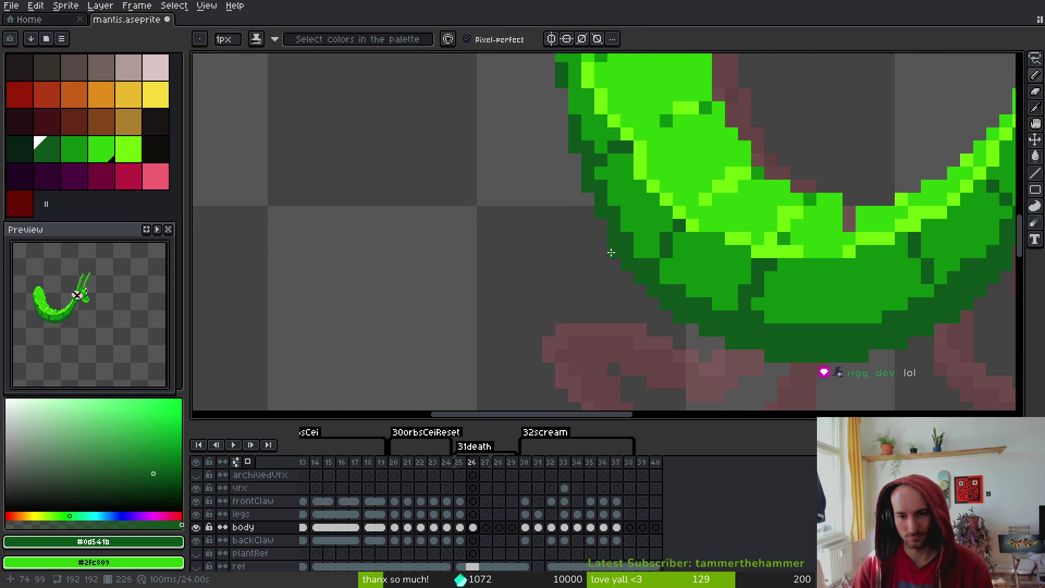
pyautogui.moveTo(644, 291)
pyautogui.mouseDown()
pyautogui.moveTo(558, 141)
pyautogui.moveTo(626, 292)
pyautogui.moveTo(613, 256)
pyautogui.moveTo(627, 230)
pyautogui.moveTo(613, 218)
pyautogui.moveTo(626, 256)
pyautogui.moveTo(612, 215)
pyautogui.moveTo(626, 296)
pyautogui.moveTo(666, 359)
pyautogui.moveTo(640, 327)
pyautogui.moveTo(654, 310)
pyautogui.moveTo(620, 210)
pyautogui.mouseUp()
pyautogui.press(']')
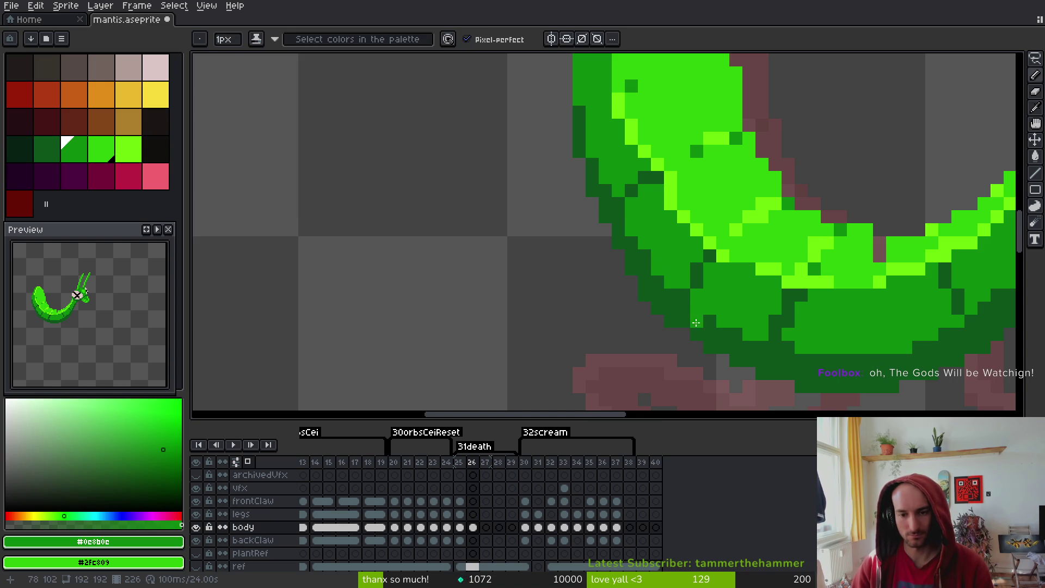
pyautogui.press('[')
pyautogui.hotkey('ctrl', 's')
# Sample the medium green from the body, save again, and switch to the browser
pyautogui.moveTo(751, 328)
pyautogui.mouseDown()
pyautogui.moveTo(692, 263)
pyautogui.moveTo(673, 280)
pyautogui.mouseUp()
pyautogui.hscroll(3, 620, 239)
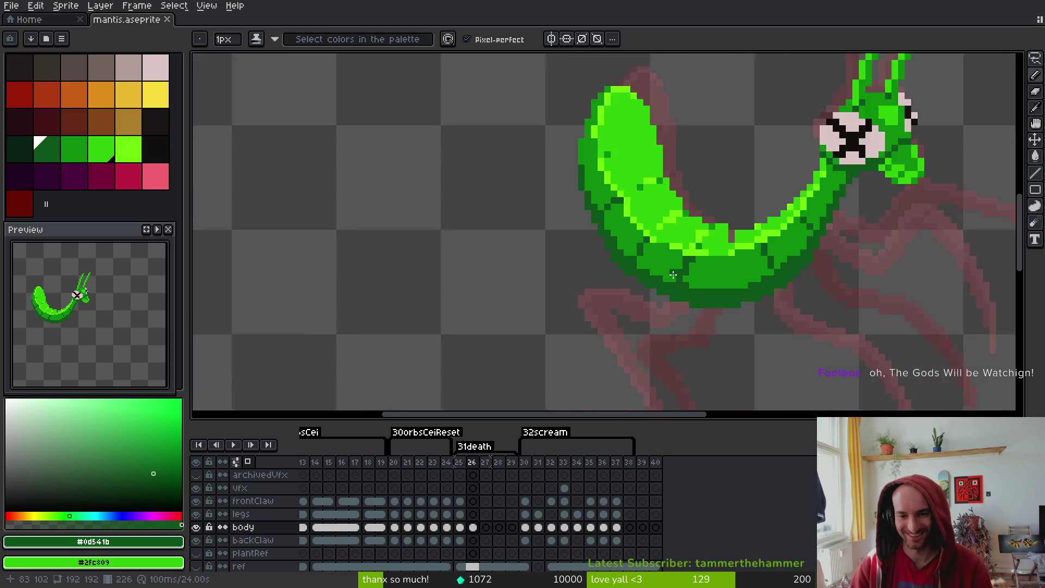
pyautogui.press('alt')
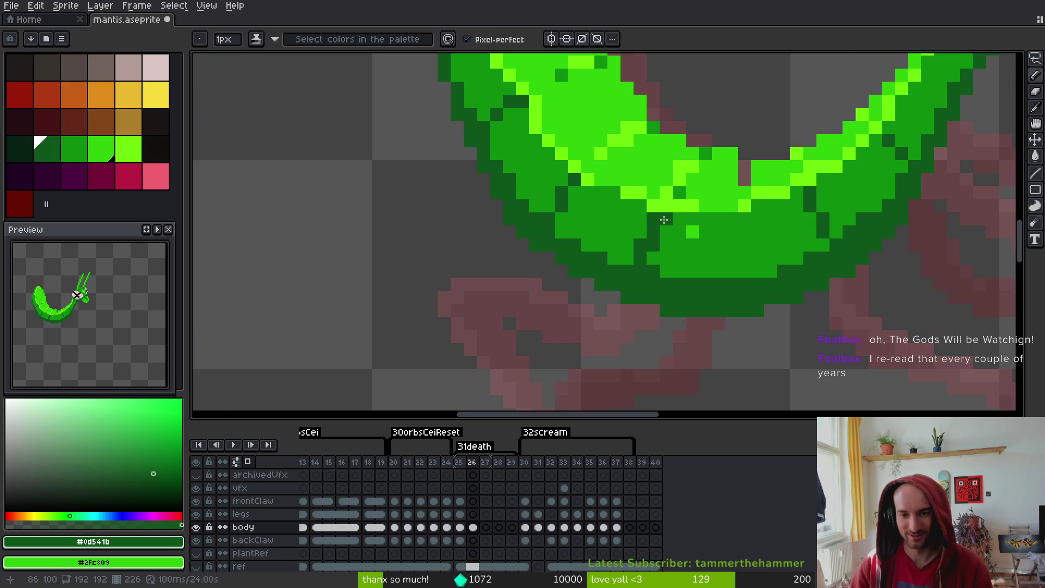
pyautogui.keyDown('alt'); pyautogui.click(692, 229); pyautogui.keyUp('alt')
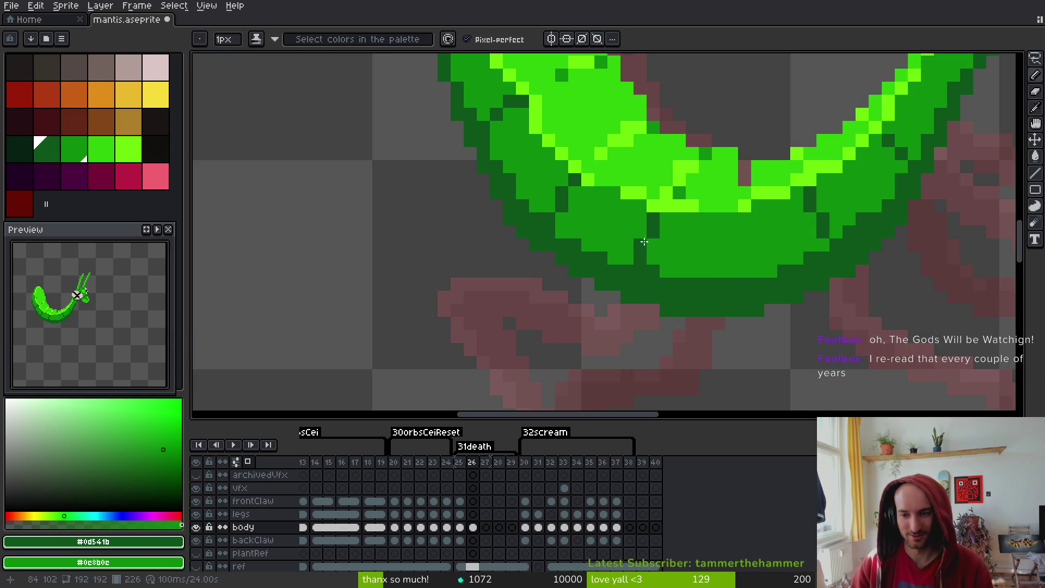
pyautogui.hotkey('ctrl', 's')
pyautogui.hscroll(2, 702, 257)
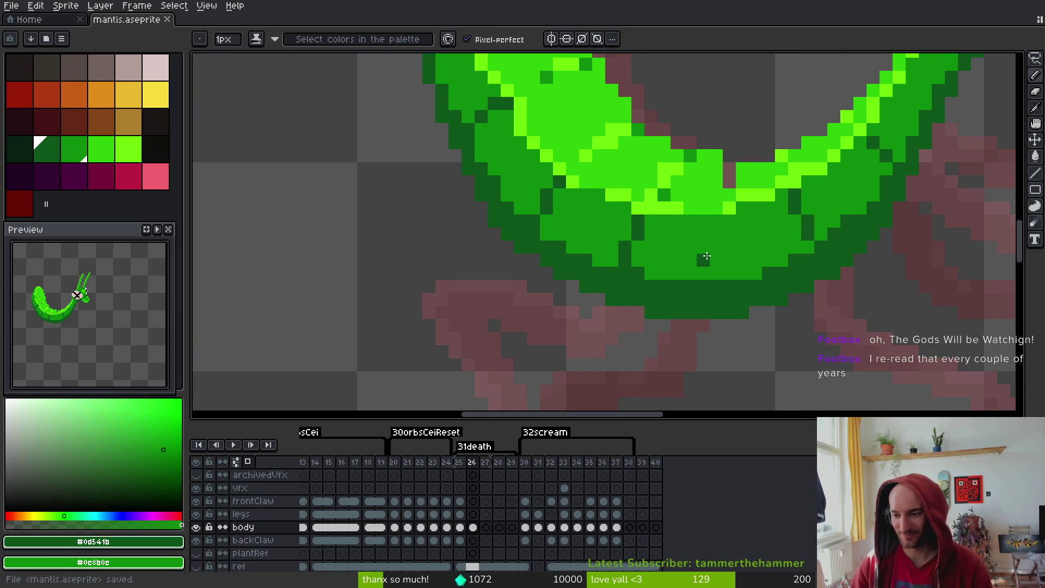
pyautogui.hscroll(1, 706, 256)
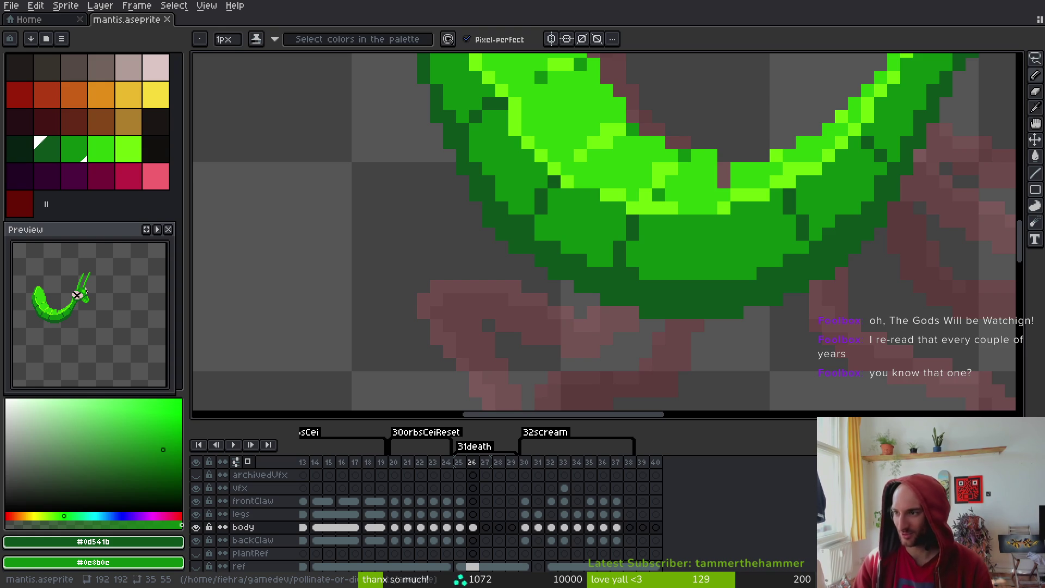
pyautogui.hotkey('alt', 'Tab')
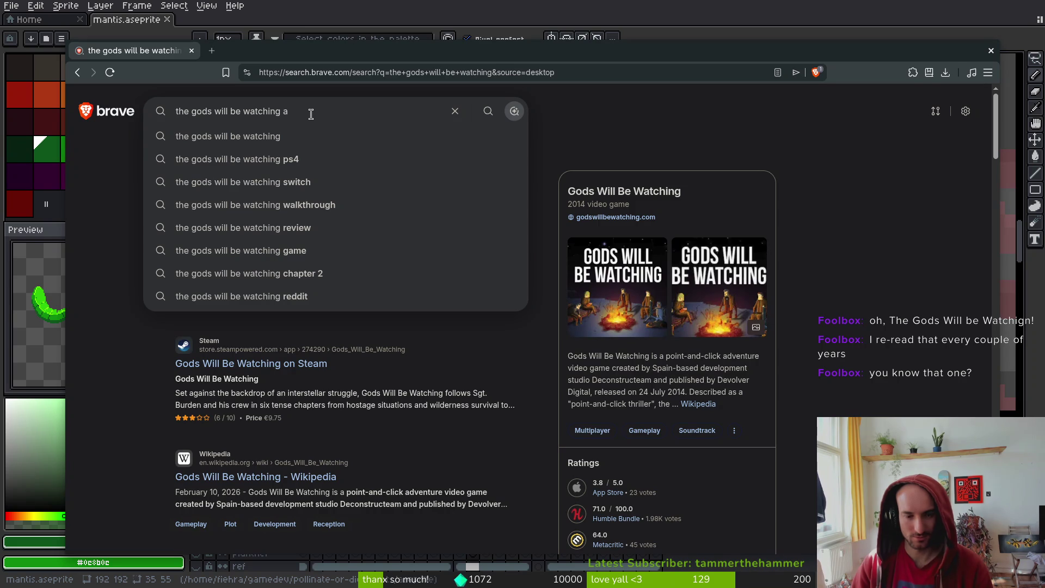
pyautogui.write('manga')
# Search 'the gods will be watching manga' and open the As the Gods Will Wikipedia article
pyautogui.press('Return')
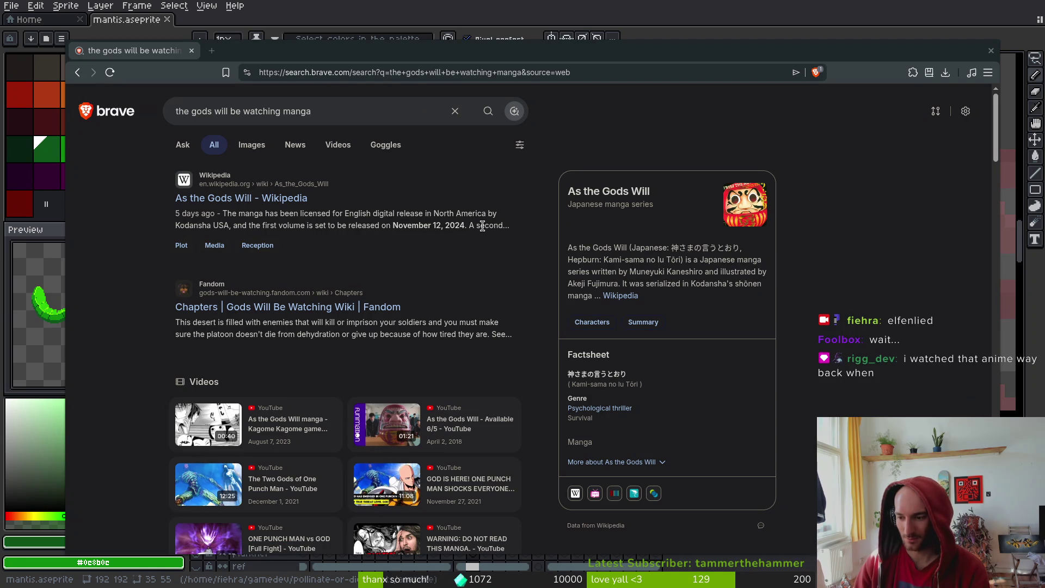
pyautogui.click(284, 201)
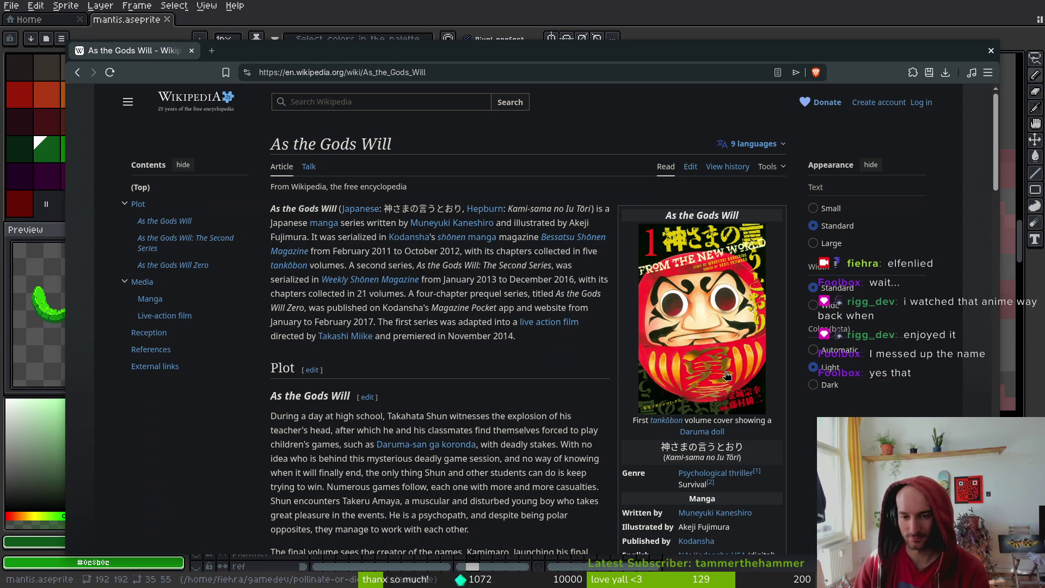
# Type 'jormun' into the Wikipedia search box and open a new browser tab
pyautogui.moveTo(692, 476)
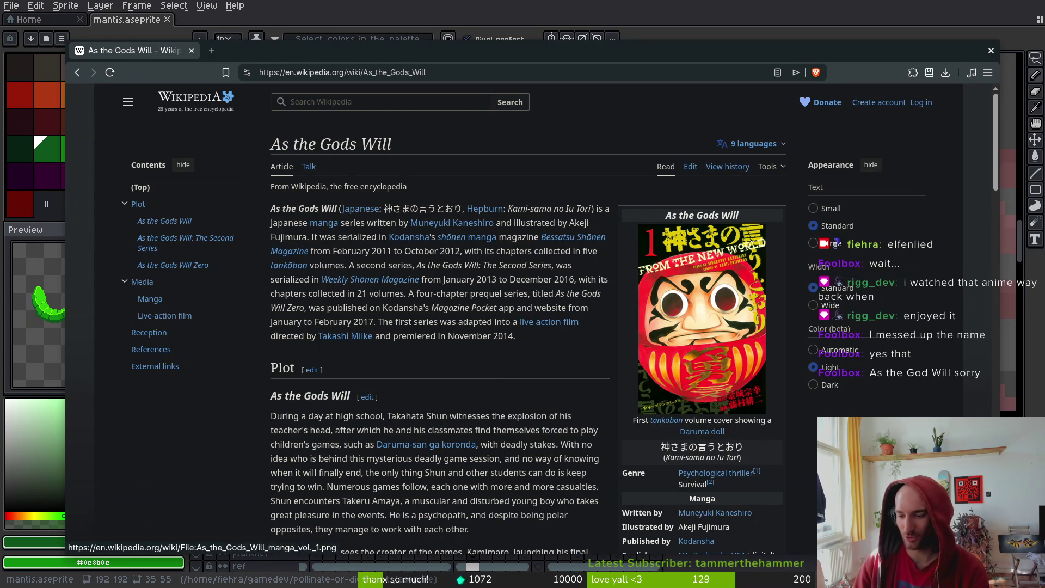
pyautogui.moveTo(550, 322)
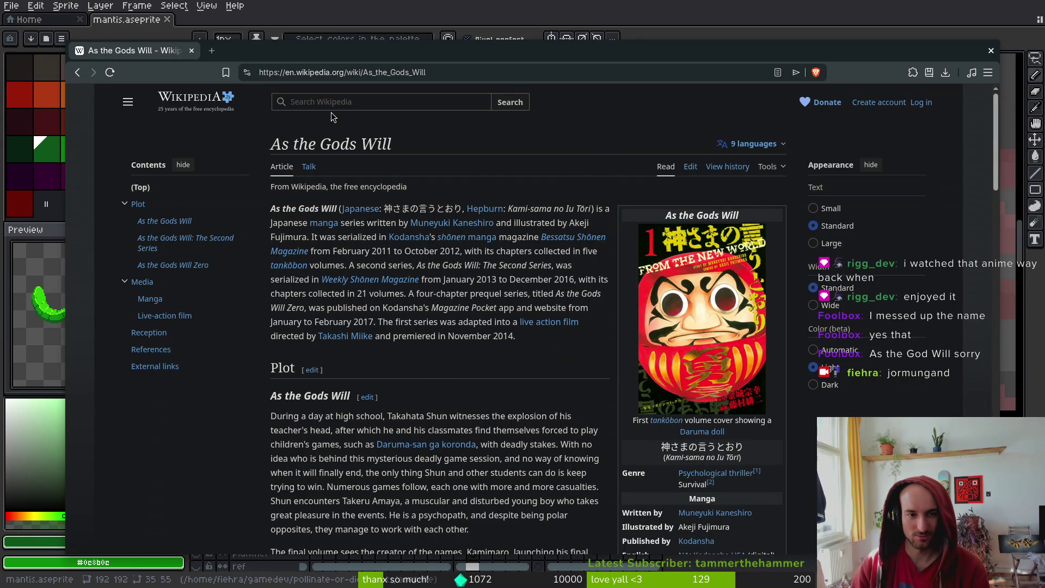
pyautogui.write('jormun')
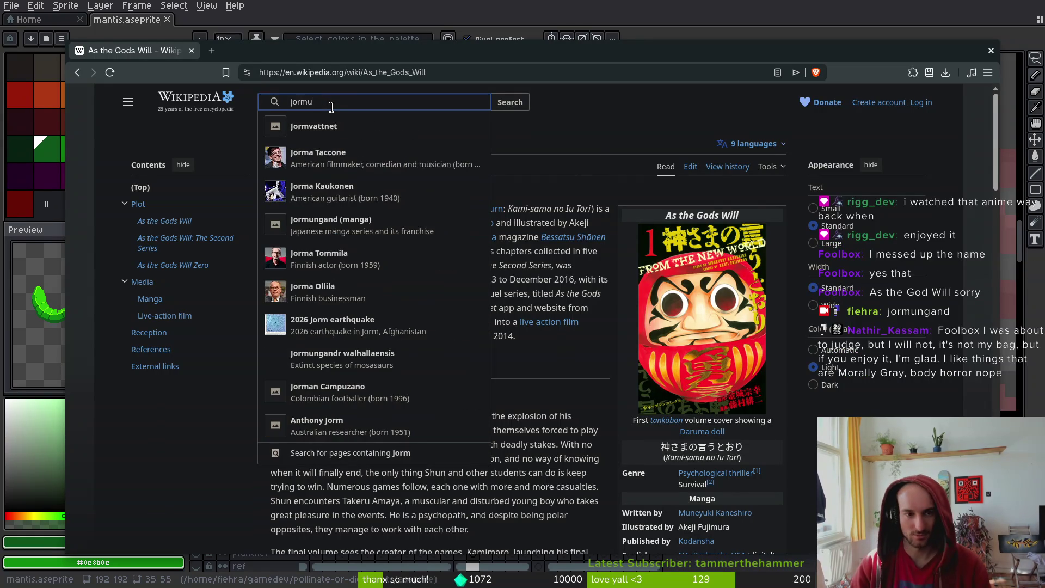
pyautogui.hotkey('ctrl', 't')
# Search 'jormungand anime', browse the image results, then close both browser tabs
pyautogui.write('jormungand anime')
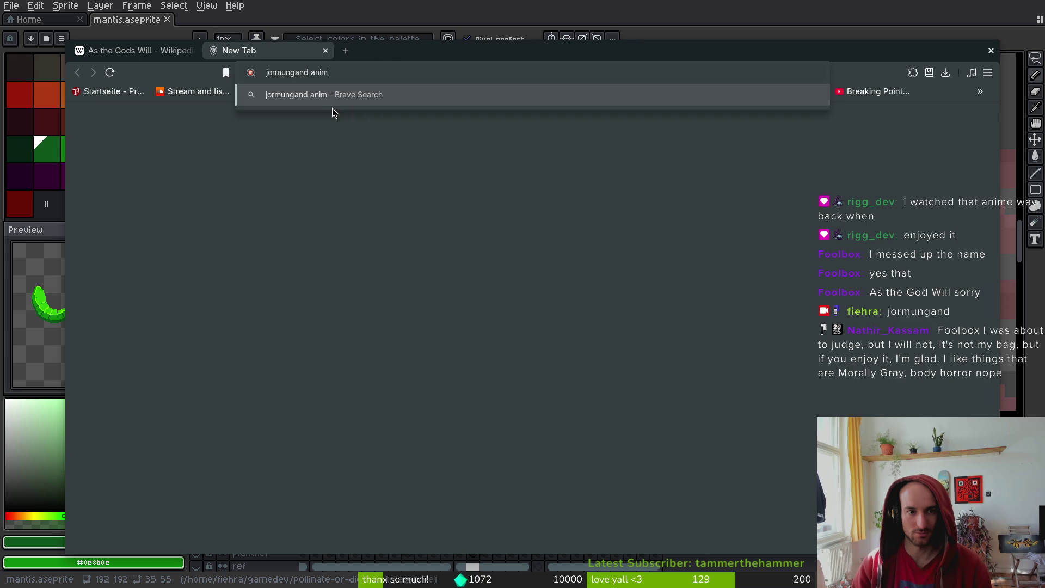
pyautogui.press('Return')
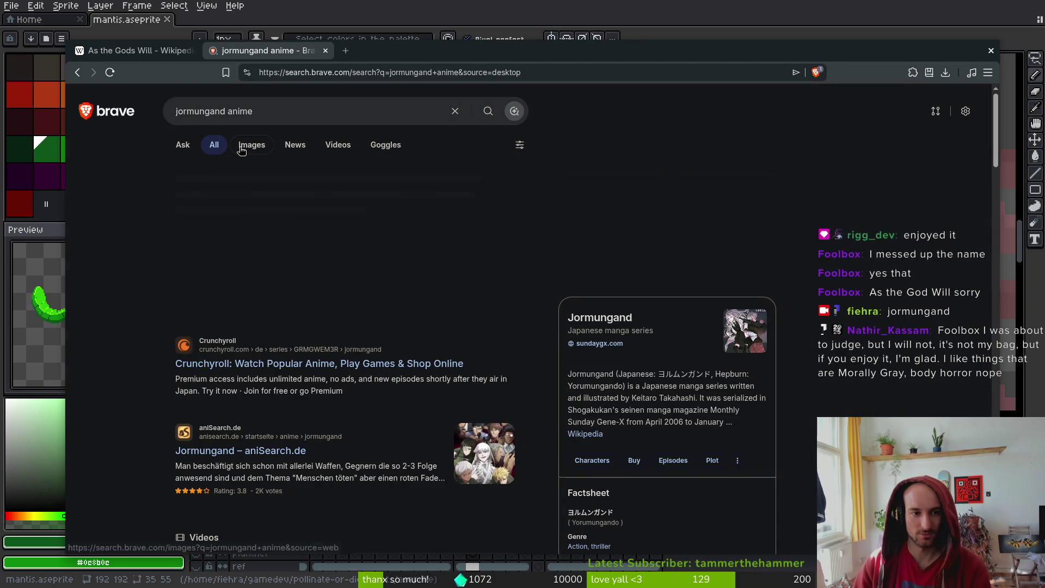
pyautogui.click(250, 145)
pyautogui.scroll(-7, 435, 381)
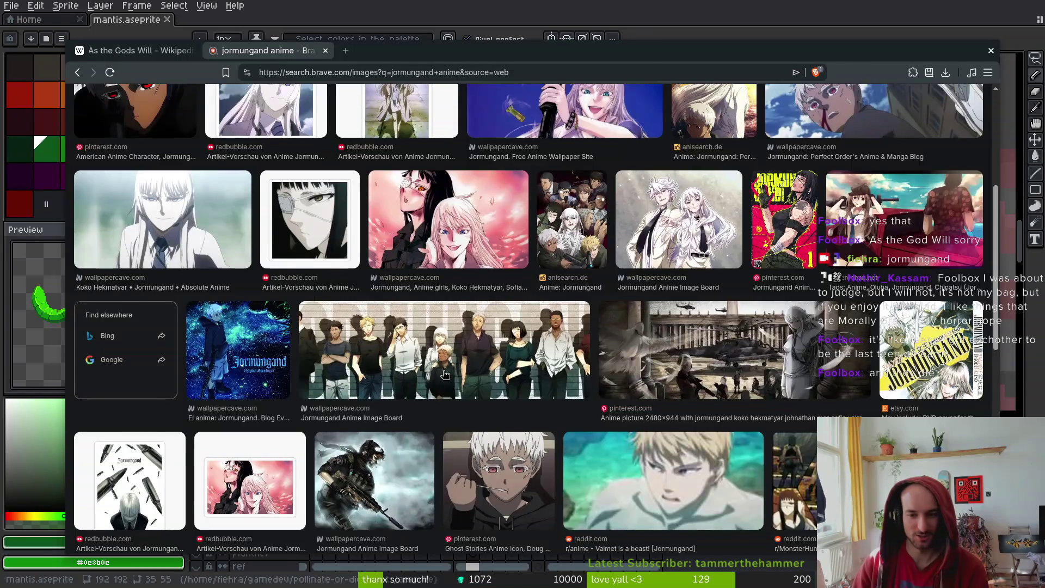
pyautogui.scroll(-5, 459, 385)
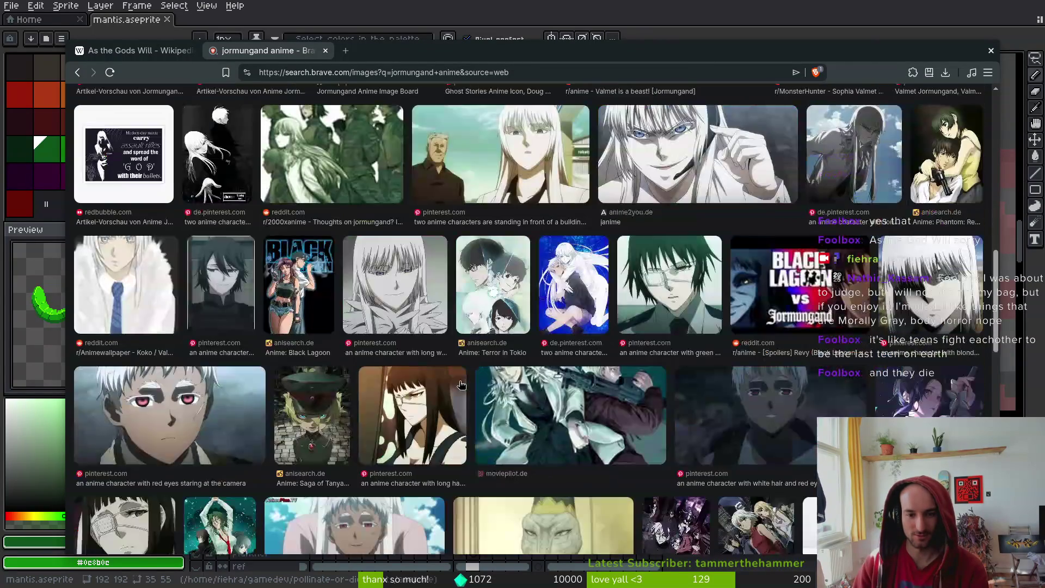
pyautogui.scroll(-2, 478, 358)
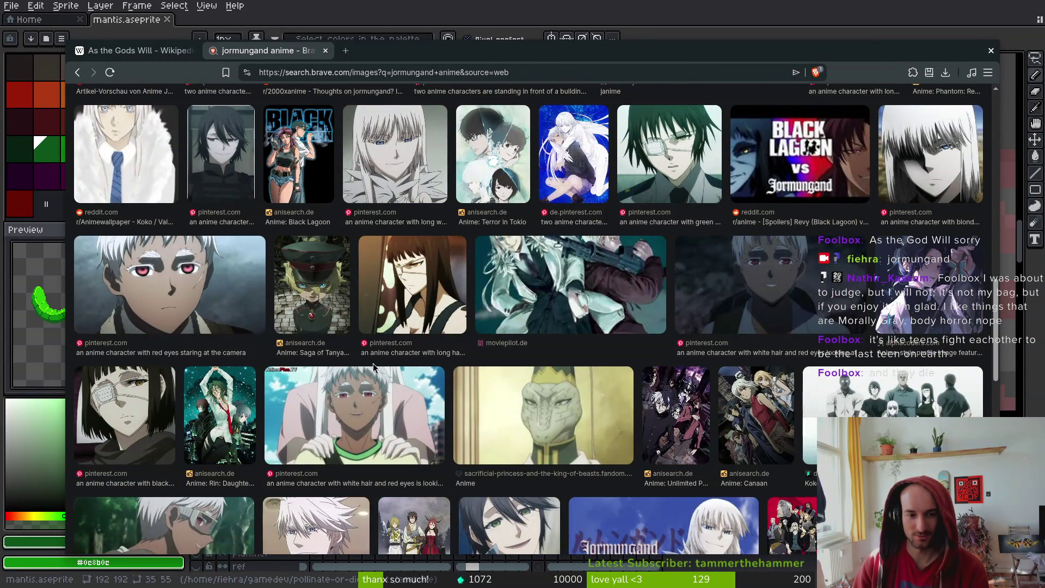
pyautogui.scroll(1, 374, 363)
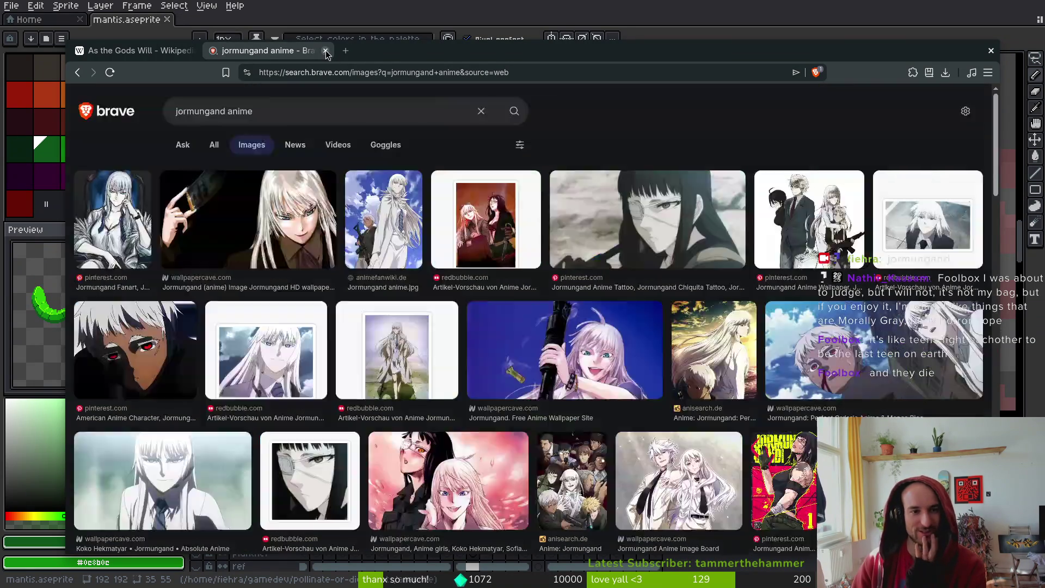
pyautogui.click(325, 50)
pyautogui.click(190, 51)
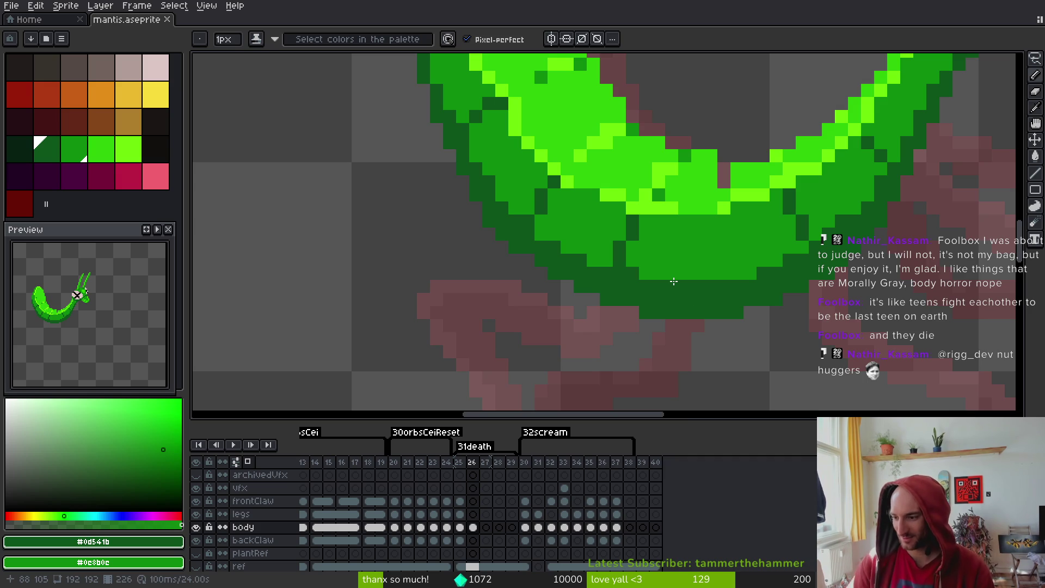
# Erase the green pixels along the top edge of the curled abdomen
pyautogui.scroll(-4, 698, 245)
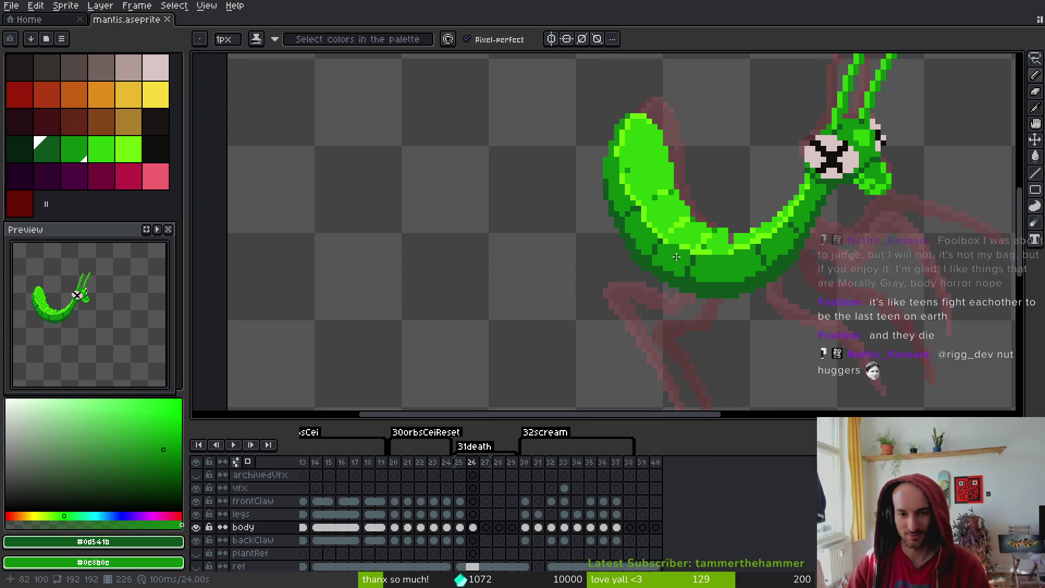
pyautogui.scroll(3, 639, 229)
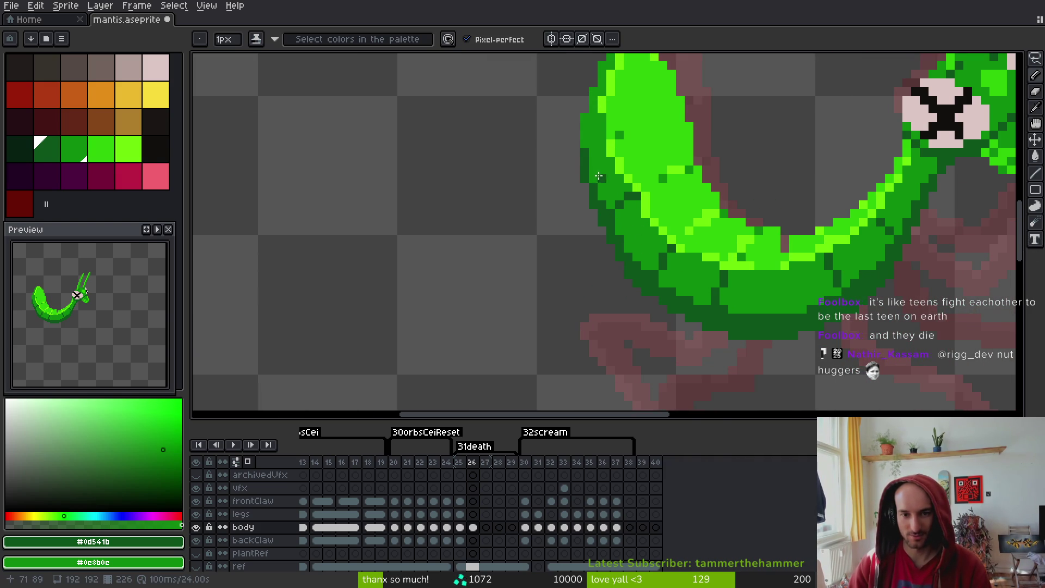
pyautogui.moveTo(601, 177); pyautogui.dragTo(614, 218)
pyautogui.scroll(1, 614, 218)
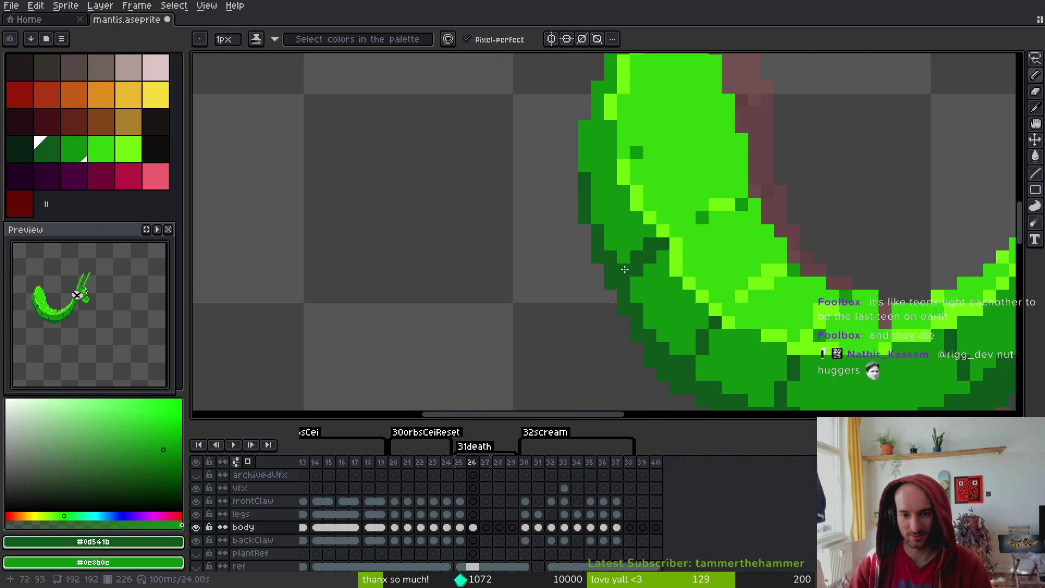
pyautogui.scroll(-2, 676, 280)
pyautogui.scroll(1, 679, 272)
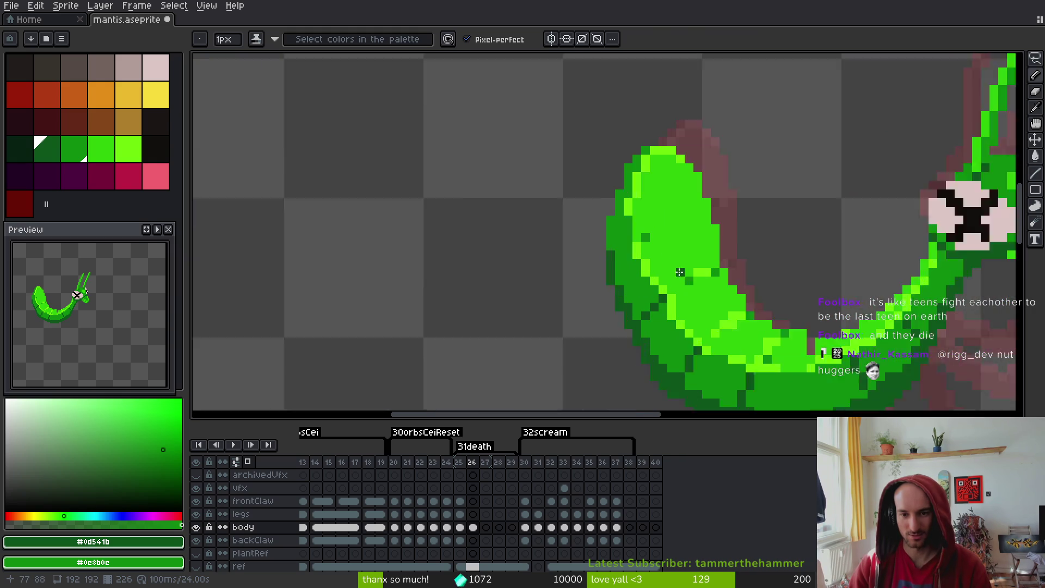
pyautogui.scroll(1, 679, 272)
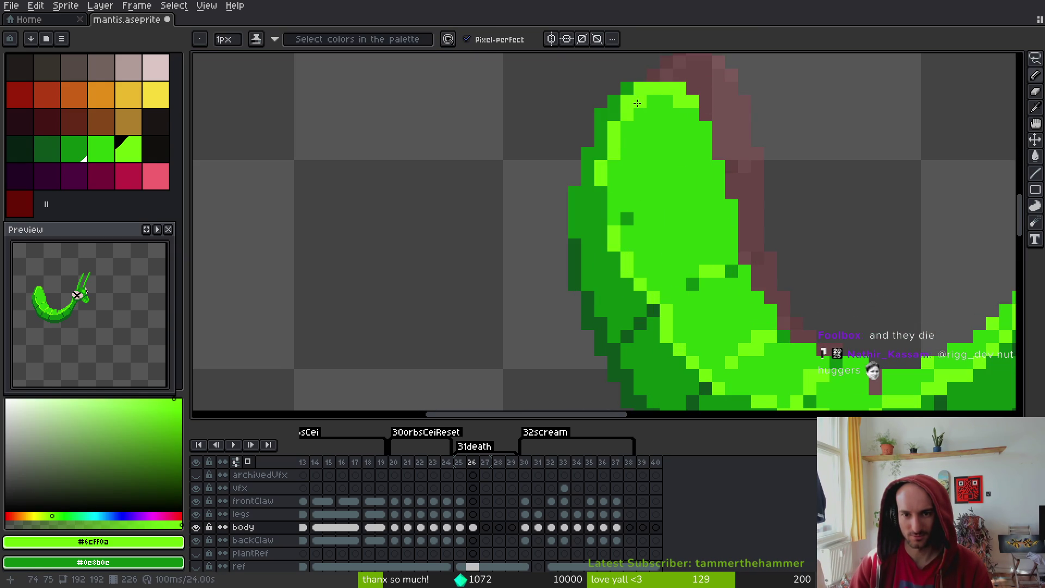
pyautogui.keyDown('alt'); pyautogui.click(627, 88); pyautogui.keyUp('alt')
pyautogui.press('e')
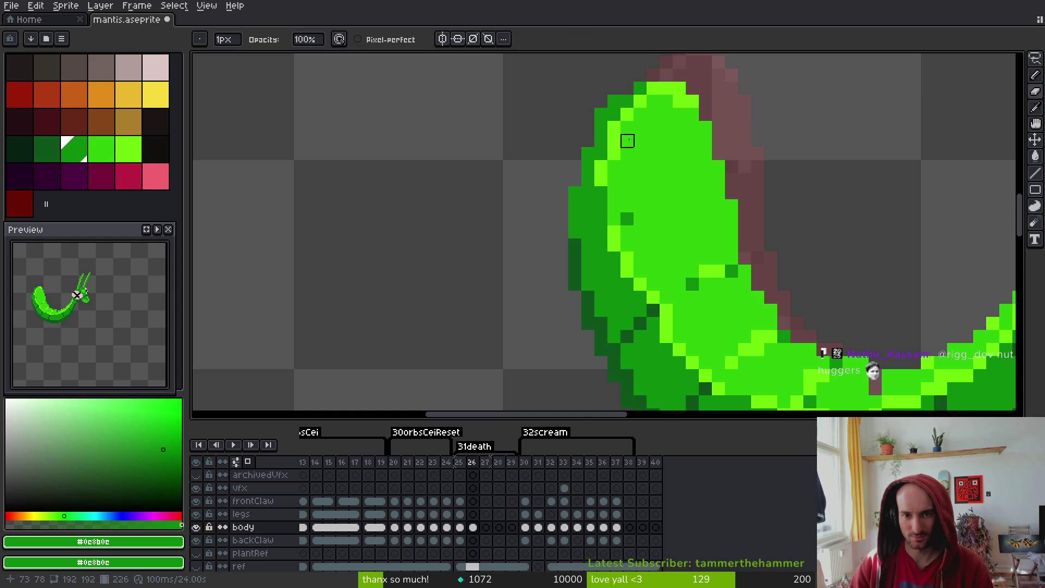
pyautogui.scroll(-3, 640, 115)
pyautogui.scroll(3, 649, 171)
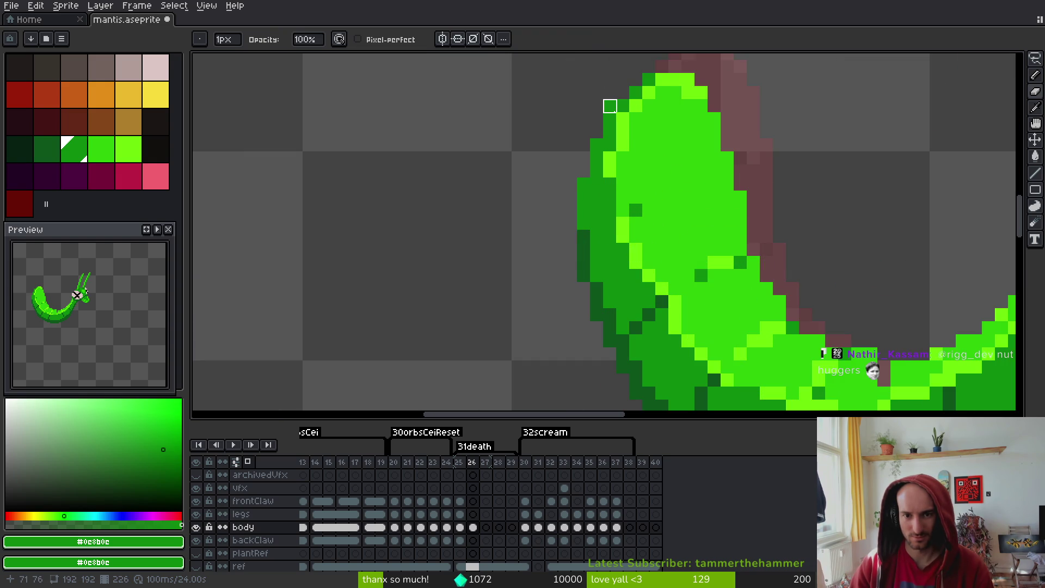
pyautogui.keyDown('alt'); pyautogui.click(660, 87); pyautogui.keyUp('alt')
pyautogui.press('b')
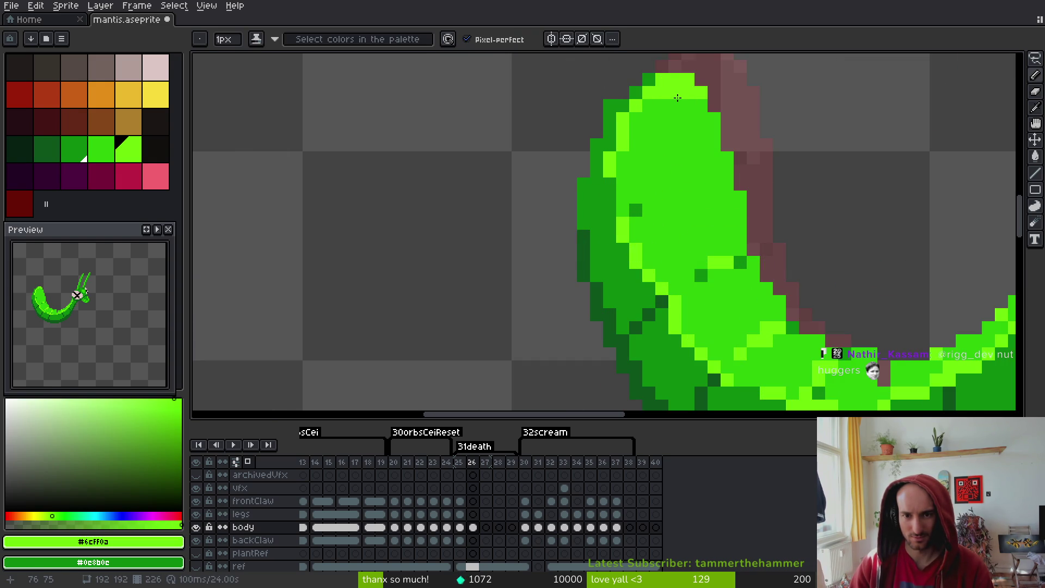
pyautogui.press('e')
pyautogui.moveTo(705, 82); pyautogui.dragTo(584, 80)
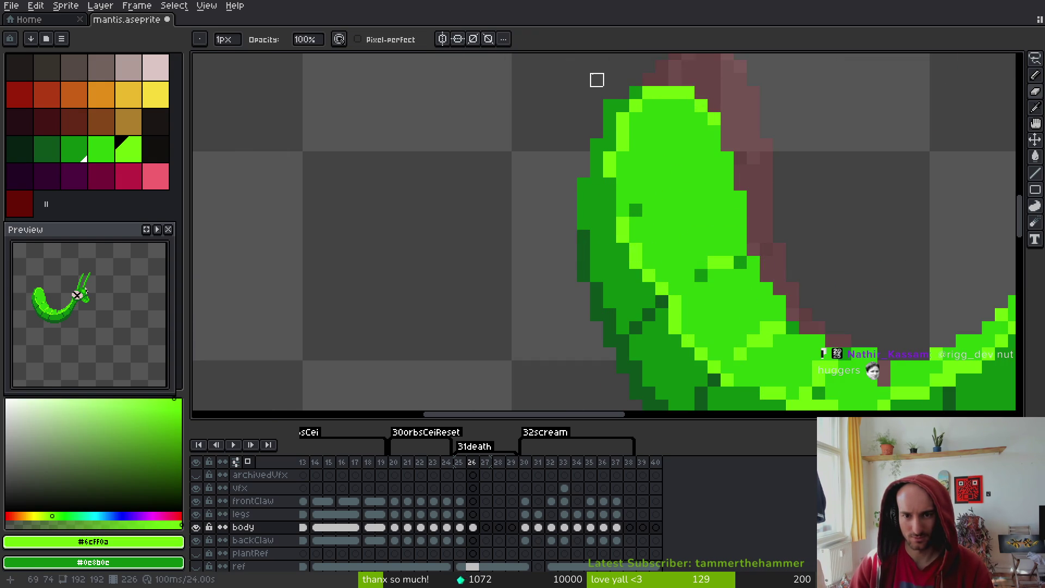
# Erase two more dark-green top-edge pixels and brighten one with #2fc809 green
pyautogui.press('b')
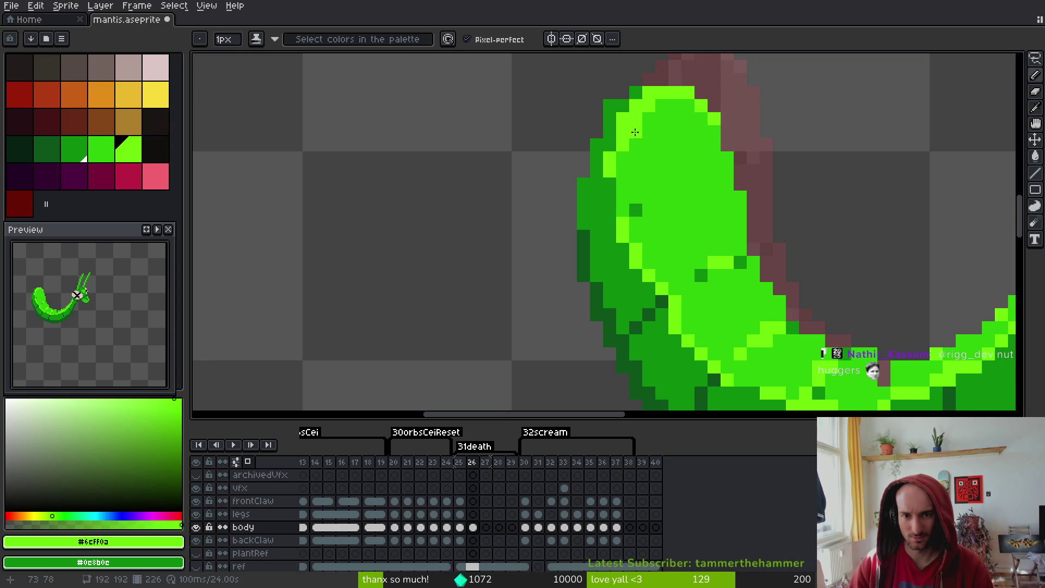
pyautogui.press('e')
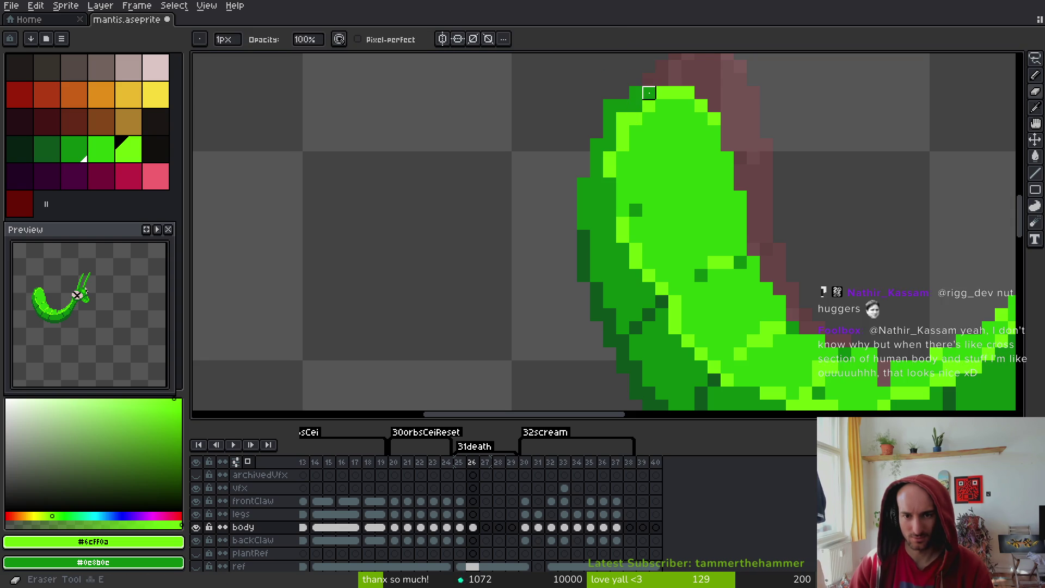
pyautogui.click(636, 92)
pyautogui.click(609, 105)
pyautogui.press('b')
pyautogui.keyDown('alt'); pyautogui.click(636, 106); pyautogui.keyUp('alt')
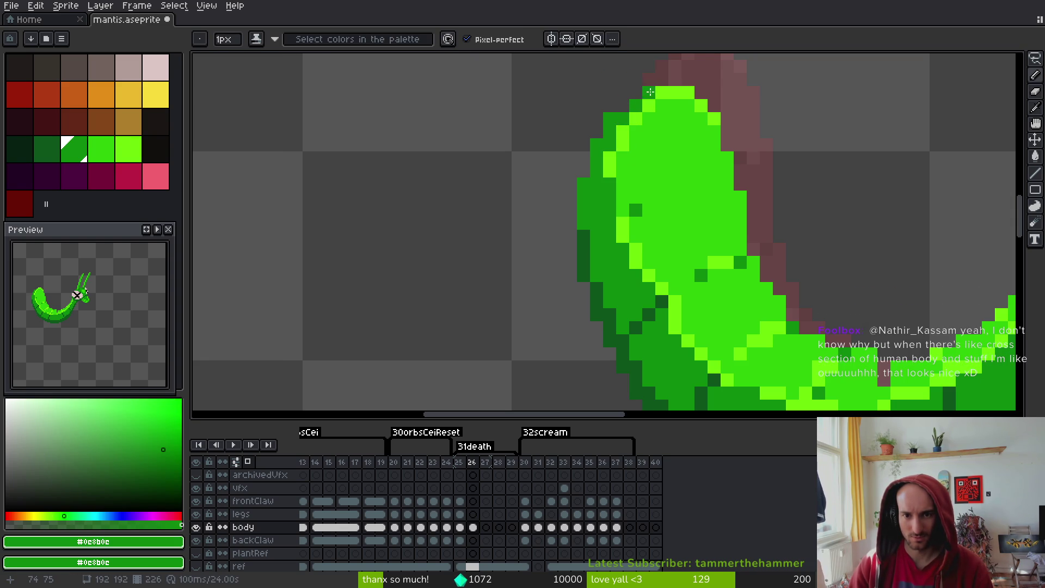
pyautogui.scroll(-2, 648, 104)
pyautogui.scroll(2, 664, 91)
pyautogui.press('e')
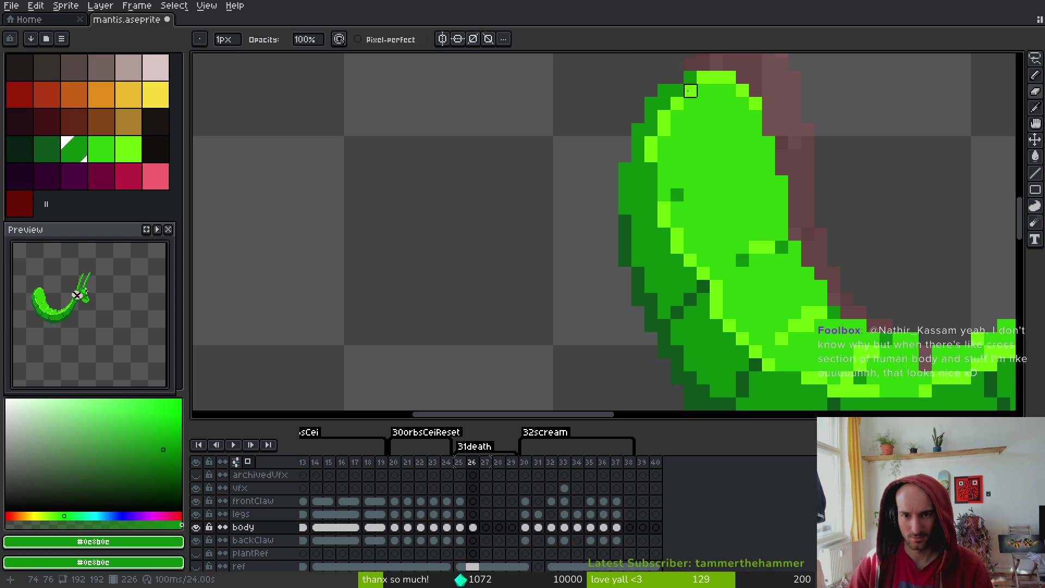
pyautogui.keyDown('alt'); pyautogui.click(690, 91); pyautogui.keyUp('alt')
pyautogui.press('b')
pyautogui.click(678, 91)
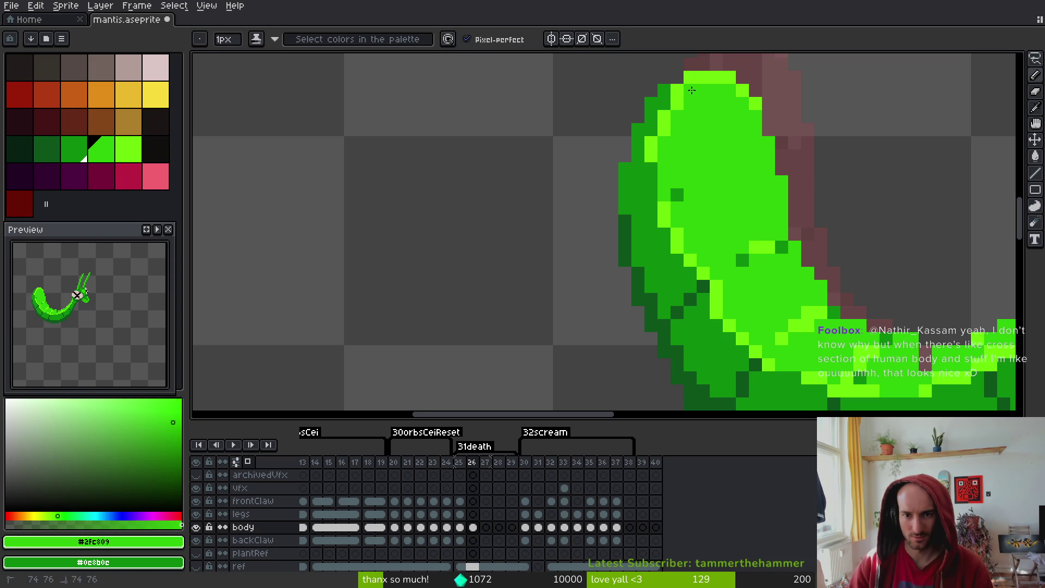
# Move the lime highlight one pixel left, cover the old spot in #2fc809, and save
pyautogui.click(678, 103)
pyautogui.keyDown('alt'); pyautogui.click(677, 91); pyautogui.keyUp('alt')
pyautogui.click(664, 104)
pyautogui.keyDown('alt'); pyautogui.click(696, 100); pyautogui.keyUp('alt')
pyautogui.keyDown('alt'); pyautogui.click(669, 116); pyautogui.keyUp('alt')
pyautogui.keyDown('alt'); pyautogui.click(684, 123); pyautogui.keyUp('alt')
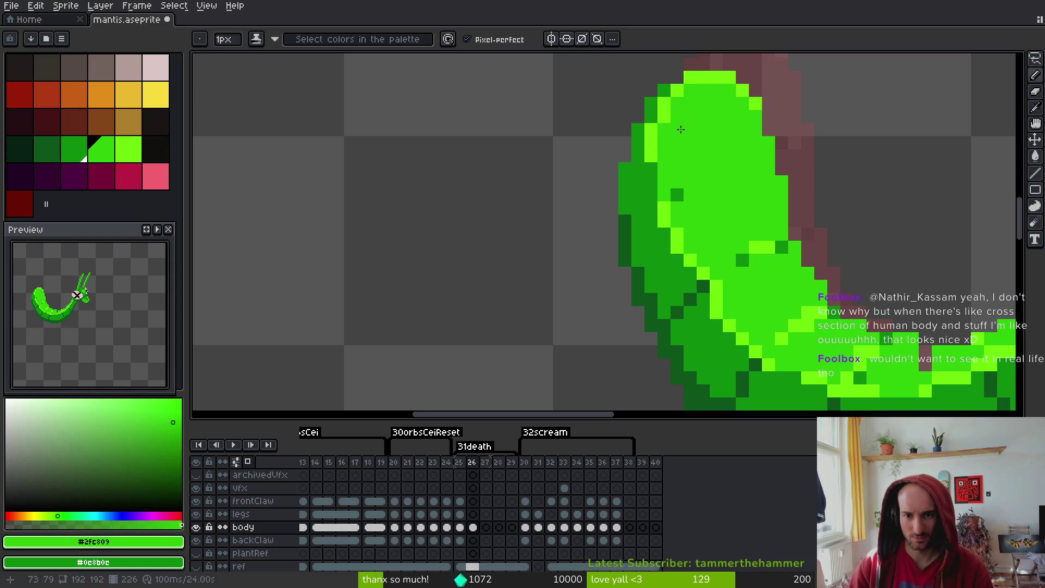
pyautogui.keyDown('alt'); pyautogui.click(660, 88); pyautogui.keyUp('alt')
pyautogui.scroll(-3, 718, 175)
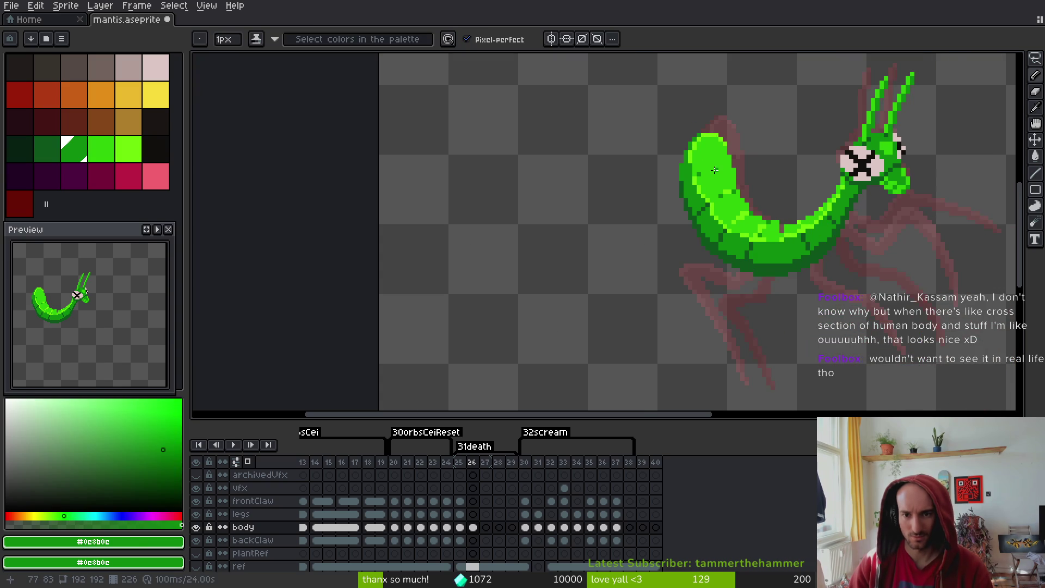
pyautogui.scroll(3, 715, 174)
pyautogui.keyDown('alt'); pyautogui.click(752, 119); pyautogui.keyUp('alt')
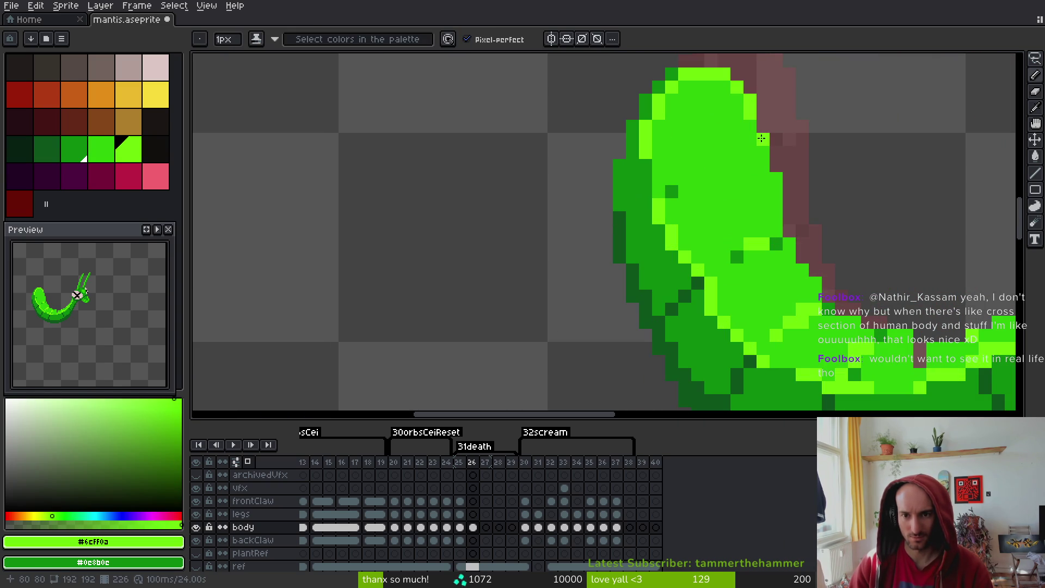
pyautogui.hotkey('ctrl', 's')
# Add a light-green pixel at the body's right edge
pyautogui.moveTo(765, 156); pyautogui.dragTo(719, 154)
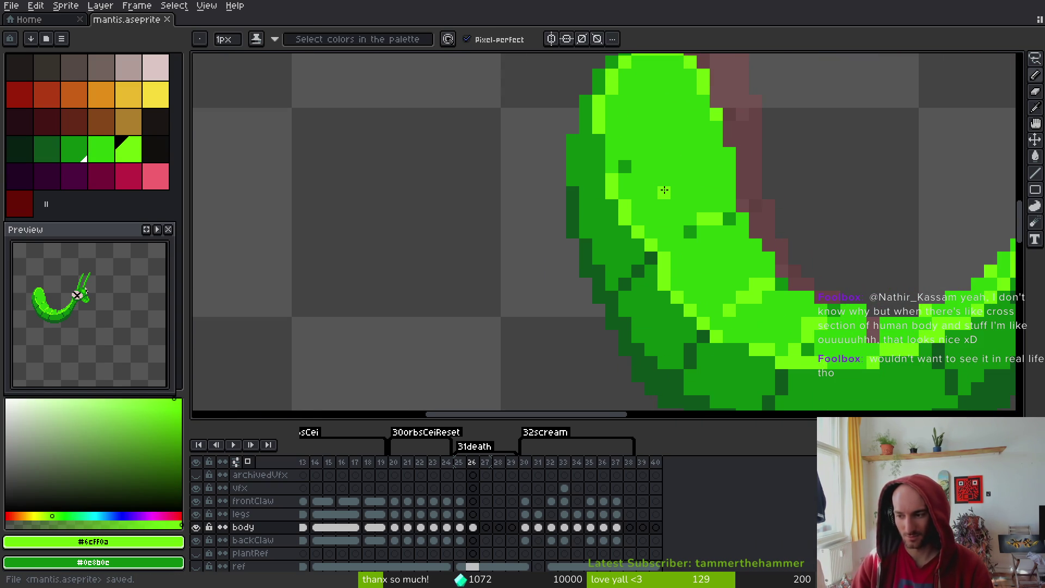
pyautogui.click(716, 140)
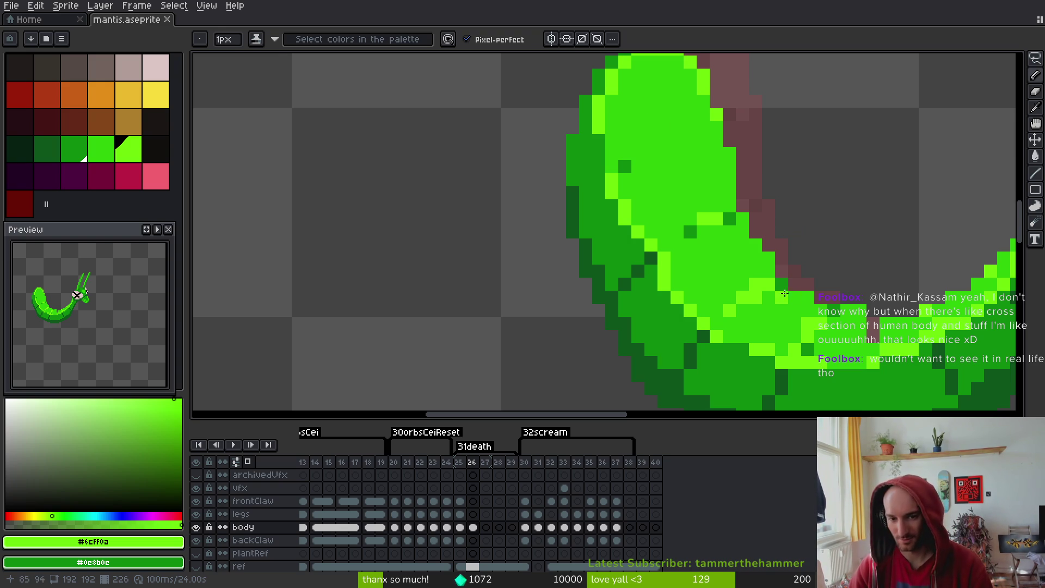
pyautogui.scroll(4, 788, 294)
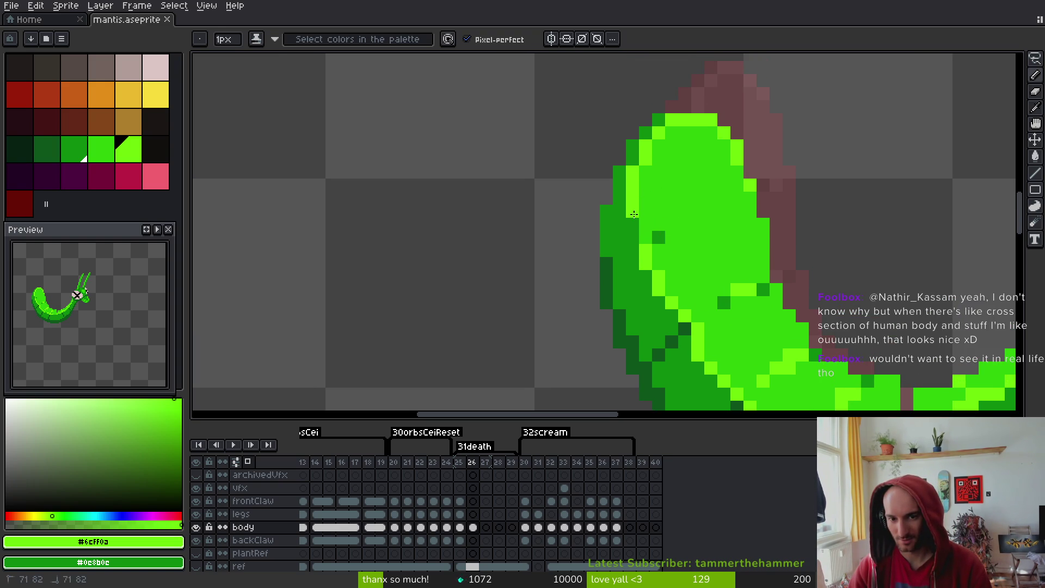
pyautogui.scroll(-5, 648, 240)
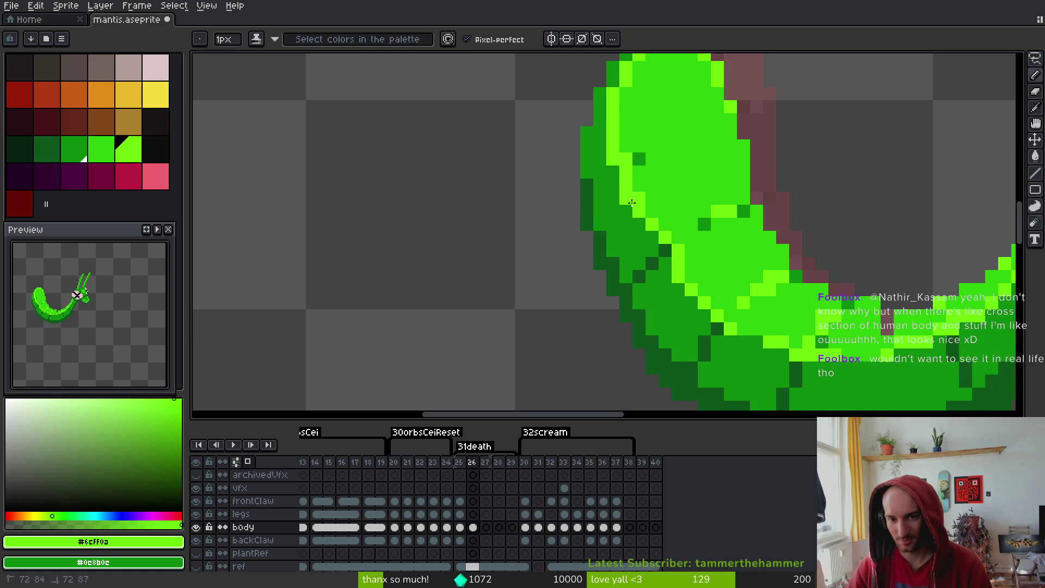
pyautogui.scroll(-4, 780, 303)
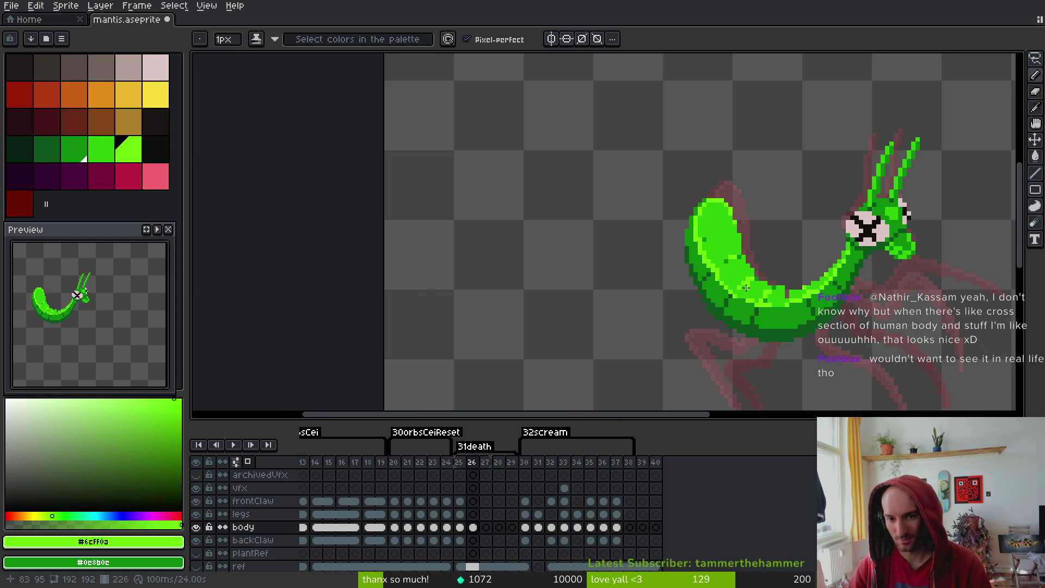
pyautogui.scroll(2, 711, 225)
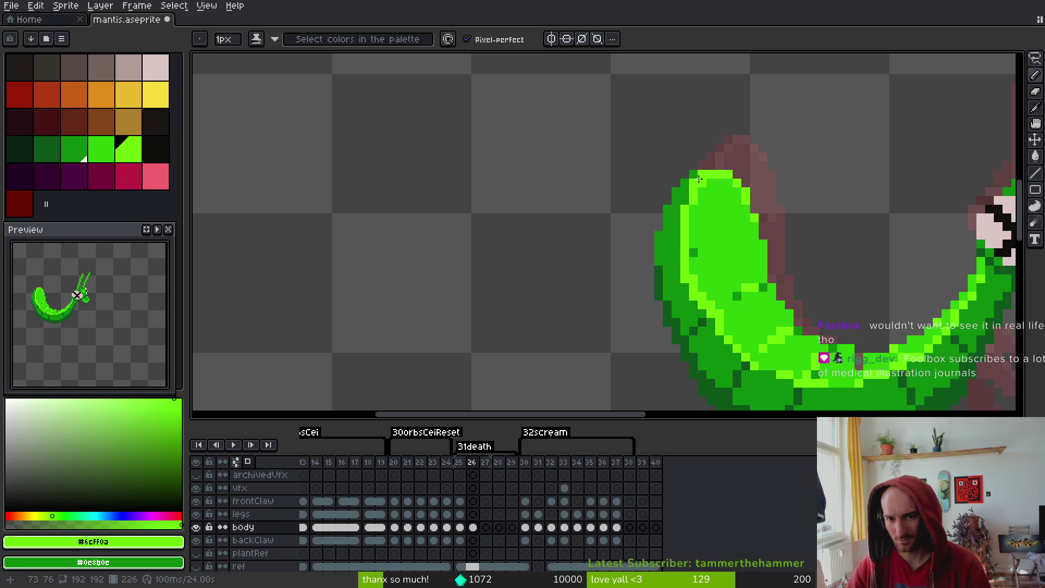
# Erase stray dark-green pixels along the body's upper-left and left edges, then save
pyautogui.press('e')
pyautogui.moveTo(685, 174); pyautogui.dragTo(667, 208)
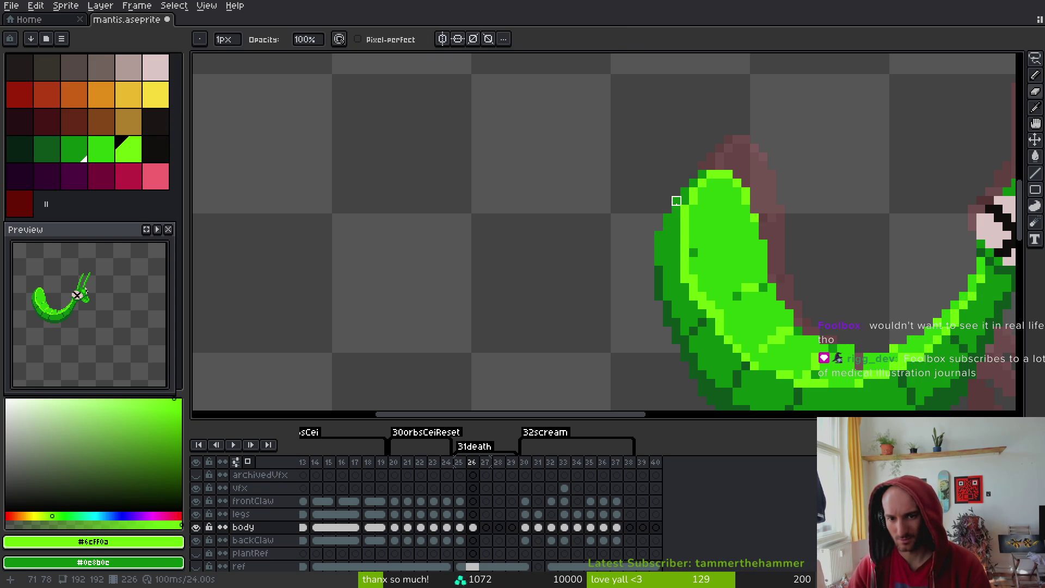
pyautogui.moveTo(659, 236); pyautogui.dragTo(658, 250)
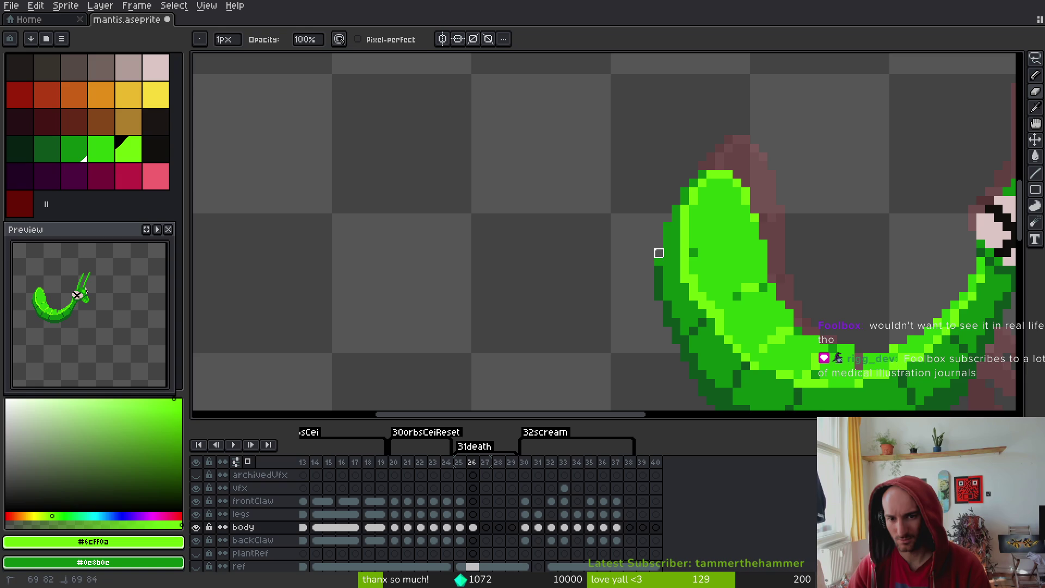
pyautogui.scroll(-2, 659, 252)
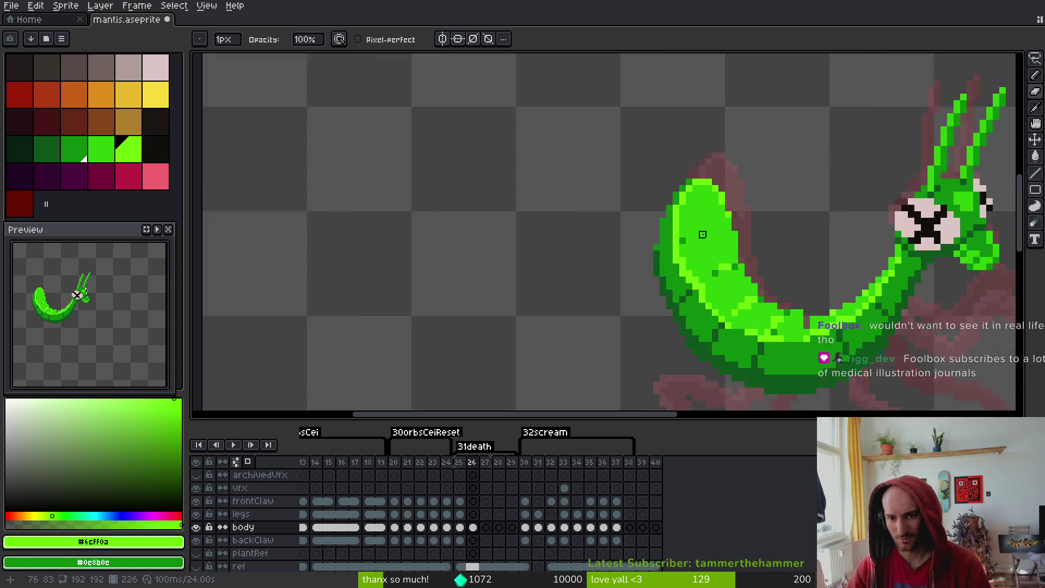
pyautogui.scroll(2, 694, 209)
pyautogui.scroll(1, 677, 191)
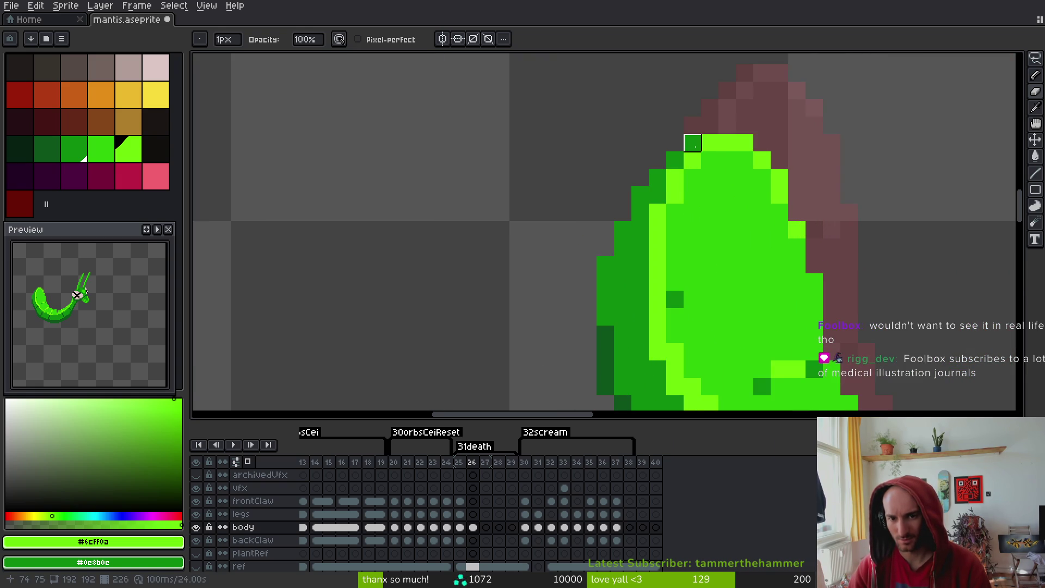
pyautogui.scroll(-2, 703, 213)
pyautogui.scroll(1, 730, 231)
pyautogui.scroll(1, 730, 231)
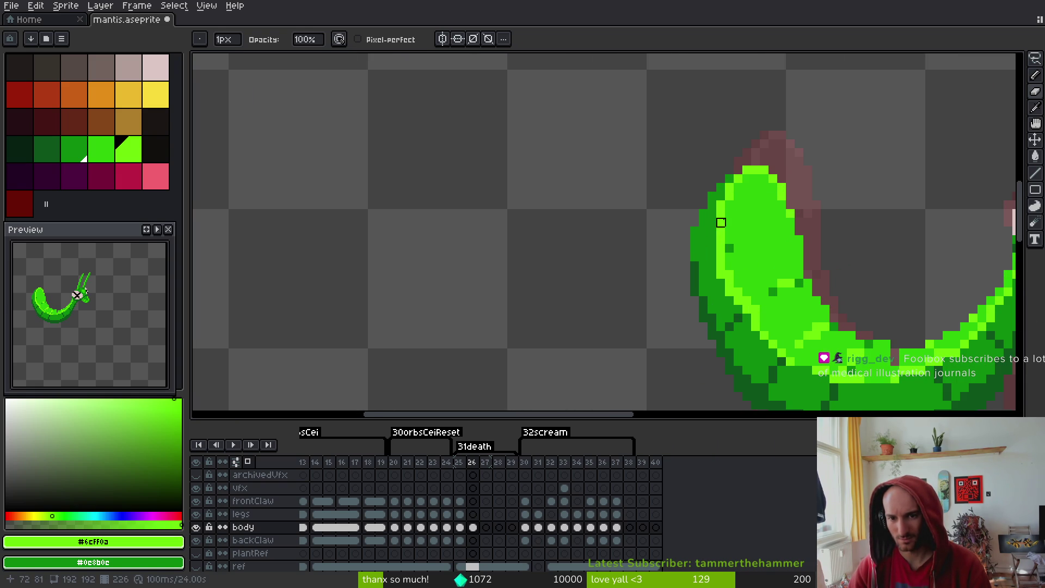
pyautogui.scroll(-1, 718, 228)
pyautogui.hotkey('ctrl', 's')
# Sample the body green and repaint three edge pixels with it
pyautogui.scroll(1, 719, 196)
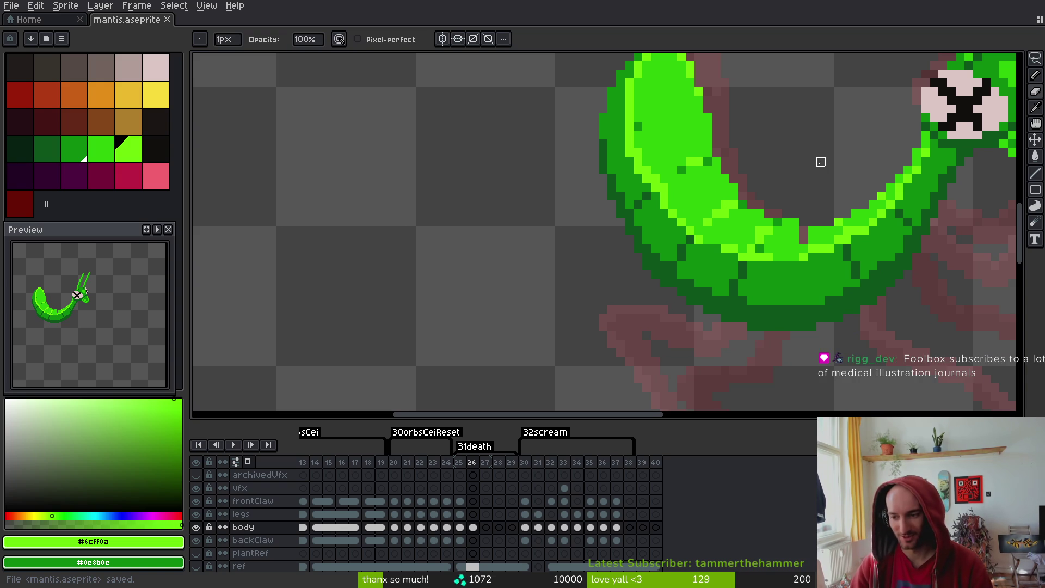
pyautogui.scroll(-1, 784, 161)
pyautogui.scroll(1, 759, 165)
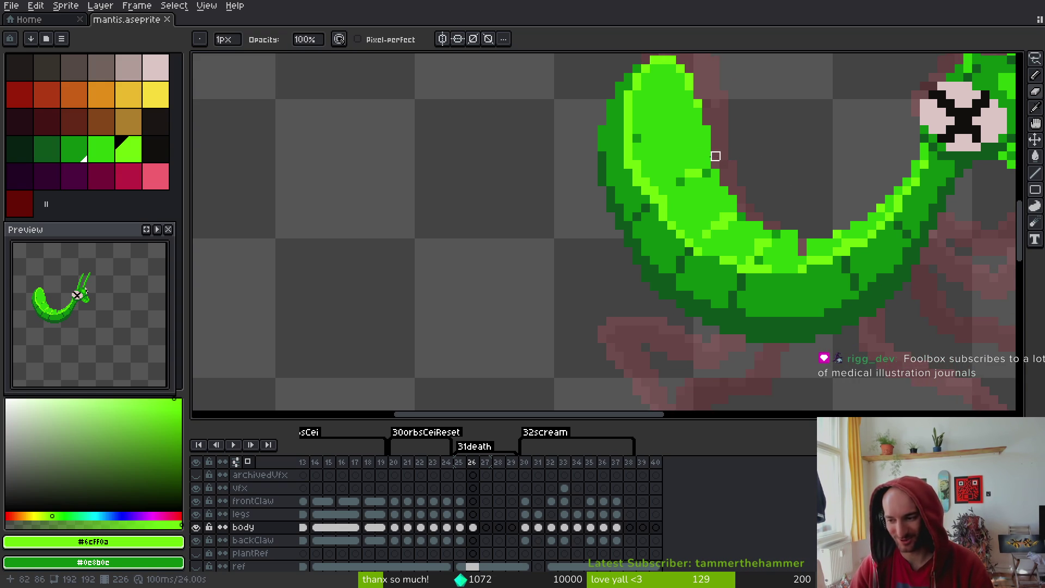
pyautogui.scroll(-1, 714, 157)
pyautogui.scroll(1, 713, 156)
pyautogui.scroll(2, 617, 158)
pyautogui.keyDown('alt'); pyautogui.click(599, 133); pyautogui.keyUp('alt')
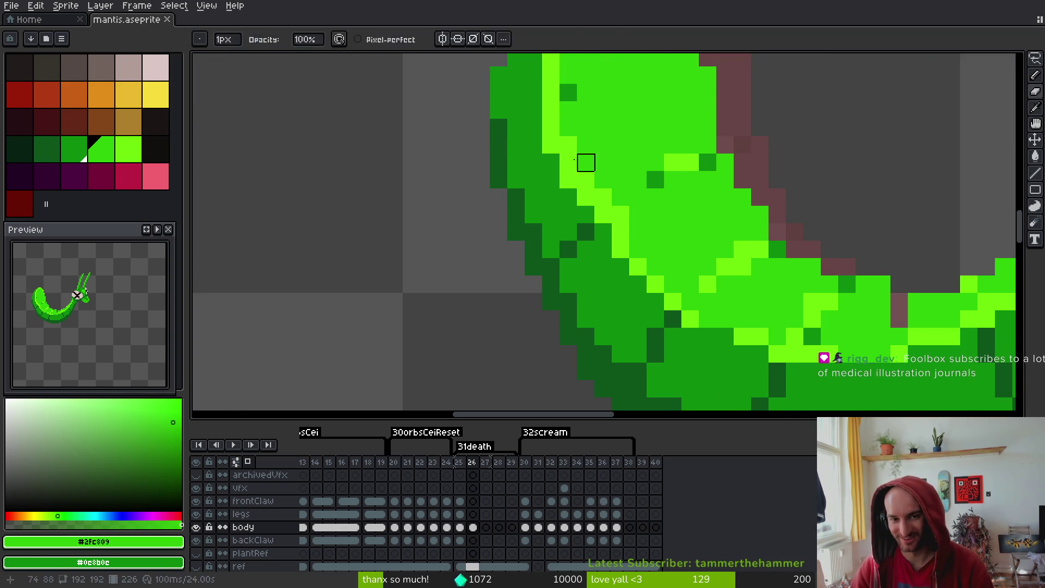
pyautogui.click(578, 191)
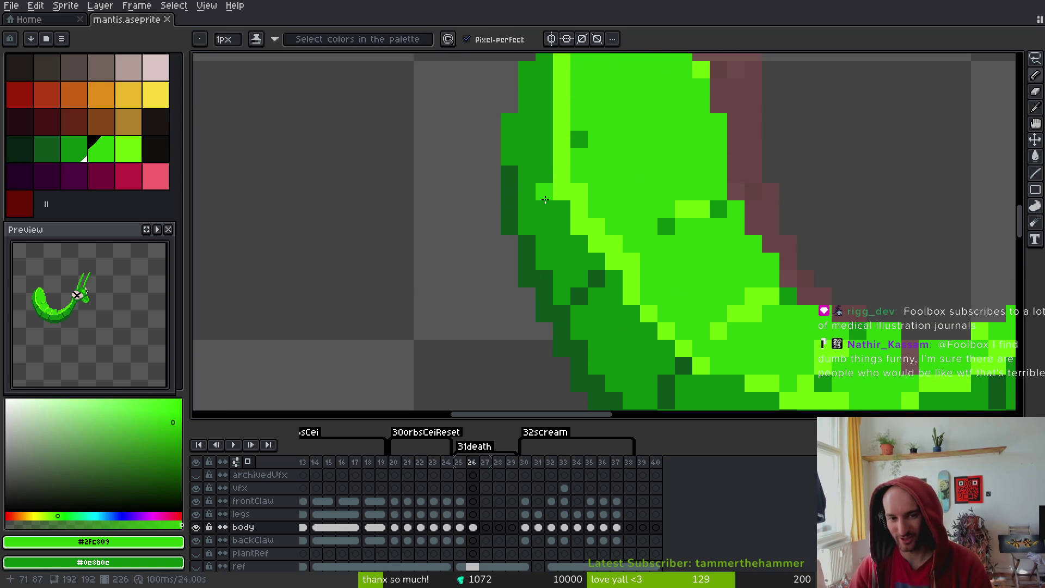
pyautogui.click(589, 223)
pyautogui.click(615, 244)
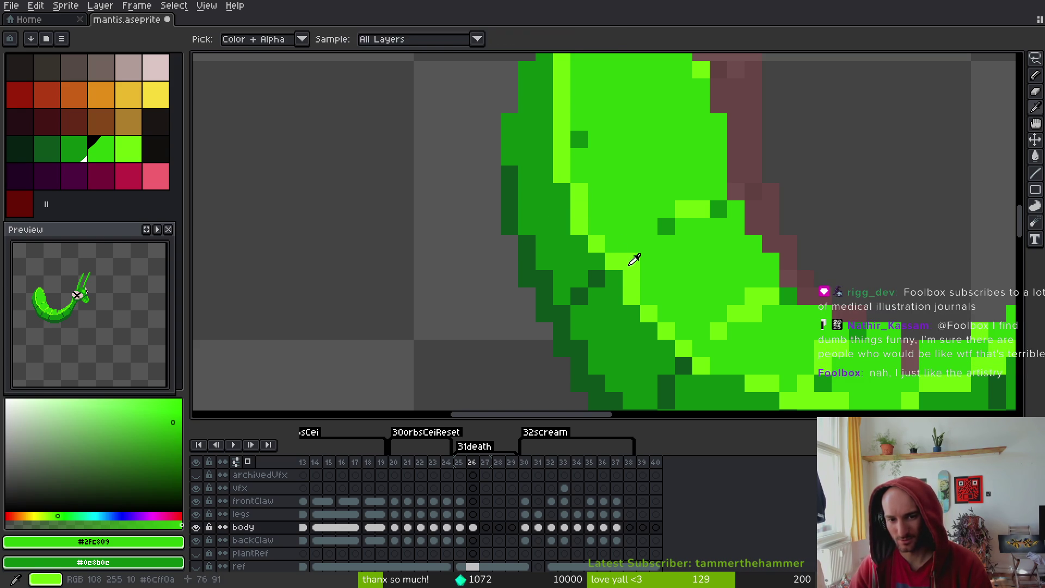
# Add two lime #6cff0a highlight pixels on the body
pyautogui.keyDown('alt'); pyautogui.click(632, 262); pyautogui.keyUp('alt')
pyautogui.click(597, 261)
pyautogui.scroll(-2, 617, 278)
pyautogui.scroll(2, 673, 329)
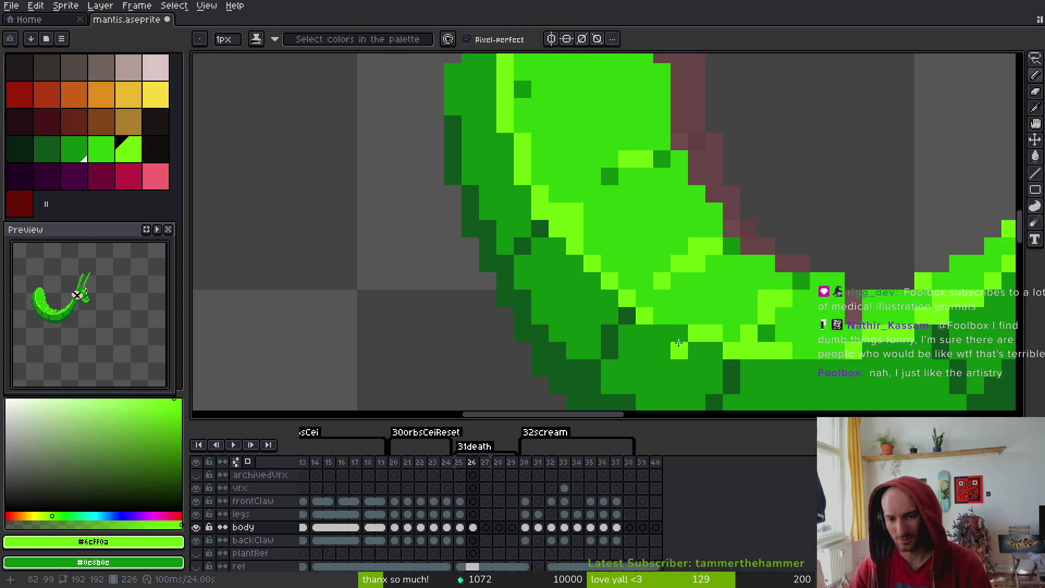
pyautogui.click(680, 333)
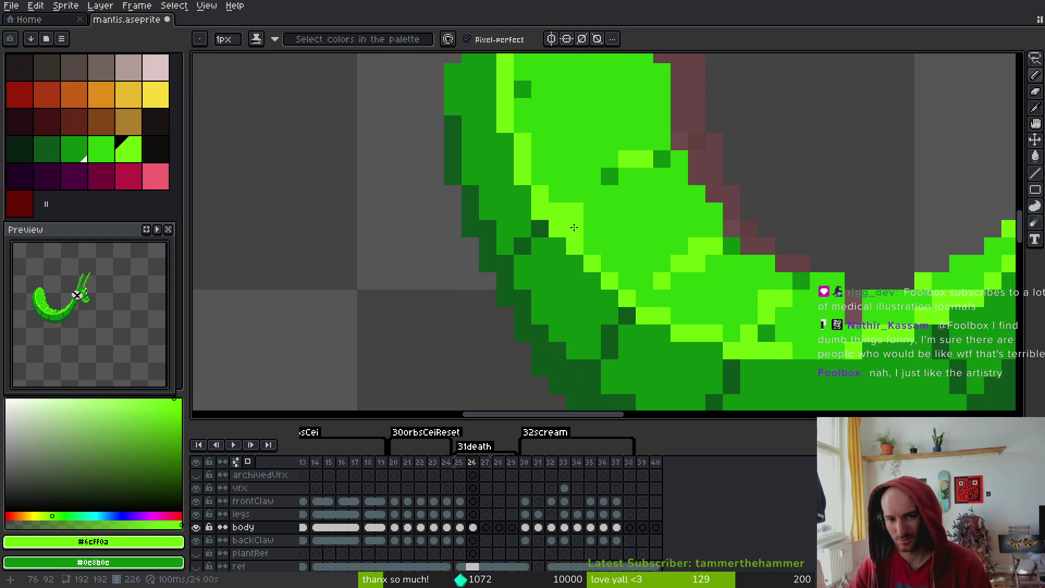
# Try a dark-green strip along the body edge, then repaint it body green
pyautogui.rightClick(575, 211)
pyautogui.keyDown('alt'); pyautogui.rightClick(592, 229); pyautogui.keyUp('alt')
pyautogui.rightClick(575, 228)
pyautogui.rightClick(574, 211)
pyautogui.rightClick(575, 193)
pyautogui.scroll(-2, 627, 229)
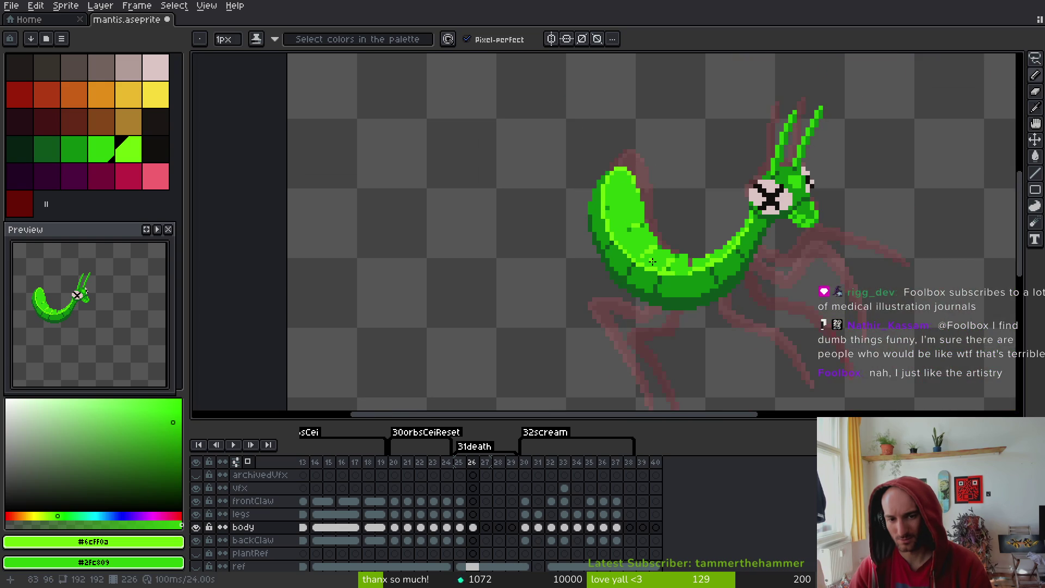
pyautogui.scroll(2, 608, 242)
pyautogui.rightClick(537, 240)
# Darken several lime pixels on the body with the darker green and save
pyautogui.keyDown('alt'); pyautogui.click(517, 197); pyautogui.keyUp('alt')
pyautogui.click(524, 190)
pyautogui.click(563, 294)
pyautogui.click(608, 324)
pyautogui.scroll(-3, 662, 242)
pyautogui.hotkey('ctrl', 's')
pyautogui.scroll(4, 662, 242)
# Erase two body-edge pixels, fill the brown gap with body green #2fc809, and save
pyautogui.press('e')
pyautogui.click(602, 234)
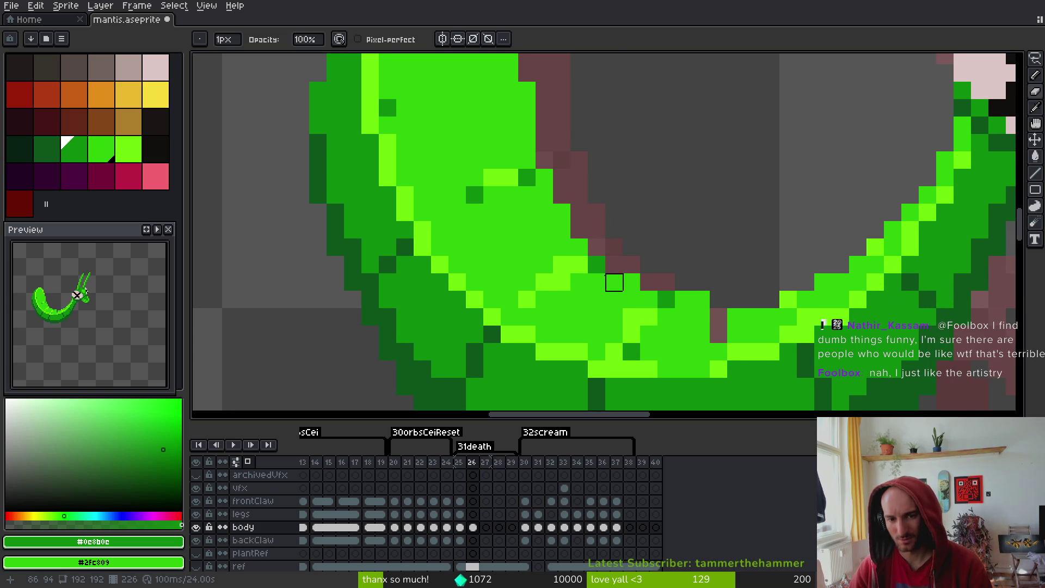
pyautogui.press('b')
pyautogui.keyDown('alt'); pyautogui.click(597, 269); pyautogui.keyUp('alt')
pyautogui.click(718, 316)
pyautogui.scroll(-3, 773, 332)
pyautogui.scroll(3, 762, 321)
pyautogui.press('e')
pyautogui.click(728, 309)
pyautogui.hotkey('ctrl', 's')
# Erase four pixels along the body edge and inner curve, then save
pyautogui.scroll(-2, 621, 188)
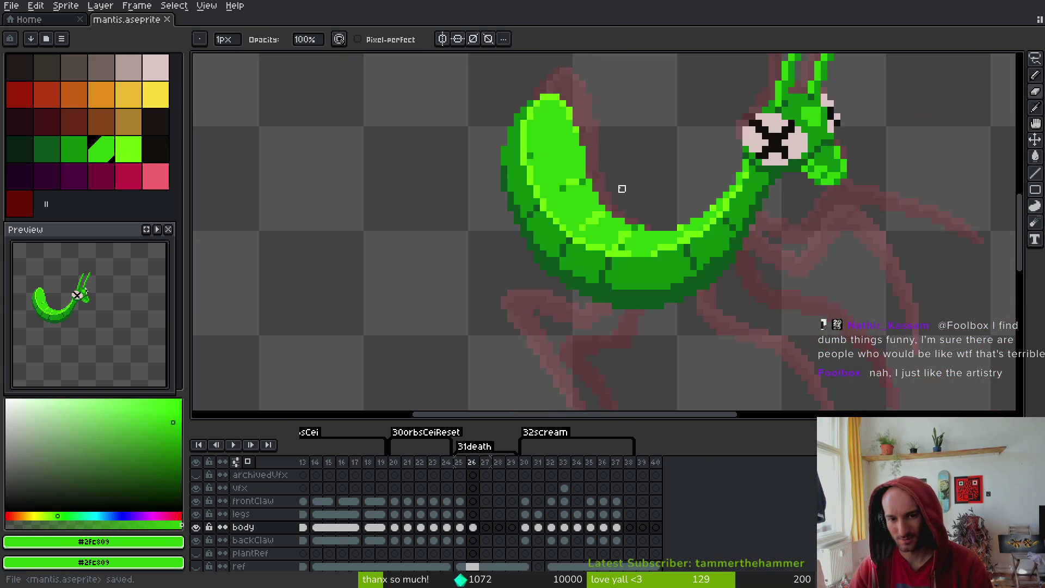
pyautogui.scroll(2, 622, 188)
pyautogui.click(557, 186)
pyautogui.click(577, 257)
pyautogui.click(594, 274)
pyautogui.click(629, 292)
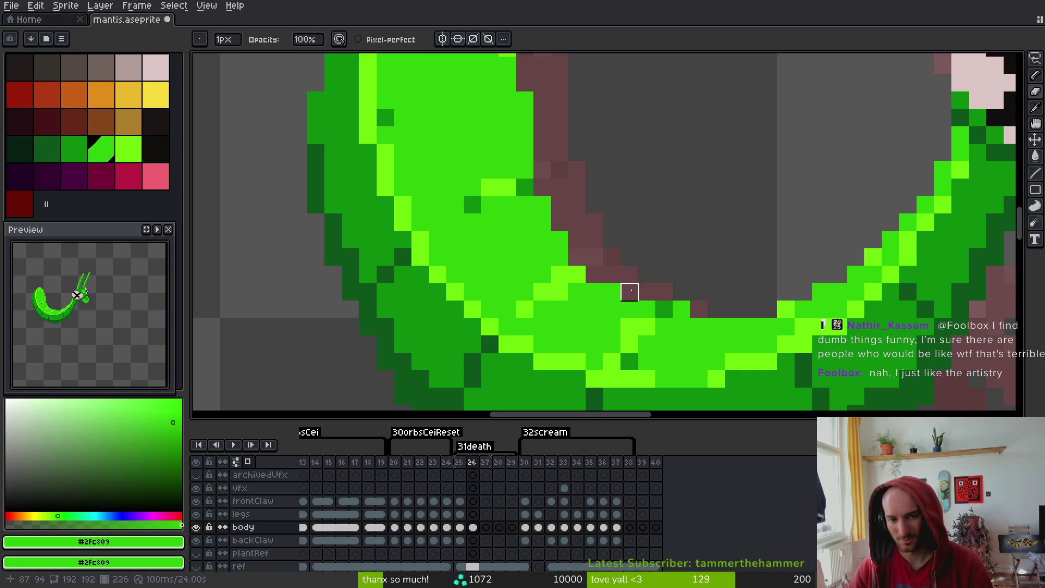
pyautogui.scroll(-3, 740, 272)
pyautogui.hotkey('ctrl', 's')
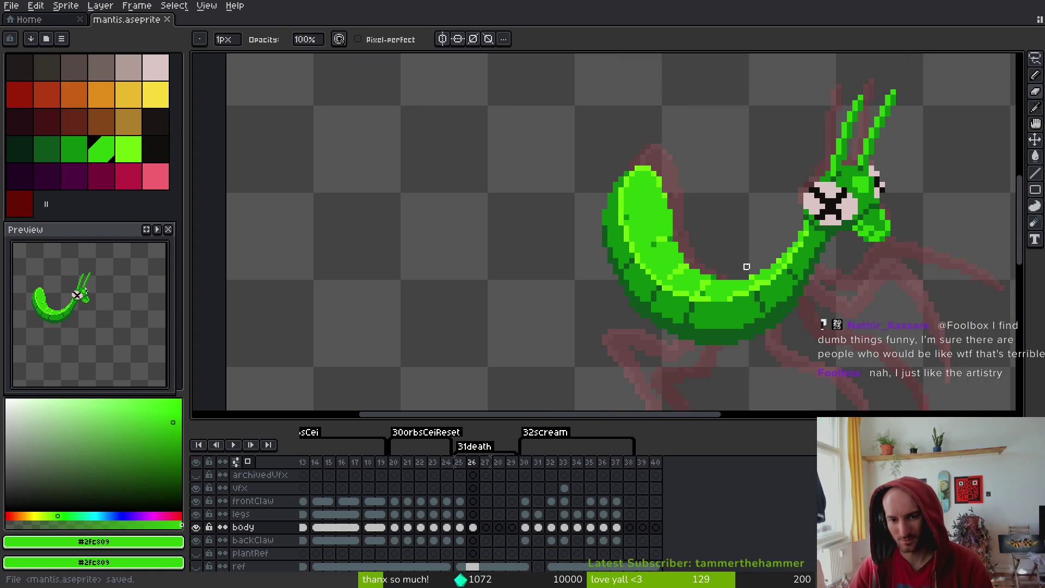
# Paint two brown edge pixels back to green and save
pyautogui.scroll(3, 705, 257)
pyautogui.click(705, 283)
pyautogui.click(678, 270)
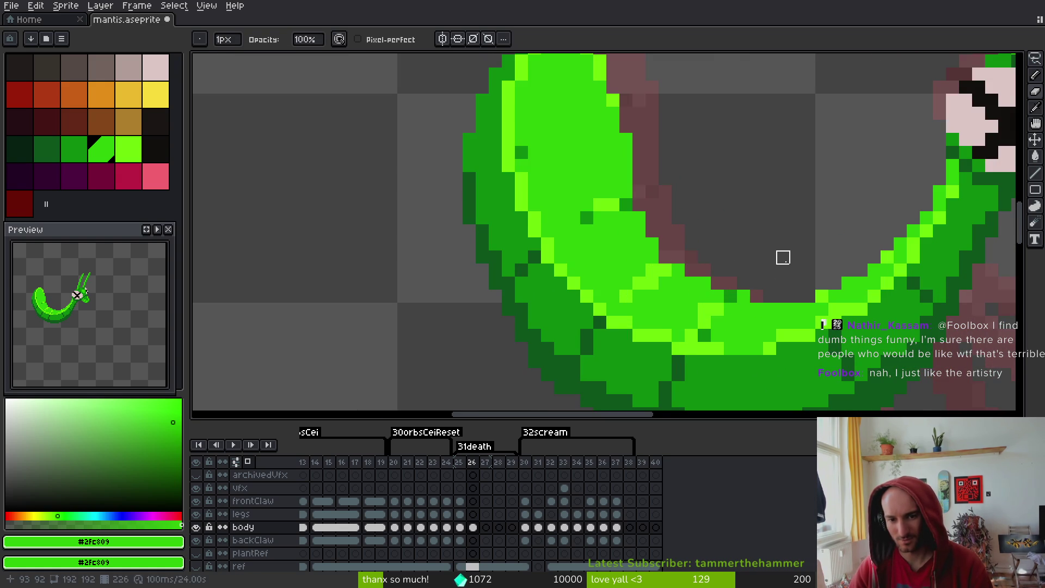
pyautogui.hotkey('ctrl', 's')
# Lighten a row of pixels along the body's inner curve and save
pyautogui.scroll(-4, 787, 256)
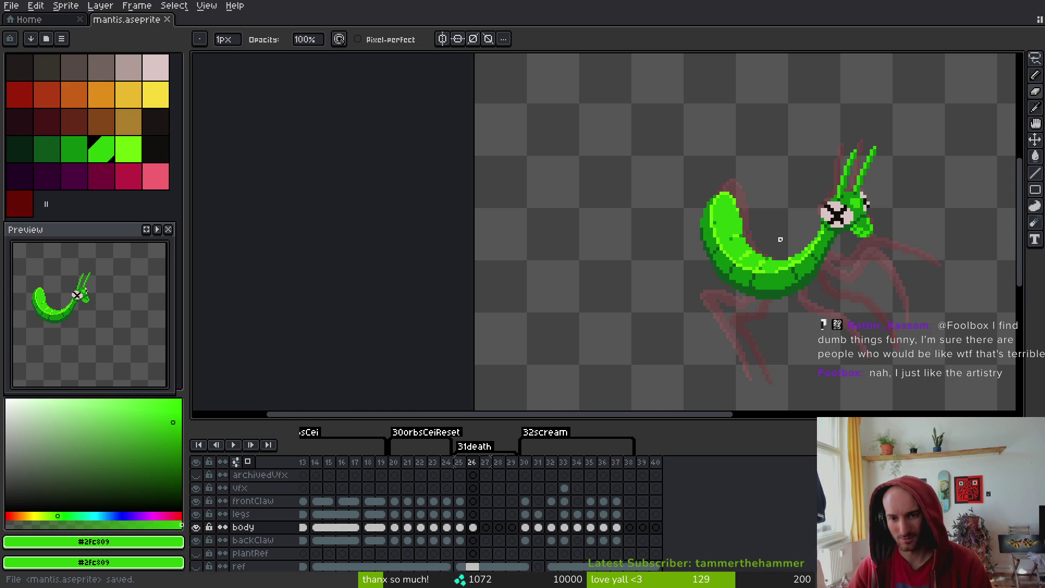
pyautogui.scroll(2, 780, 240)
pyautogui.hscroll(2, 820, 265)
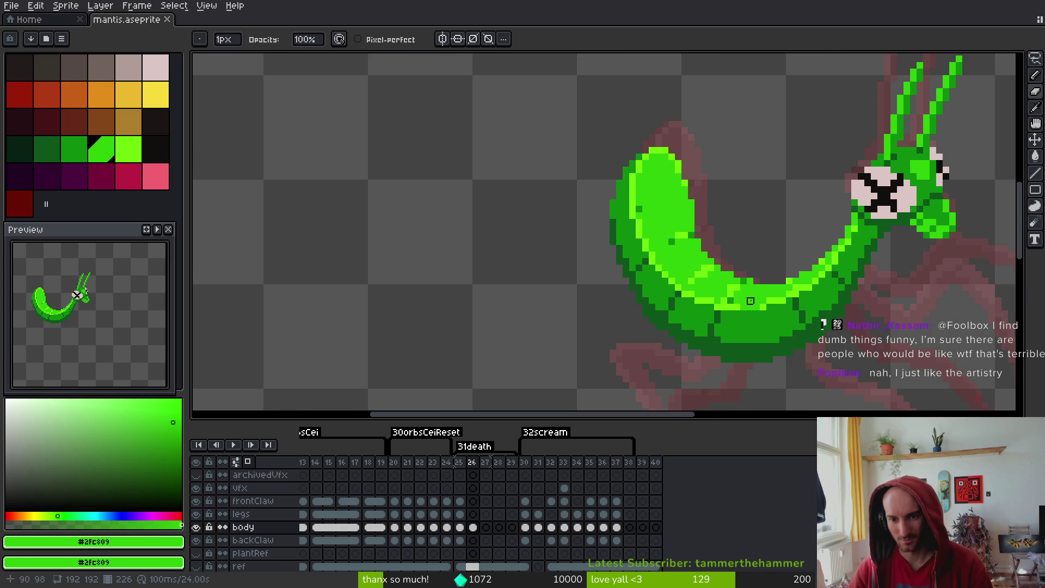
pyautogui.scroll(3, 750, 301)
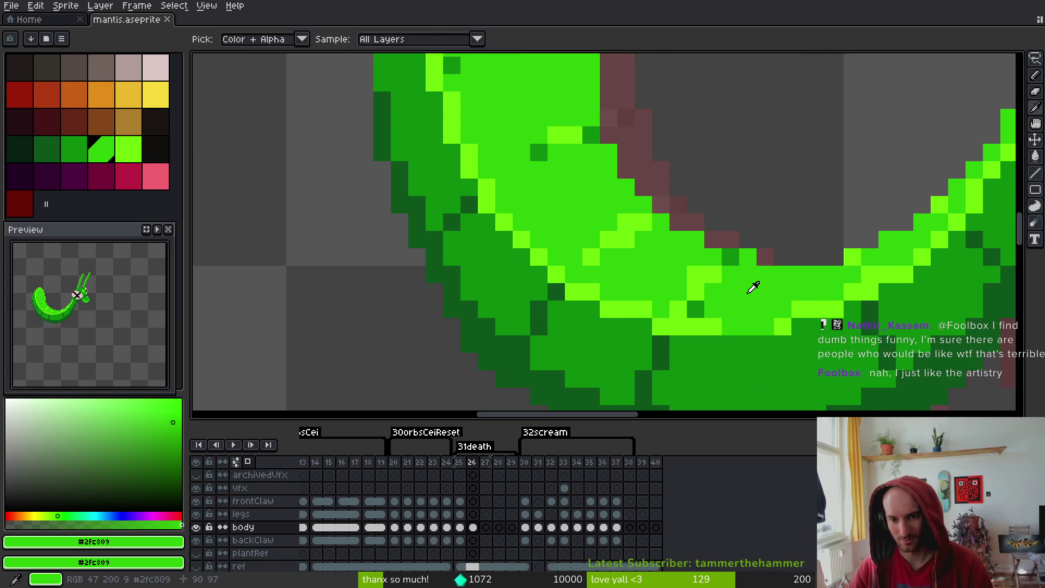
pyautogui.moveTo(696, 257); pyautogui.dragTo(713, 257)
pyautogui.hotkey('ctrl', 's')
# Darken the light inner-curve pixels with body green #2fc809 and save
pyautogui.scroll(-4, 719, 315)
pyautogui.scroll(3, 690, 286)
pyautogui.keyDown('alt'); pyautogui.click(690, 286); pyautogui.keyUp('alt')
pyautogui.keyDown('alt'); pyautogui.click(689, 286); pyautogui.keyUp('alt')
pyautogui.moveTo(689, 286); pyautogui.dragTo(683, 287)
pyautogui.hotkey('ctrl', 's')
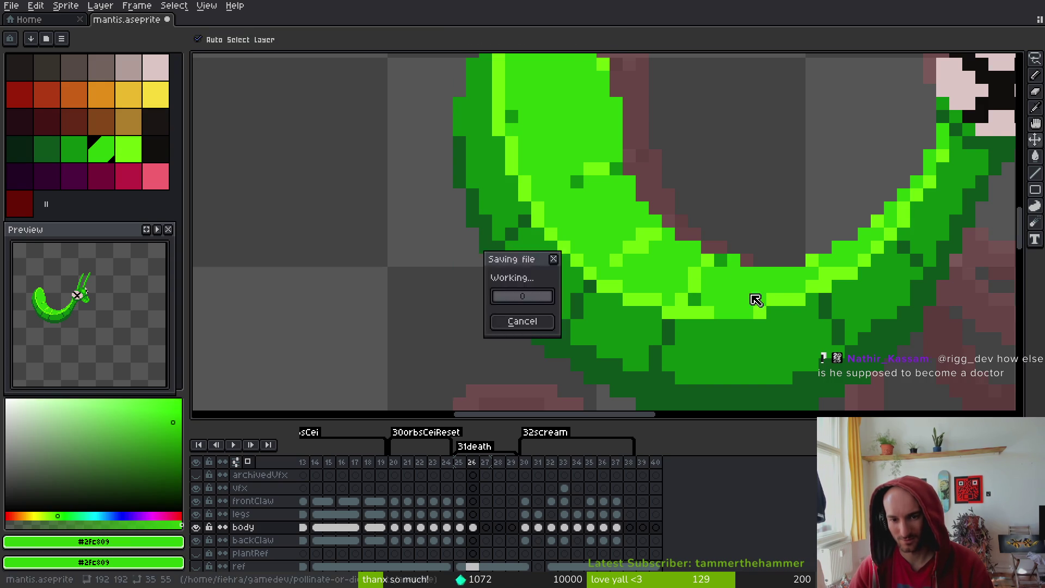
# Paint a body pixel and a lime #6cff0a highlight run along the body
pyautogui.scroll(-3, 708, 294)
pyautogui.scroll(4, 677, 259)
pyautogui.click(678, 259)
pyautogui.scroll(-3, 678, 259)
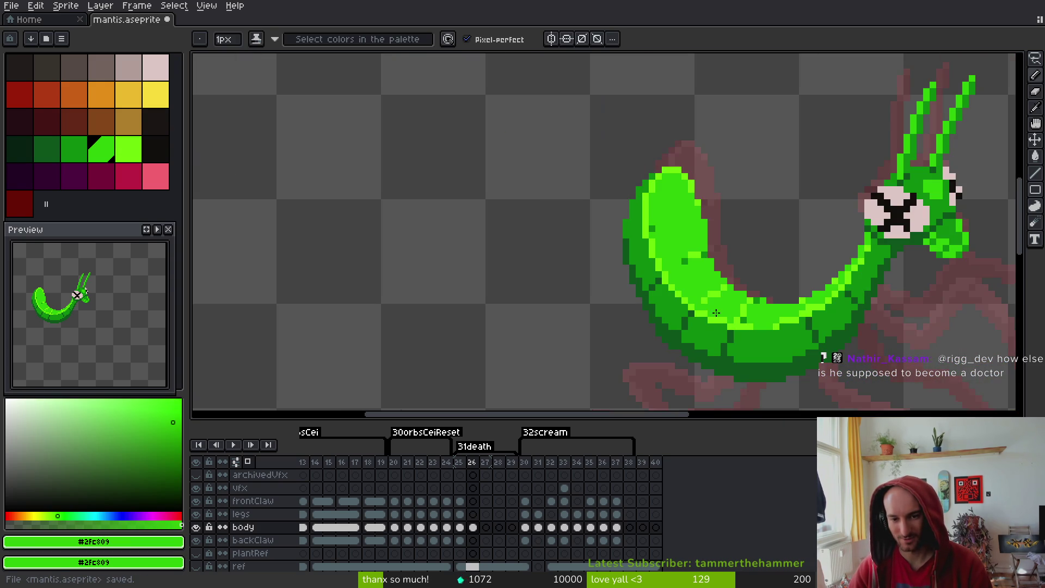
pyautogui.keyDown('alt'); pyautogui.click(700, 303); pyautogui.keyUp('alt')
pyautogui.scroll(2, 702, 275)
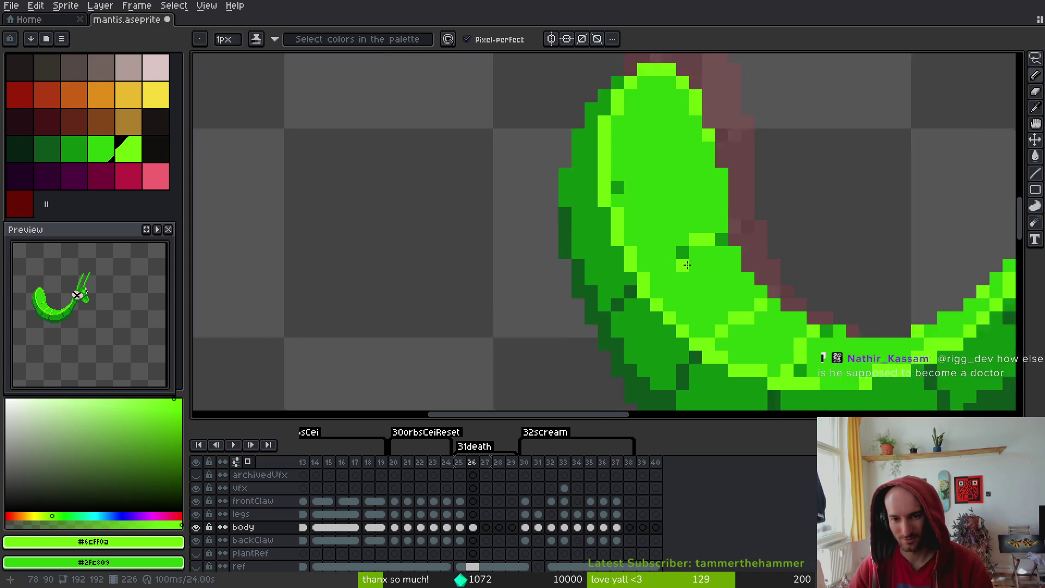
pyautogui.click(680, 251)
pyautogui.click(663, 264)
pyautogui.click(663, 248)
pyautogui.click(645, 264)
# Repaint one highlight pixel in body green, reselect lime, and save
pyautogui.keyDown('alt'); pyautogui.click(675, 267); pyautogui.keyUp('alt')
pyautogui.click(663, 265)
pyautogui.keyDown('alt'); pyautogui.click(720, 229); pyautogui.keyUp('alt')
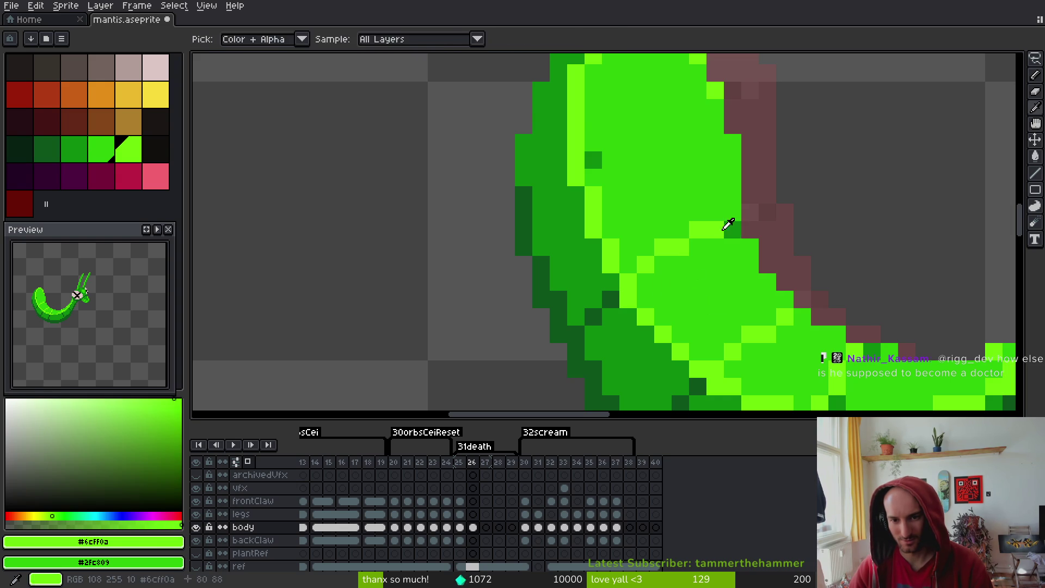
pyautogui.press('e')
pyautogui.press('b')
pyautogui.hotkey('ctrl', 's')
# Touch up one more highlight pixel on the body and save
pyautogui.scroll(-3, 734, 287)
pyautogui.scroll(4, 730, 247)
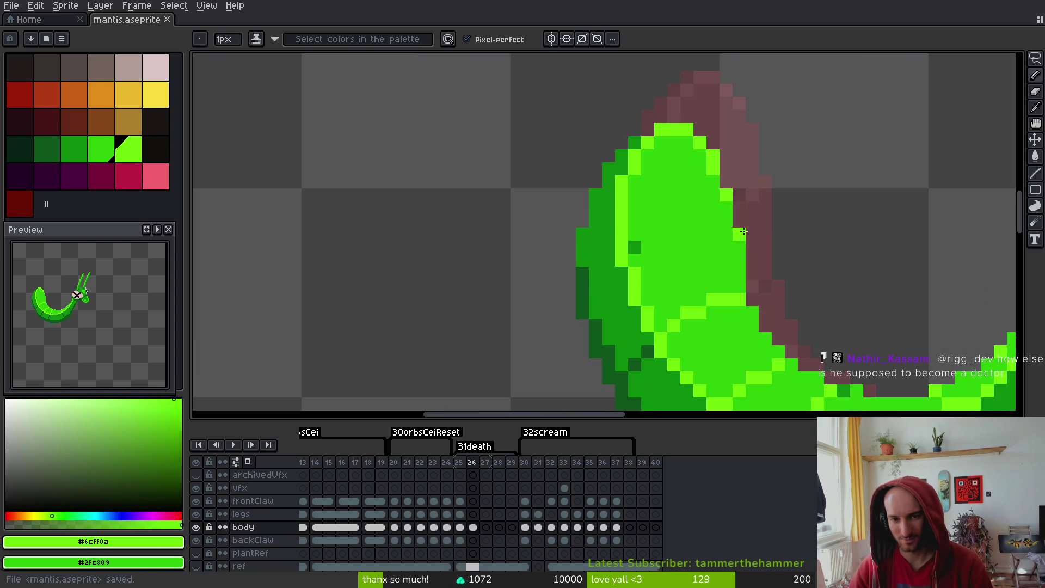
pyautogui.click(644, 246)
pyautogui.hotkey('ctrl', 's')
pyautogui.scroll(-3, 648, 193)
pyautogui.scroll(3, 661, 195)
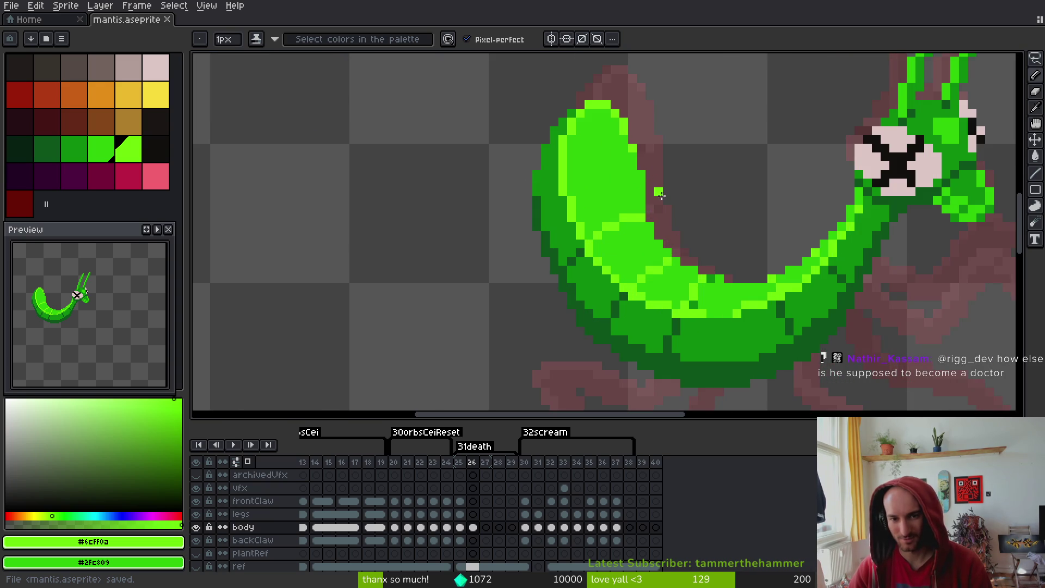
# Save mantis.aseprite again and scroll the timeline back toward earlier frames
pyautogui.press('e')
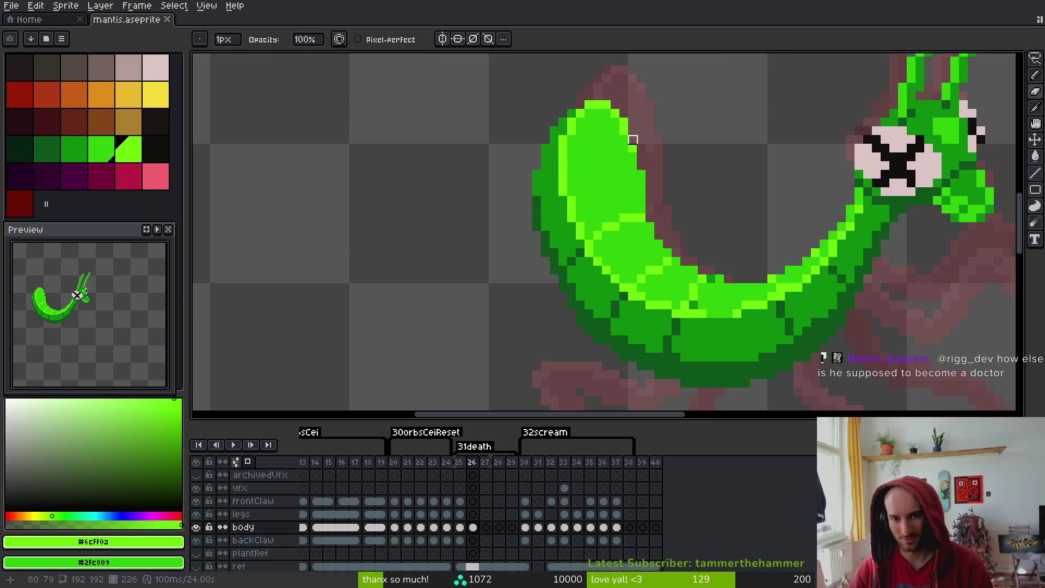
pyautogui.hotkey('ctrl', 's')
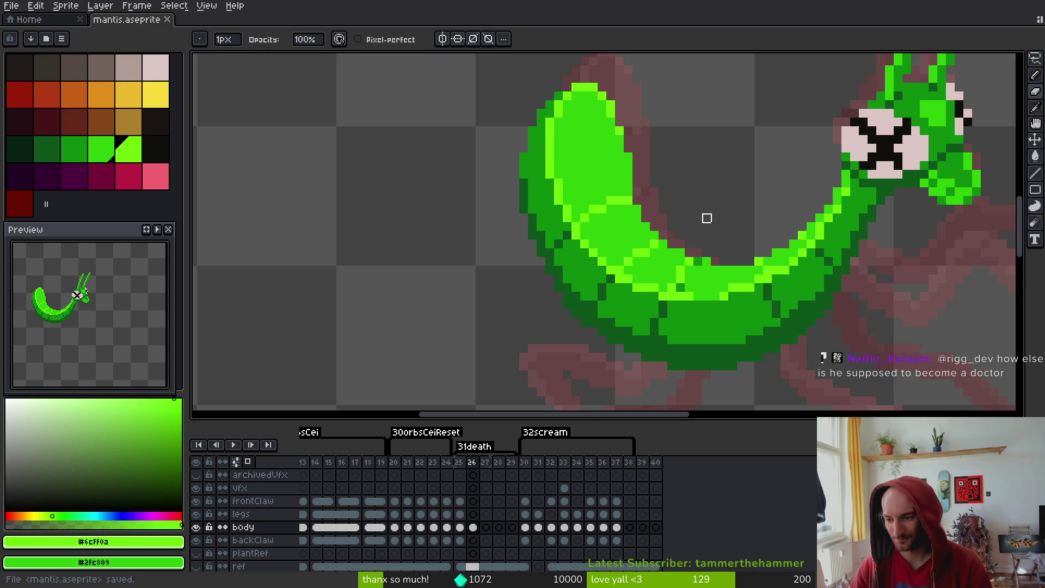
pyautogui.scroll(-1, 781, 252)
pyautogui.hscroll(1, 782, 252)
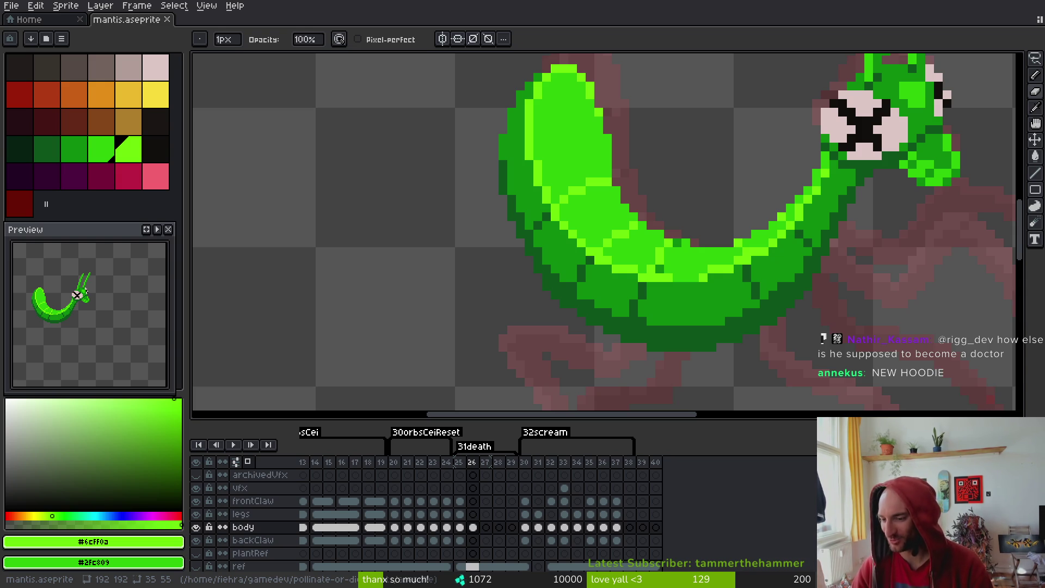
pyautogui.scroll(-1, 547, 287)
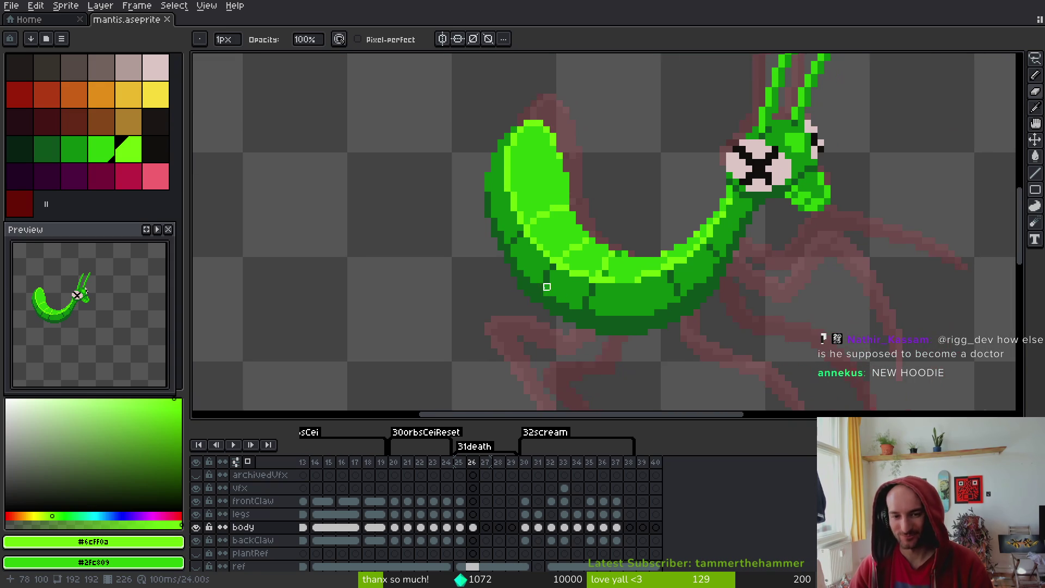
pyautogui.hotkey('ctrl', 's')
pyautogui.hscroll(-5, 402, 490)
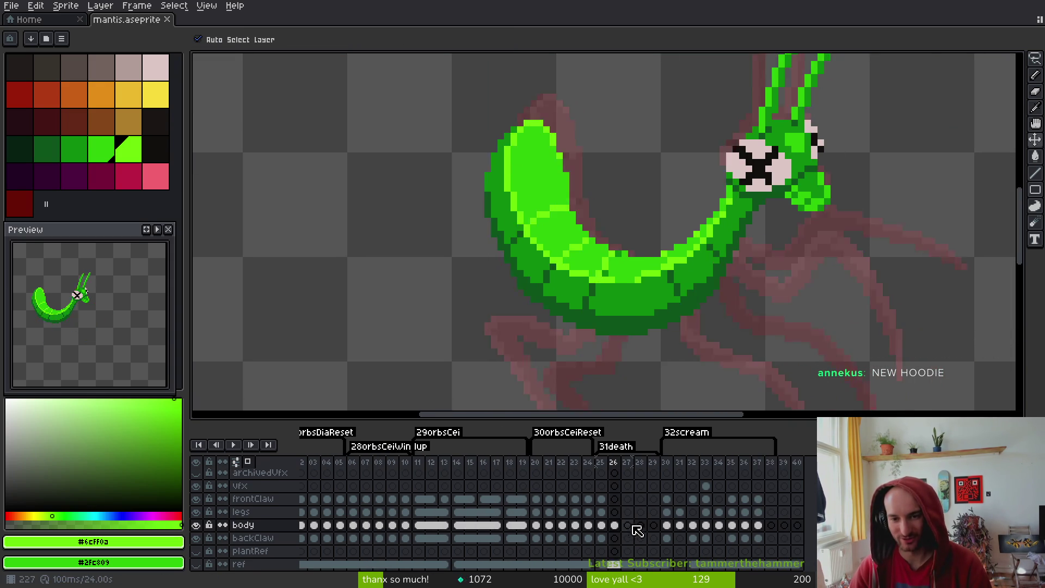
# On frame 25, add three dark purple outline pixels along the body's lower-left edge
pyautogui.press('i')
pyautogui.press('Left')
pyautogui.press('b')
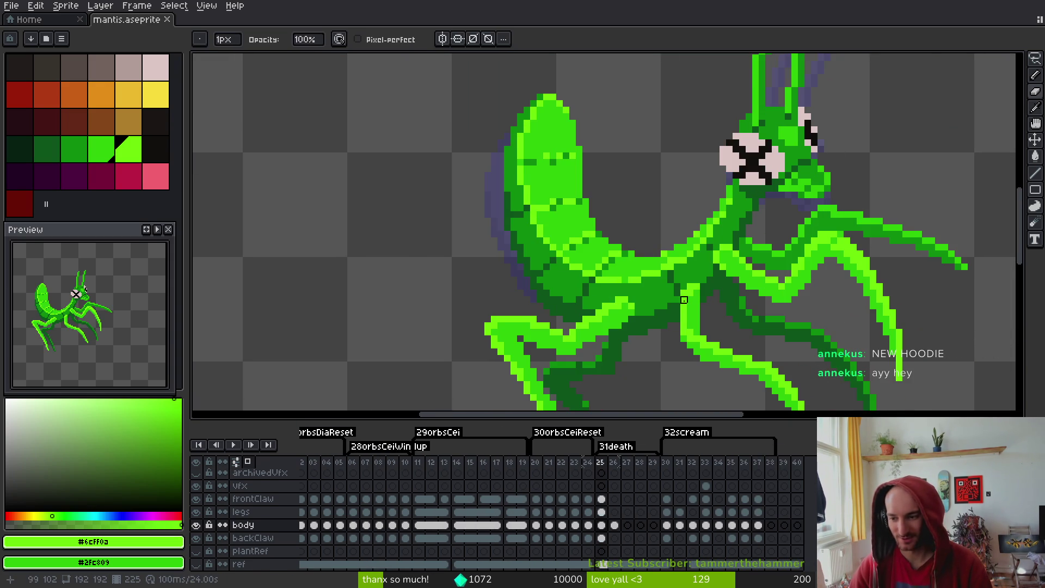
pyautogui.scroll(-1, 674, 295)
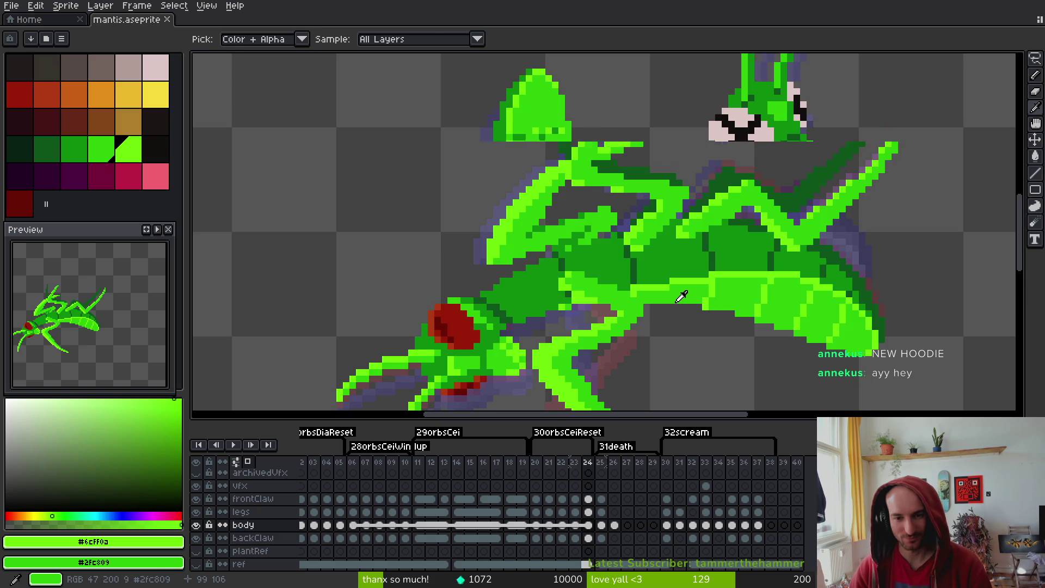
pyautogui.scroll(1, 569, 222)
pyautogui.scroll(-1, 577, 217)
pyautogui.scroll(-1, 547, 256)
pyautogui.scroll(1, 544, 252)
pyautogui.scroll(2, 547, 259)
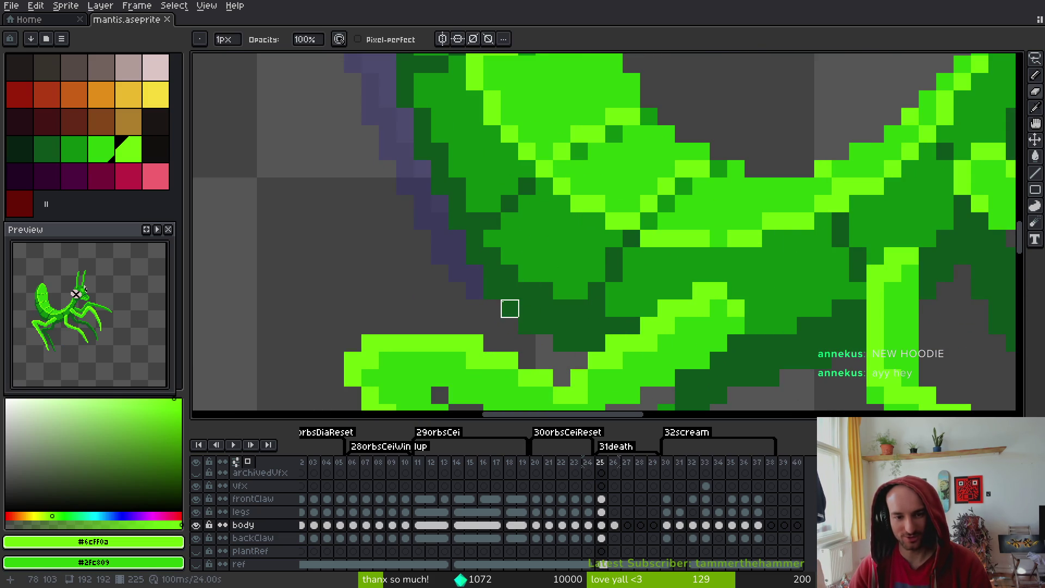
pyautogui.click(509, 308)
pyautogui.click(527, 325)
pyautogui.click(562, 343)
# Hide the legs layer, return to death frame 26, and pick the body's dark green
pyautogui.click(196, 512)
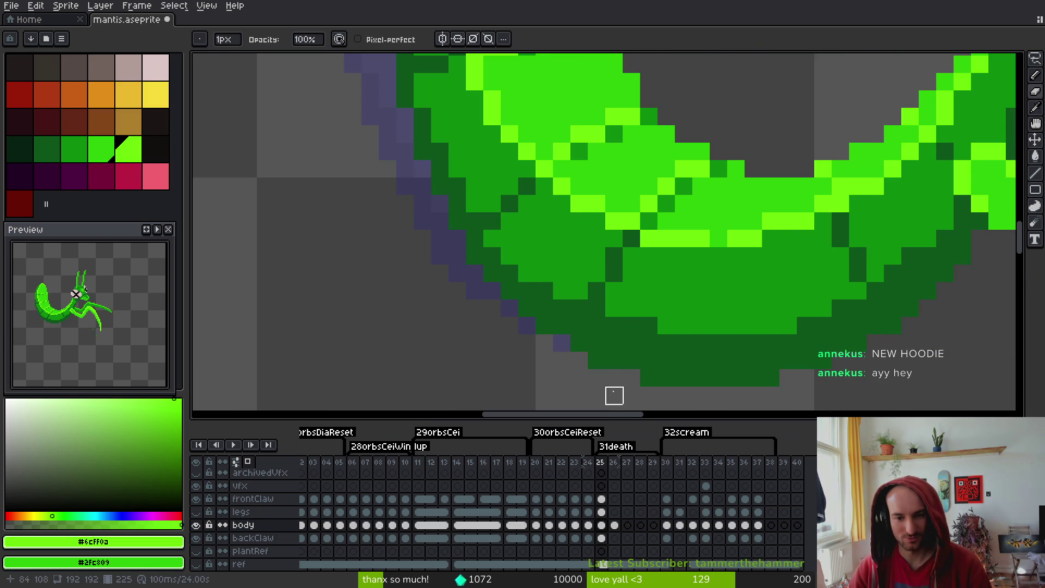
pyautogui.scroll(-2, 712, 250)
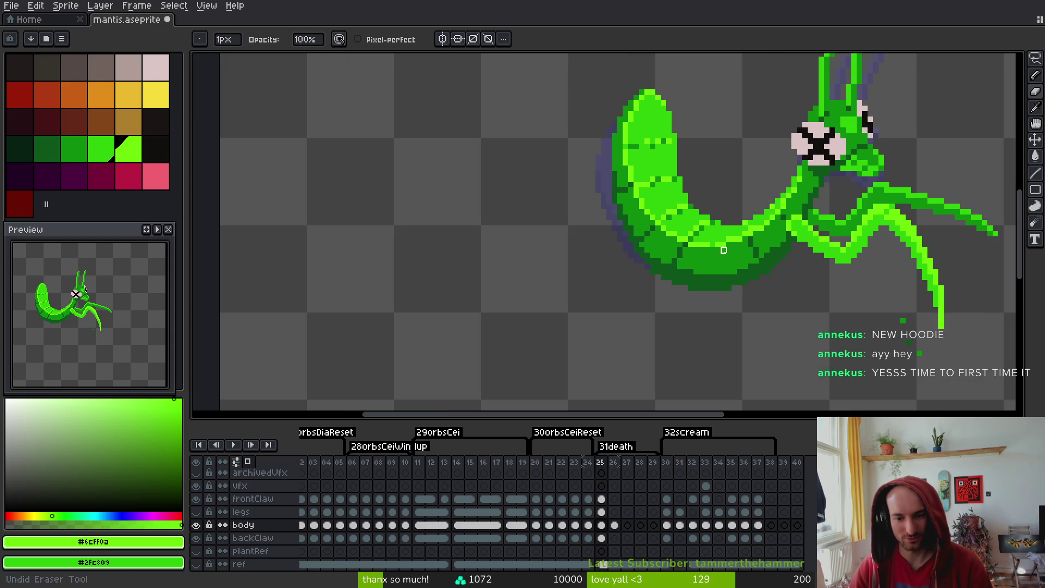
pyautogui.press('Right')
pyautogui.press('alt')
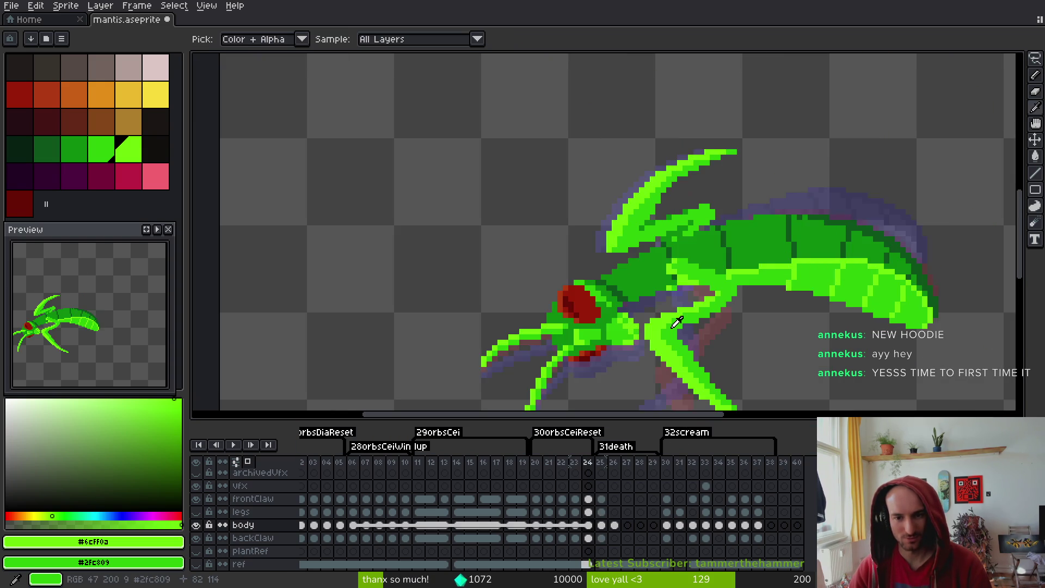
pyautogui.scroll(2, 677, 322)
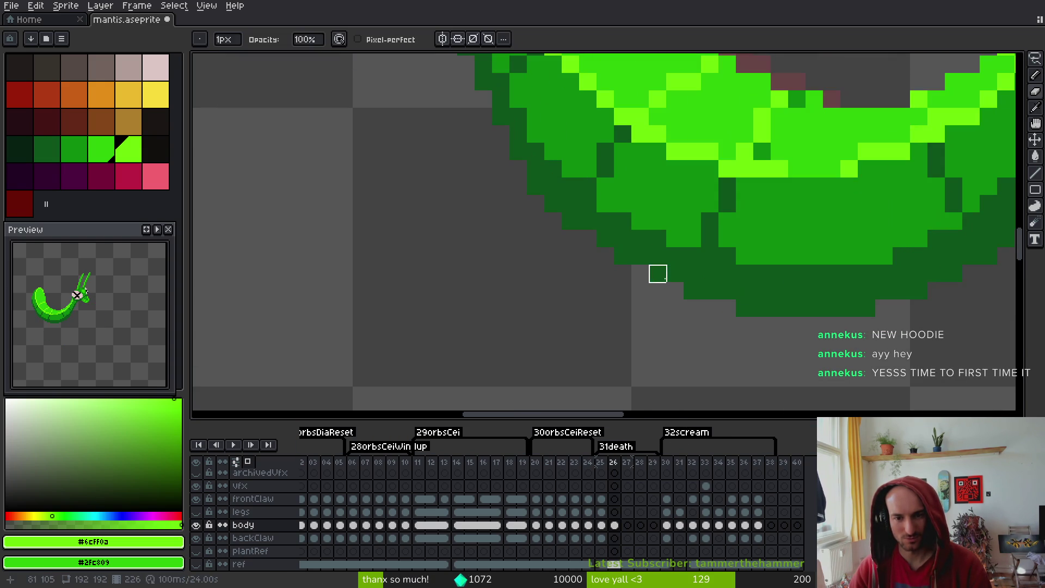
pyautogui.keyDown('alt'); pyautogui.click(580, 233); pyautogui.keyUp('alt')
pyautogui.scroll(-3, 622, 250)
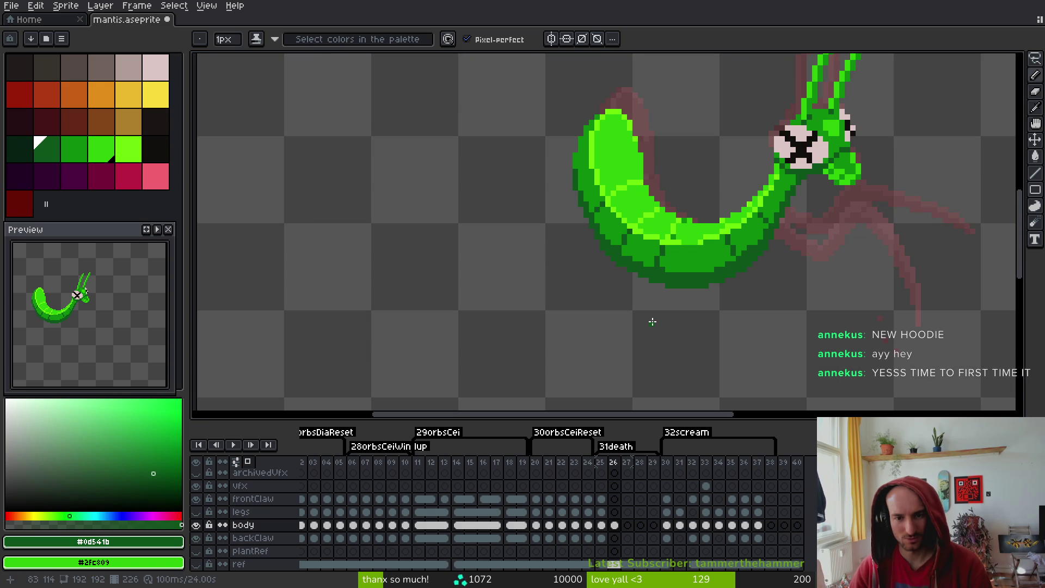
# Recentre the curled mantis on death frame 26 and save mantis.aseprite
pyautogui.scroll(2, 558, 264)
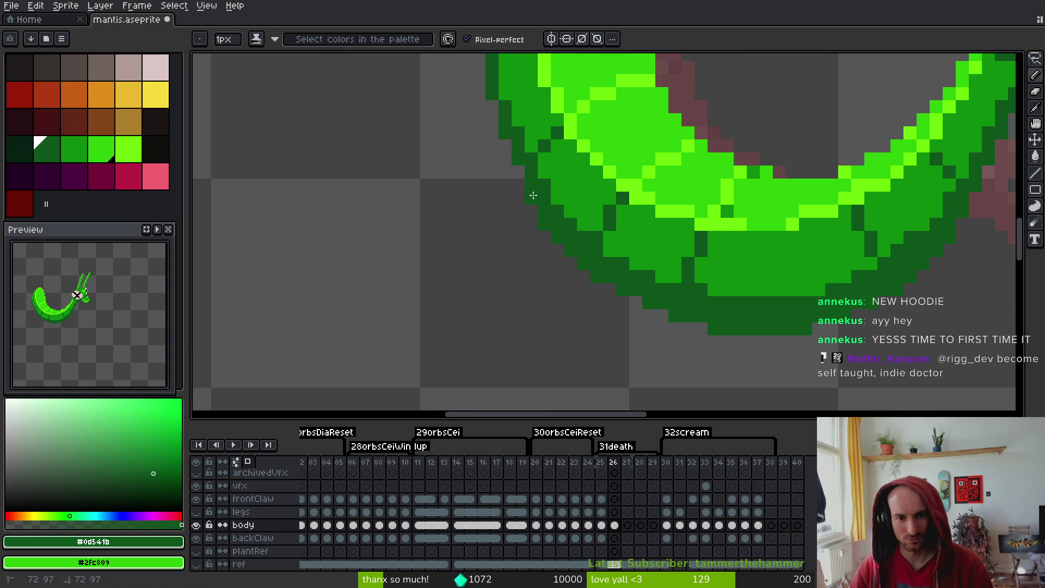
pyautogui.scroll(-3, 601, 316)
pyautogui.press('v')
pyautogui.hotkey('ctrl', 's')
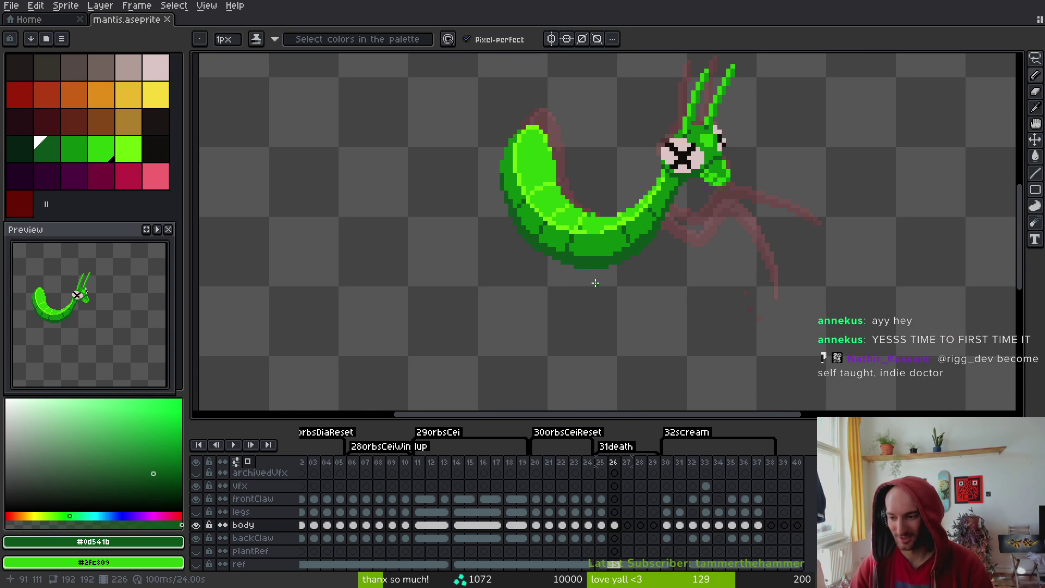
pyautogui.rightClick(595, 287)
pyautogui.moveTo(727, 271)
pyautogui.mouseDown()
pyautogui.moveTo(703, 247)
pyautogui.moveTo(717, 253)
pyautogui.mouseUp()
pyautogui.scroll(2, 749, 271)
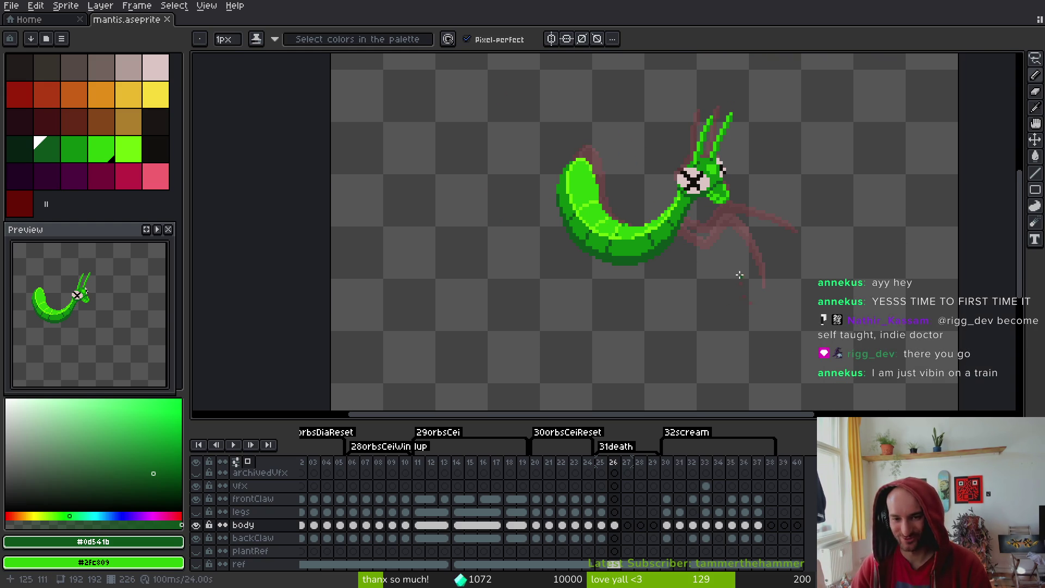
pyautogui.hotkey('ctrl', 's')
pyautogui.scroll(1, 643, 216)
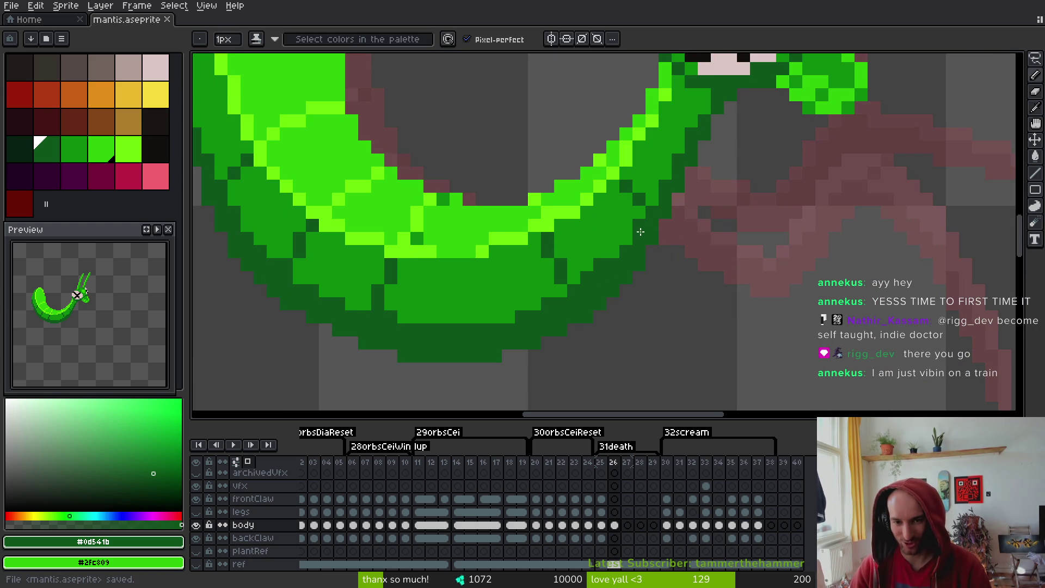
# Add medium green pixels to the body and two along its underside
pyautogui.keyDown('alt'); pyautogui.click(619, 213); pyautogui.keyUp('alt')
pyautogui.click(637, 226)
pyautogui.scroll(-4, 667, 289)
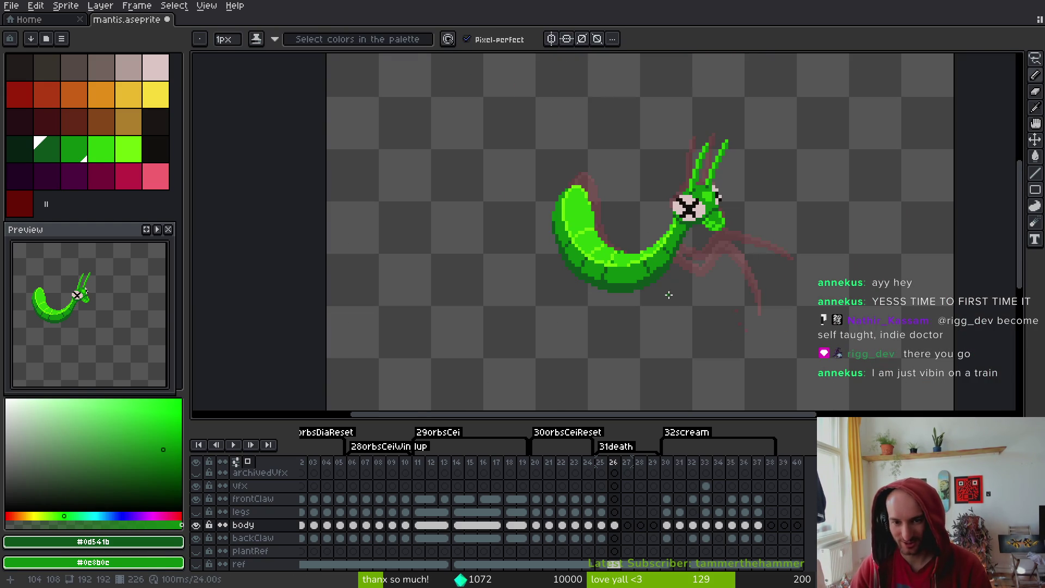
pyautogui.hotkey('ctrl', 's')
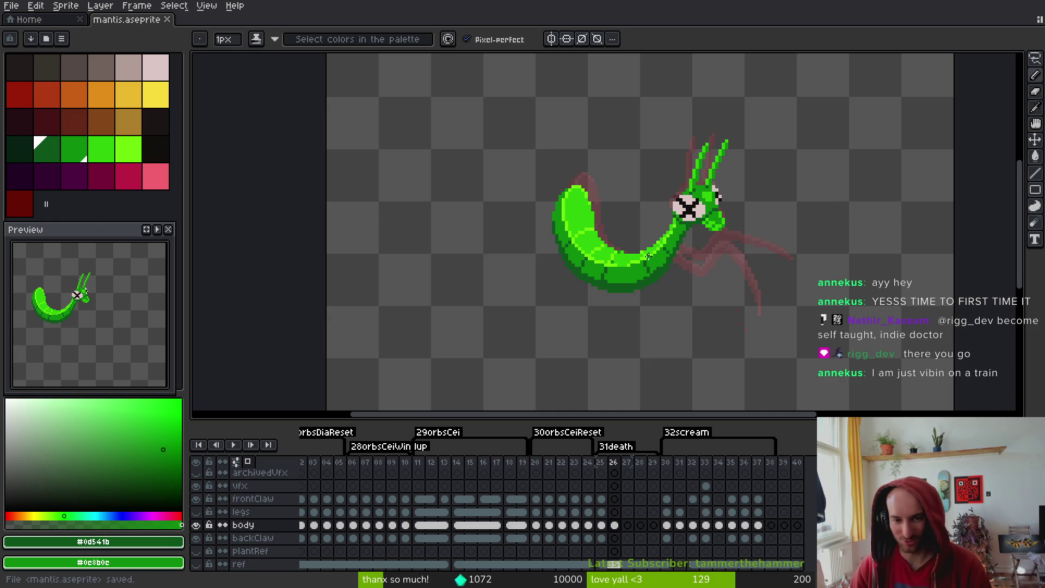
pyautogui.scroll(5, 649, 256)
pyautogui.keyDown('alt'); pyautogui.click(508, 268); pyautogui.keyUp('alt')
pyautogui.moveTo(508, 268); pyautogui.dragTo(501, 248)
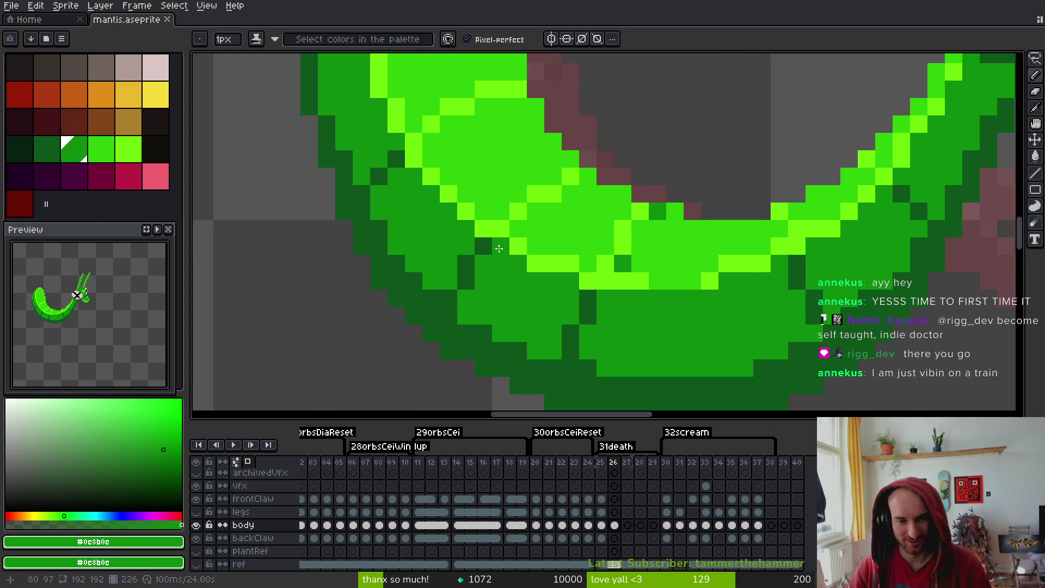
pyautogui.scroll(-3, 524, 258)
pyautogui.scroll(3, 677, 272)
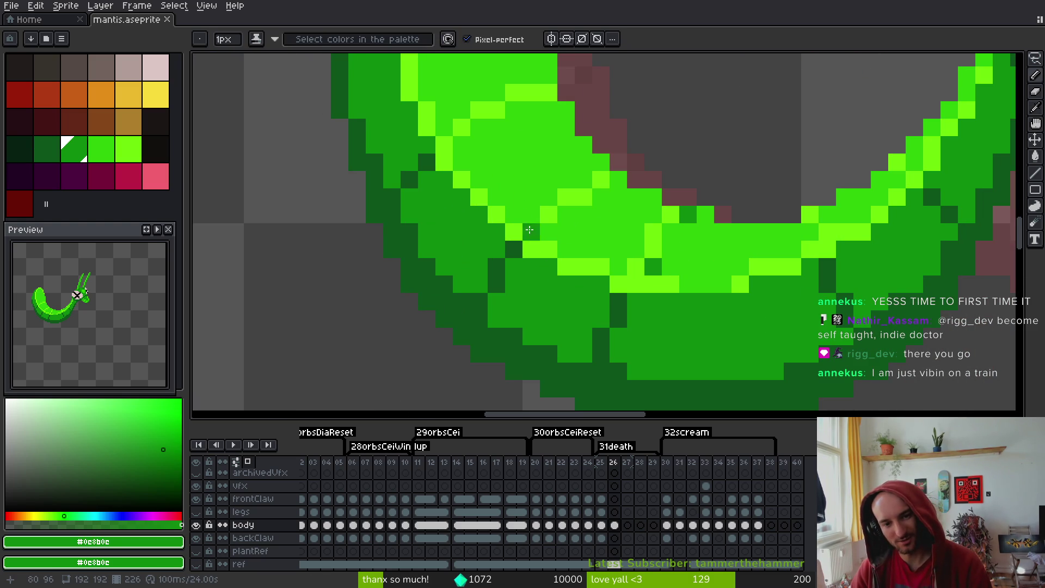
# Paint a row of lime pixels along the abdomen underside and save
pyautogui.keyDown('alt'); pyautogui.click(669, 283); pyautogui.keyUp('alt')
pyautogui.moveTo(687, 283); pyautogui.dragTo(723, 283)
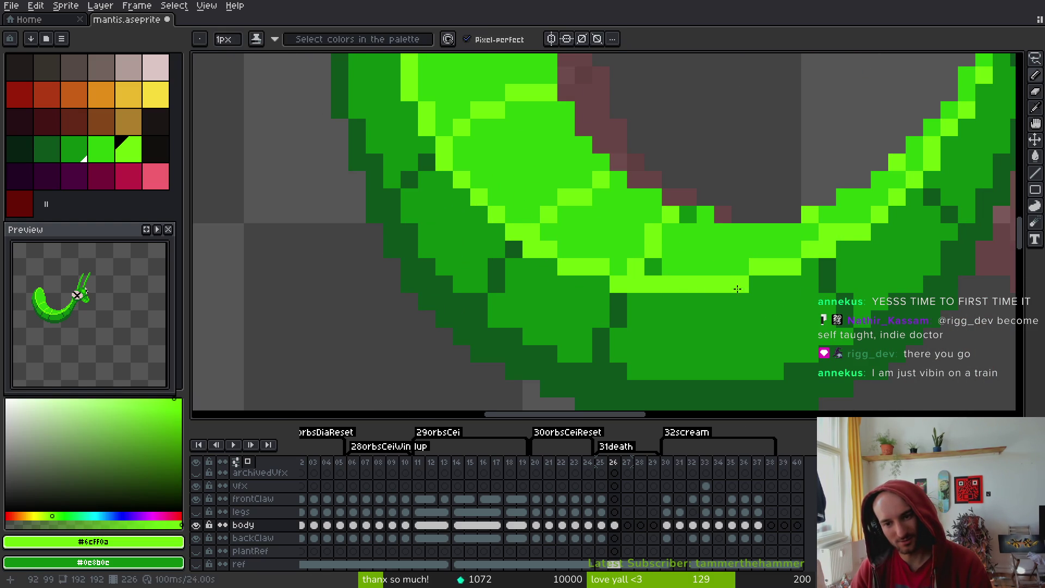
pyautogui.scroll(-3, 811, 329)
pyautogui.scroll(3, 811, 329)
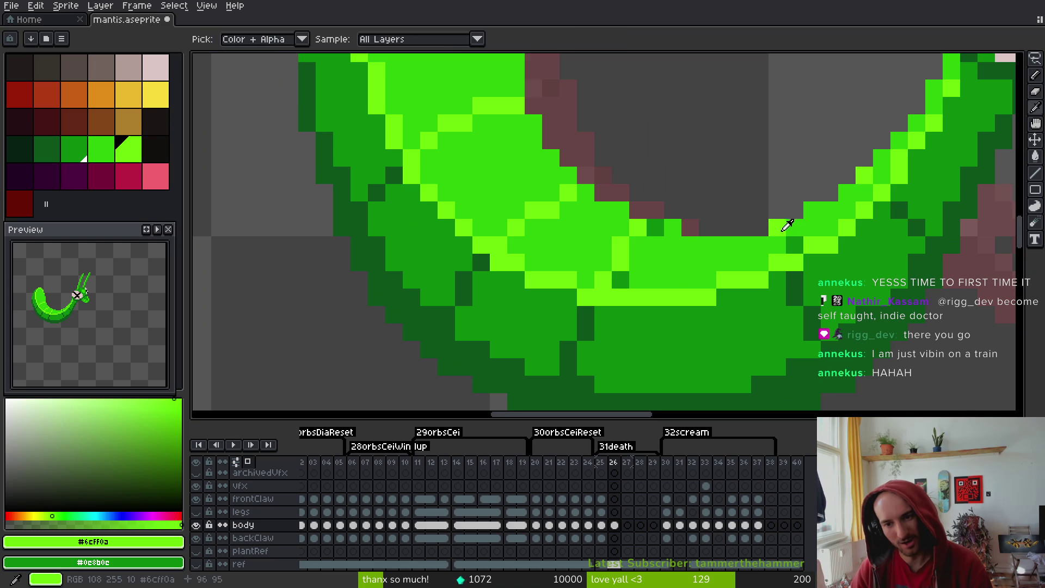
pyautogui.keyDown('alt'); pyautogui.click(825, 260); pyautogui.keyUp('alt')
pyautogui.hotkey('ctrl', 's')
# Darken two light-green pixels on the lower body and save
pyautogui.scroll(-3, 746, 332)
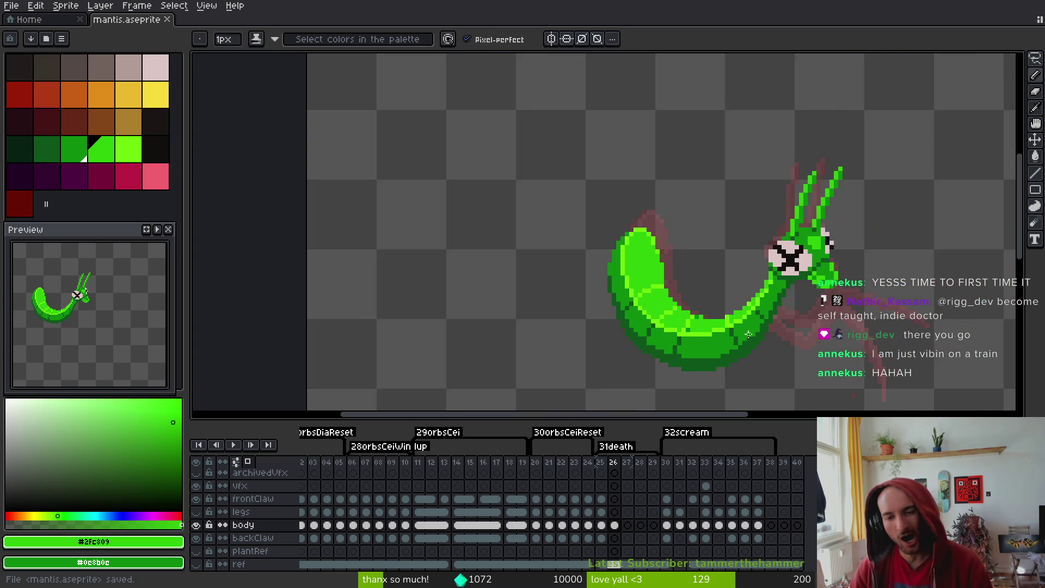
pyautogui.scroll(3, 750, 341)
pyautogui.scroll(-3, 760, 322)
pyautogui.scroll(1, 767, 312)
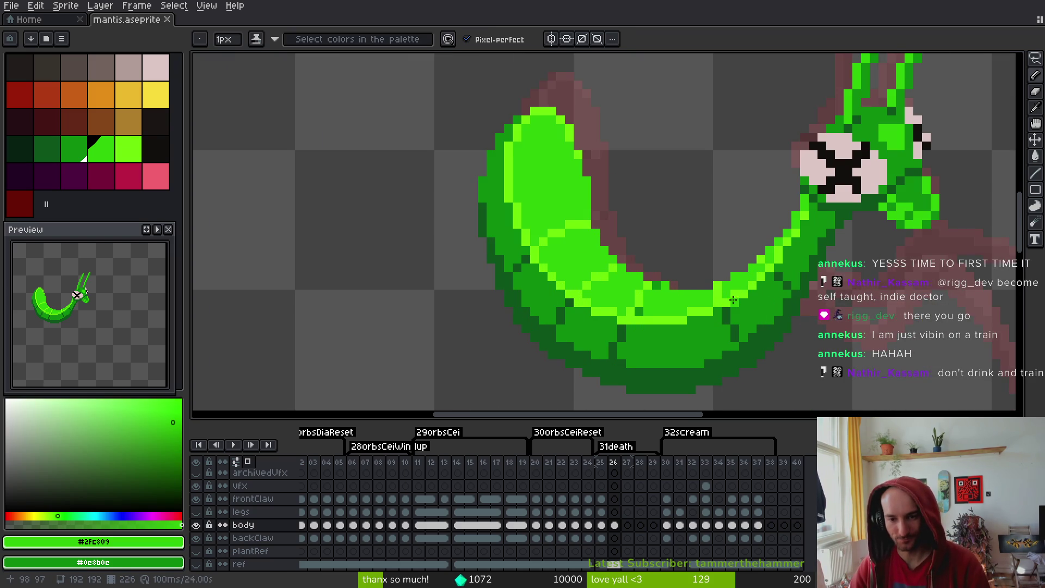
pyautogui.scroll(1, 729, 305)
pyautogui.scroll(-2, 807, 340)
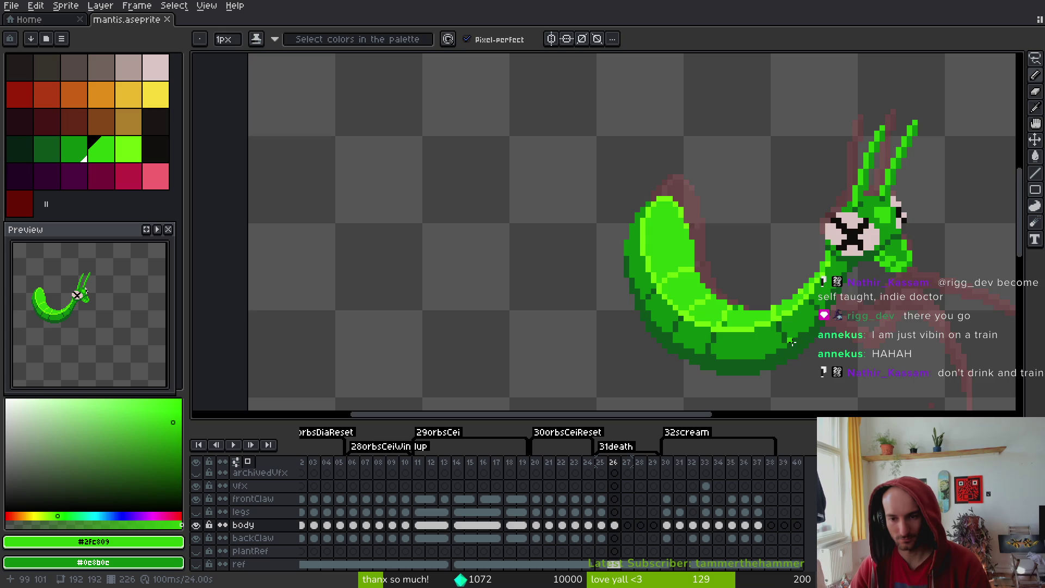
pyautogui.scroll(2, 792, 343)
pyautogui.keyDown('alt'); pyautogui.click(692, 344); pyautogui.keyUp('alt')
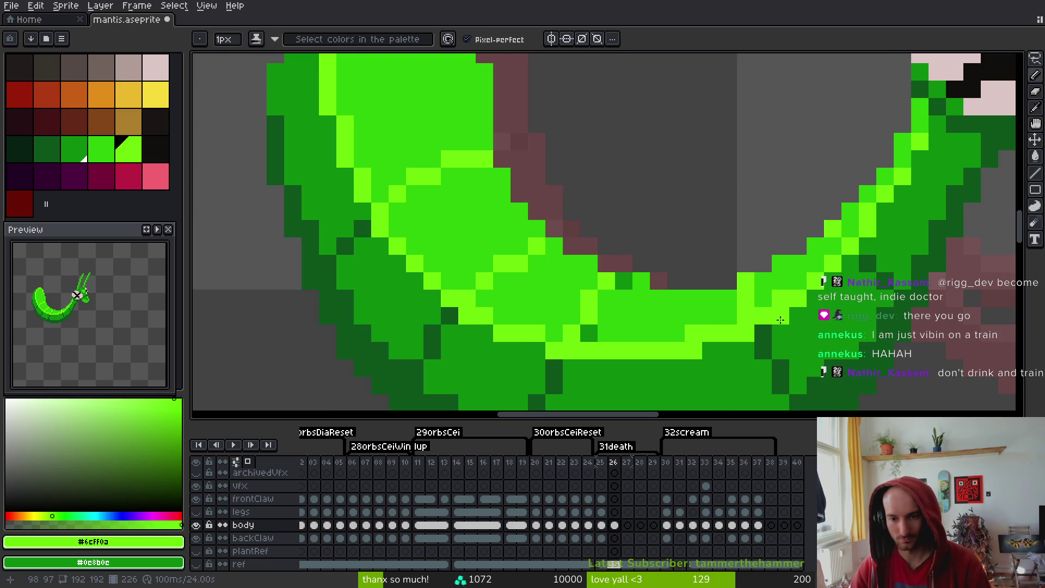
pyautogui.keyDown('alt'); pyautogui.click(780, 320); pyautogui.keyUp('alt')
pyautogui.click(746, 316)
pyautogui.click(694, 334)
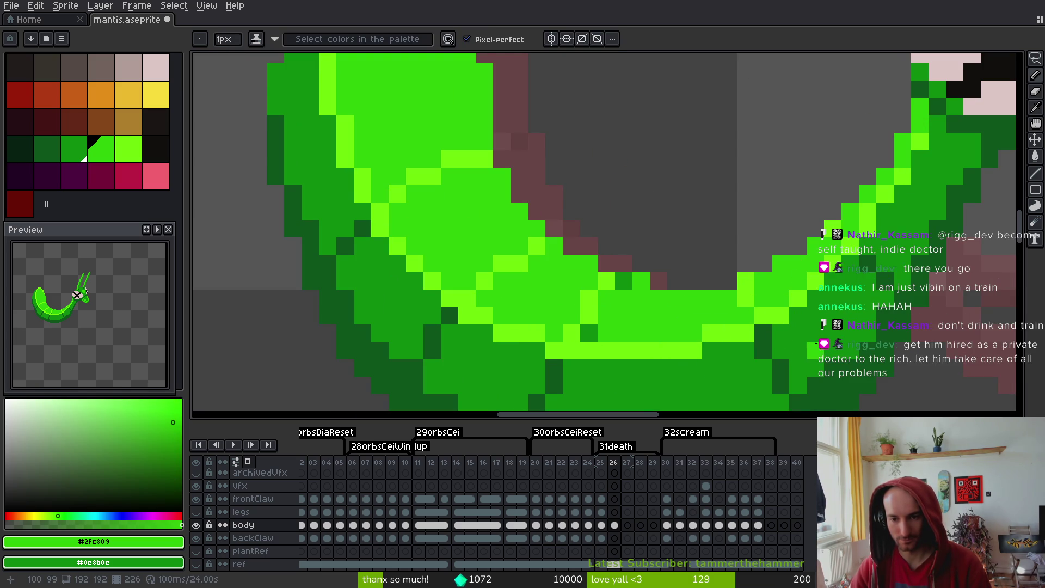
pyautogui.scroll(-5, 786, 341)
pyautogui.hotkey('ctrl', 's')
# Touch up the body with medium green, return to the pencil, and save
pyautogui.scroll(1, 837, 275)
pyautogui.scroll(4, 837, 275)
pyautogui.scroll(-3, 837, 275)
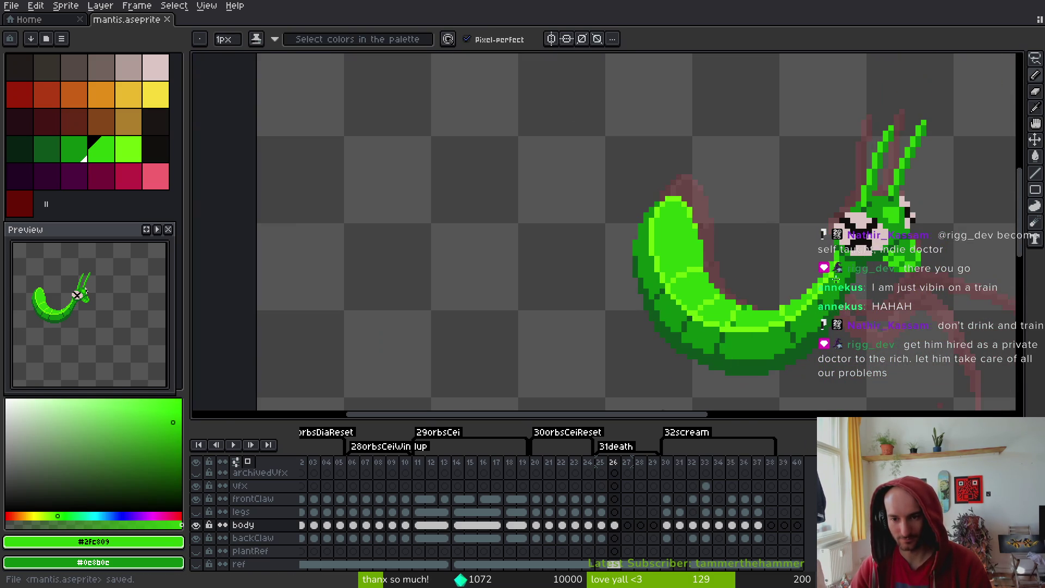
pyautogui.scroll(2, 833, 275)
pyautogui.keyDown('alt'); pyautogui.click(828, 220); pyautogui.keyUp('alt')
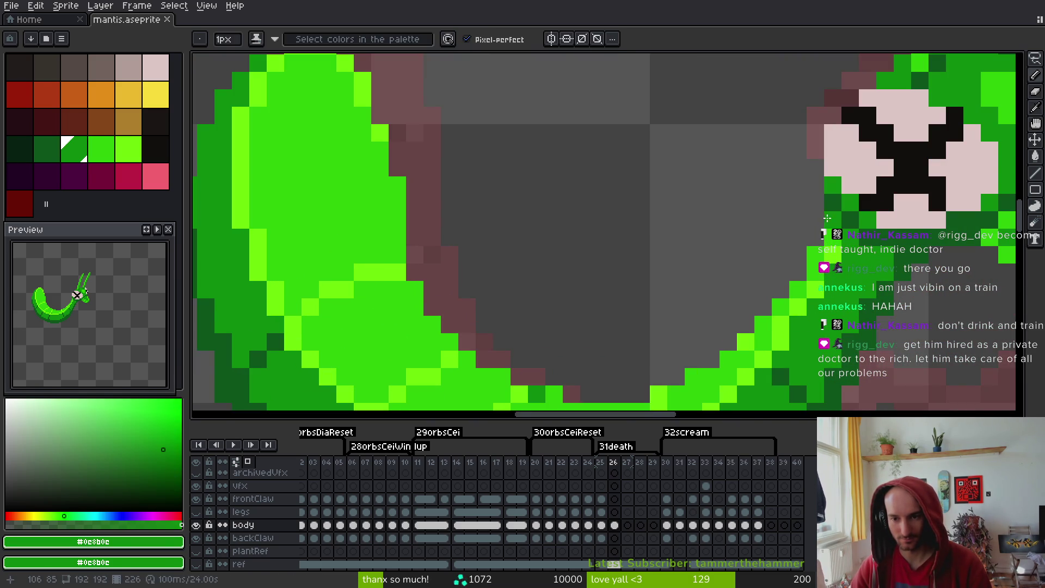
pyautogui.scroll(-3, 829, 219)
pyautogui.moveTo(869, 297); pyautogui.dragTo(861, 298)
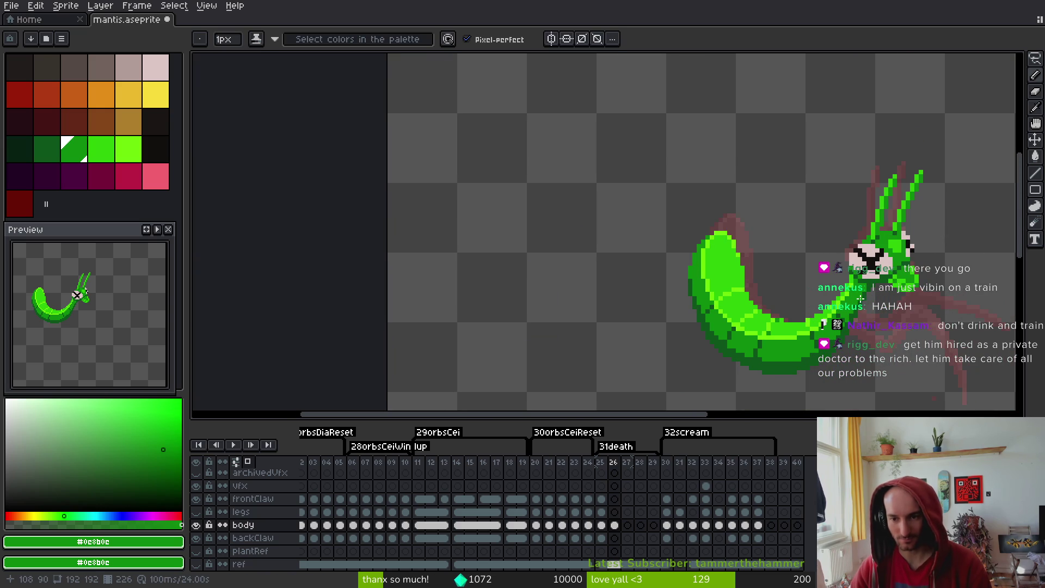
pyautogui.scroll(3, 862, 303)
pyautogui.press('e')
pyautogui.scroll(-3, 893, 308)
pyautogui.hotkey('ctrl', 's')
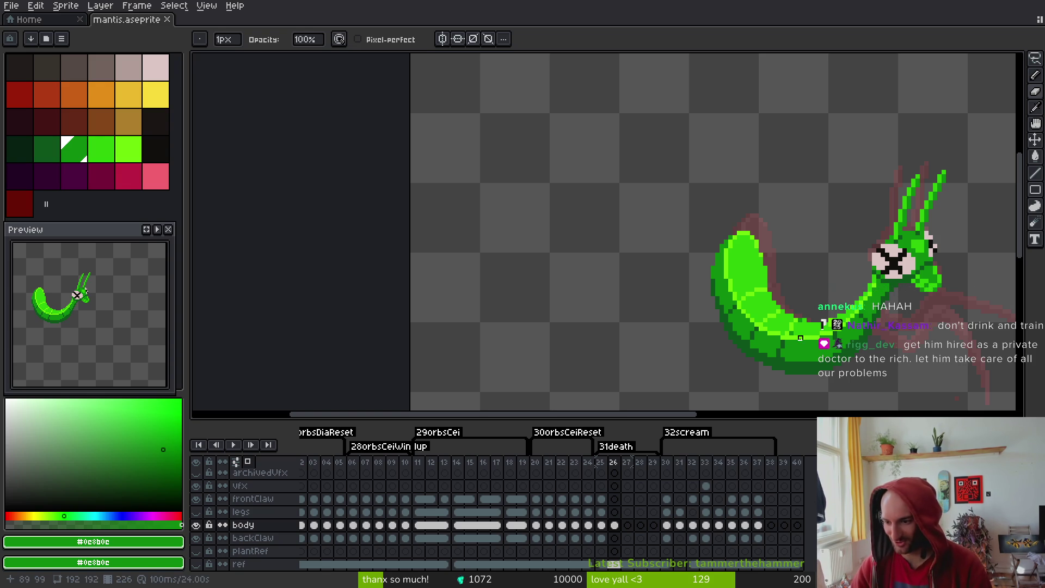
# Recentre the mantis on the canvas and save the file
pyautogui.moveTo(837, 337); pyautogui.dragTo(724, 289)
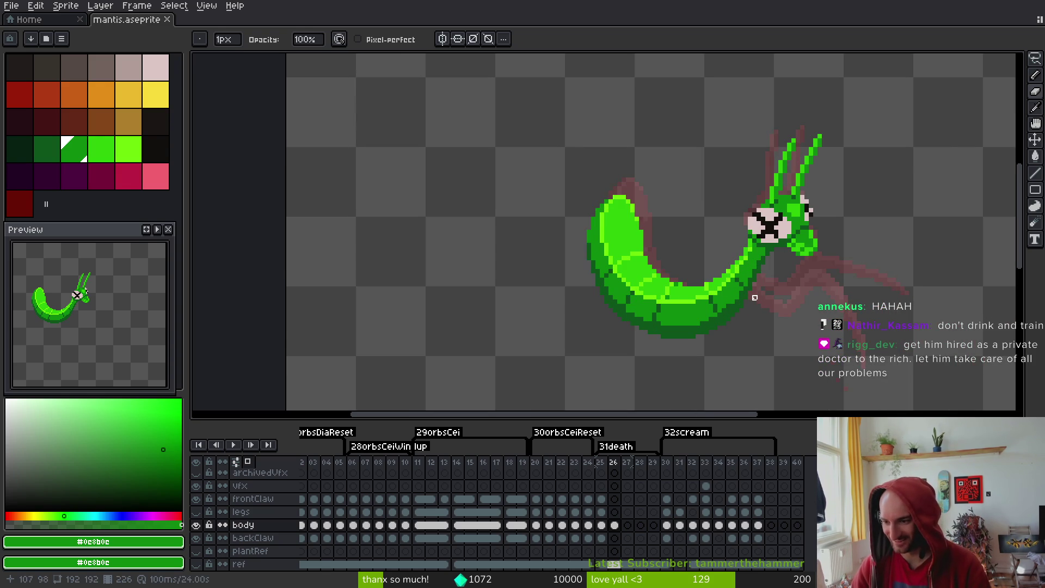
pyautogui.hotkey('ctrl', 's')
pyautogui.scroll(1, 760, 298)
pyautogui.scroll(-1, 752, 288)
pyautogui.scroll(2, 735, 278)
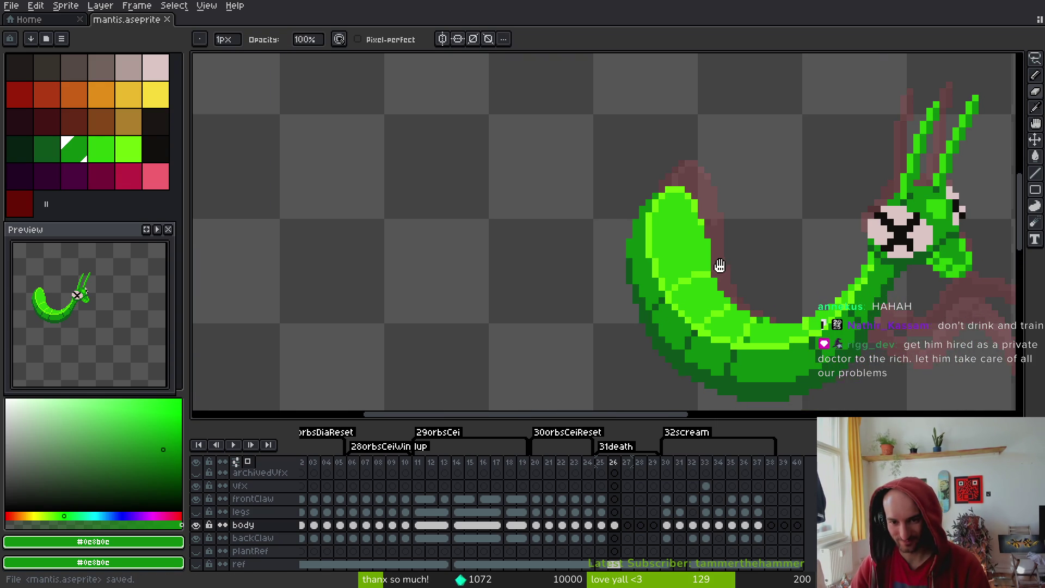
pyautogui.scroll(-3, 719, 265)
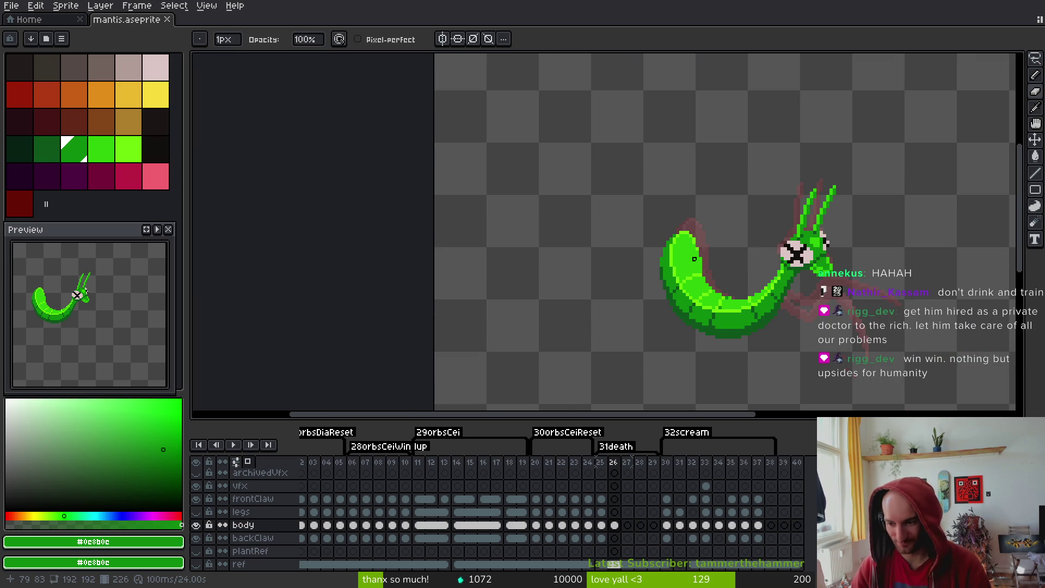
# Compare frames 25 and 26, play the death animation, then hide the body layer
pyautogui.press('Left')
pyautogui.press('alt')
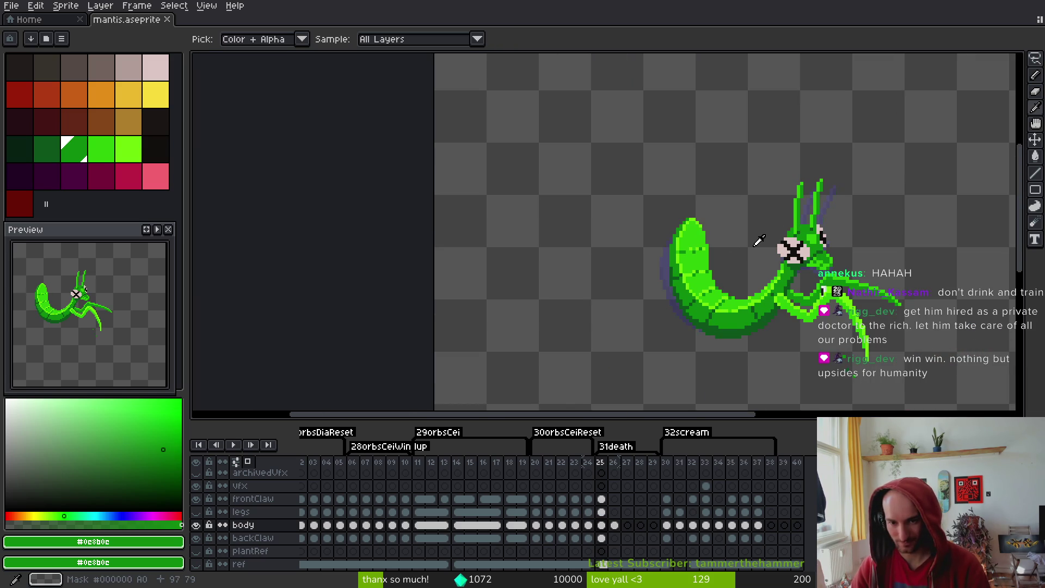
pyautogui.press('Right')
pyautogui.press('Right')
pyautogui.press('Left')
pyautogui.press('Left')
pyautogui.press('Left')
pyautogui.press('Right')
pyautogui.press('Return')
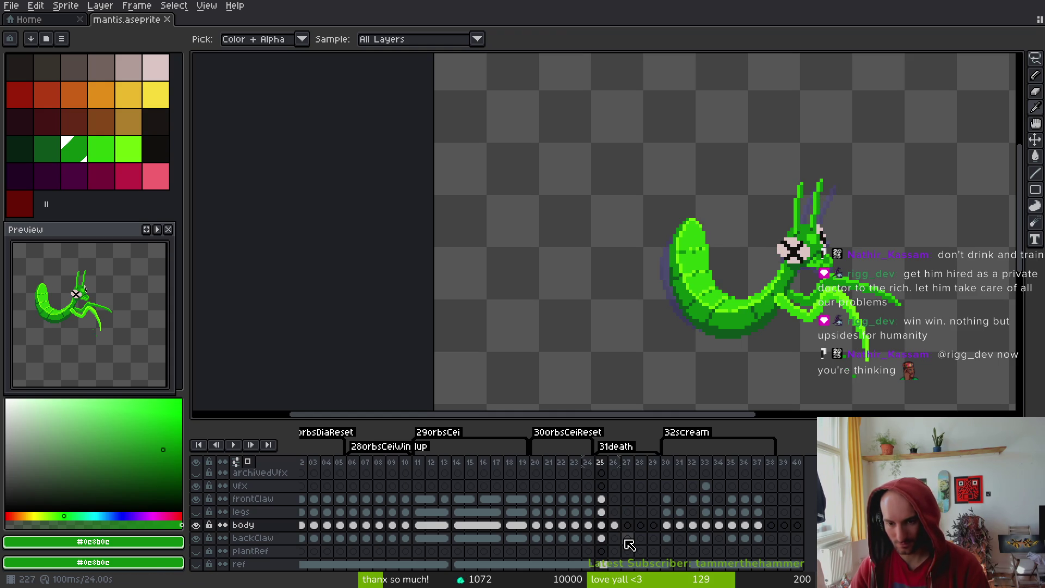
pyautogui.press('b')
pyautogui.scroll(3, 843, 323)
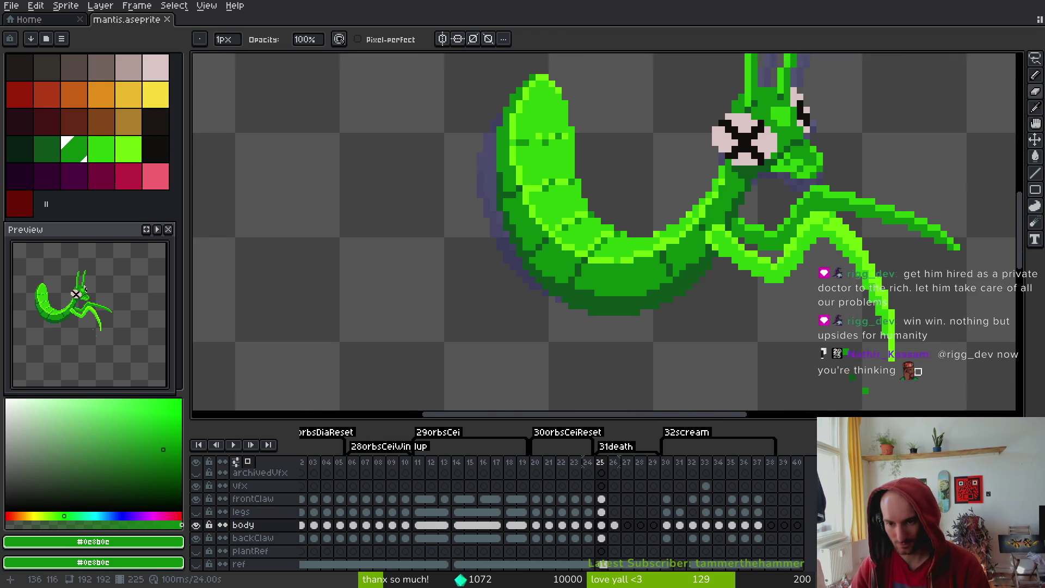
pyautogui.click(196, 525)
# Show the body layer and hide the legs layer to isolate the front claw
pyautogui.press('q')
pyautogui.moveTo(830, 281)
pyautogui.mouseDown()
pyautogui.moveTo(864, 381)
pyautogui.moveTo(836, 296)
pyautogui.mouseUp()
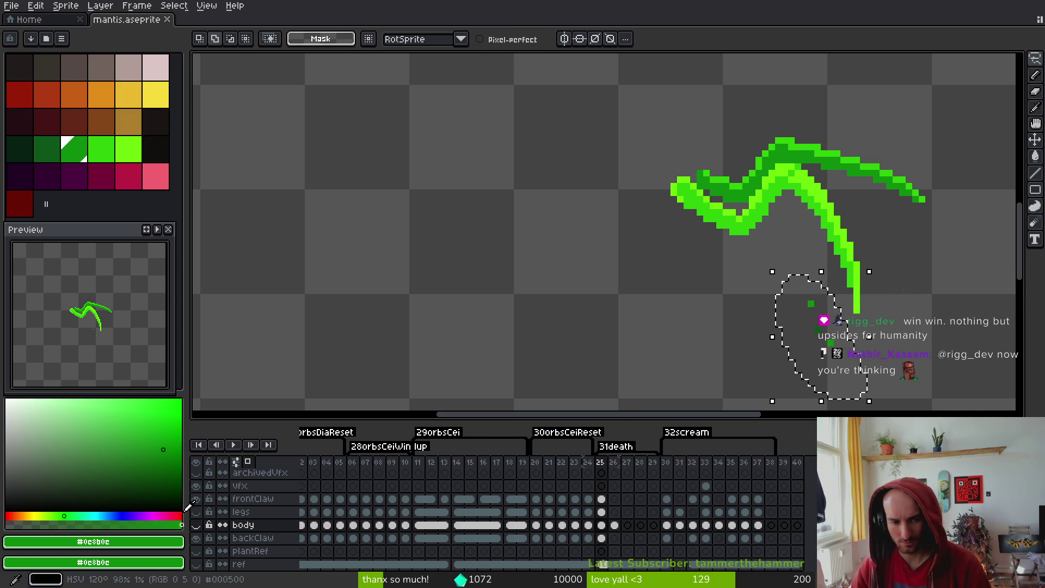
pyautogui.click(197, 526)
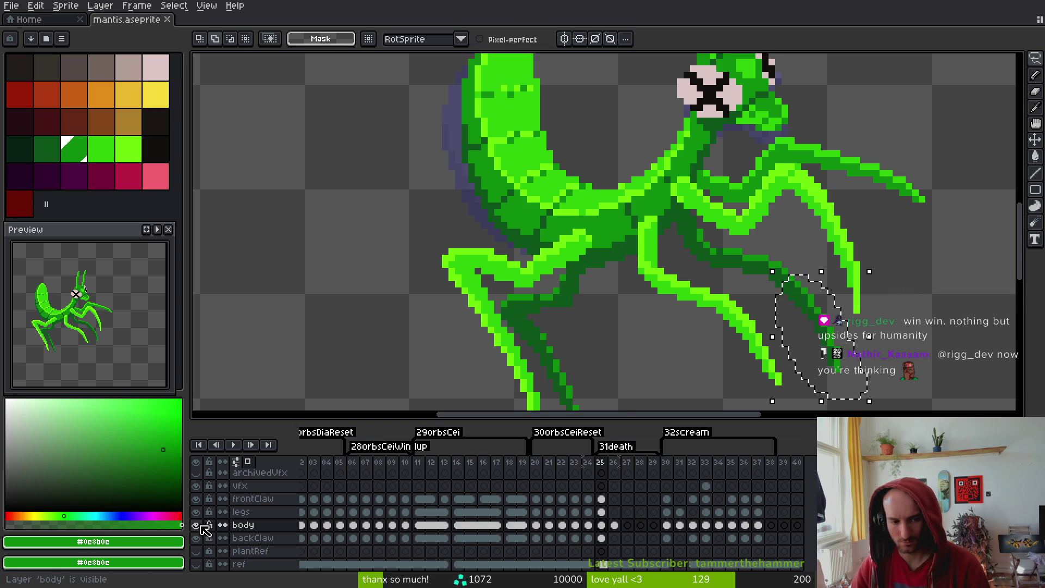
pyautogui.click(196, 513)
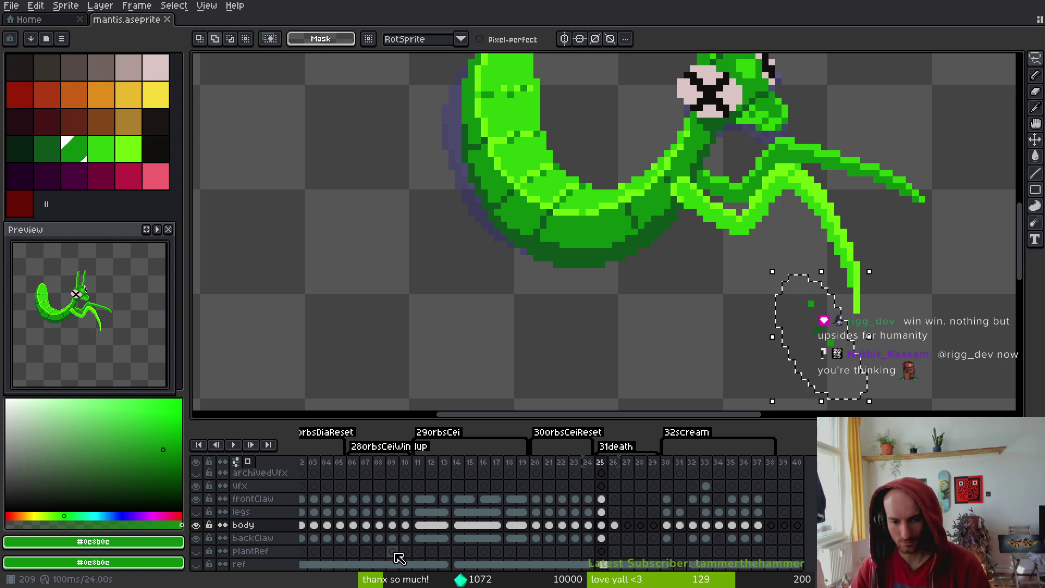
pyautogui.hotkey('ctrl', 'd')
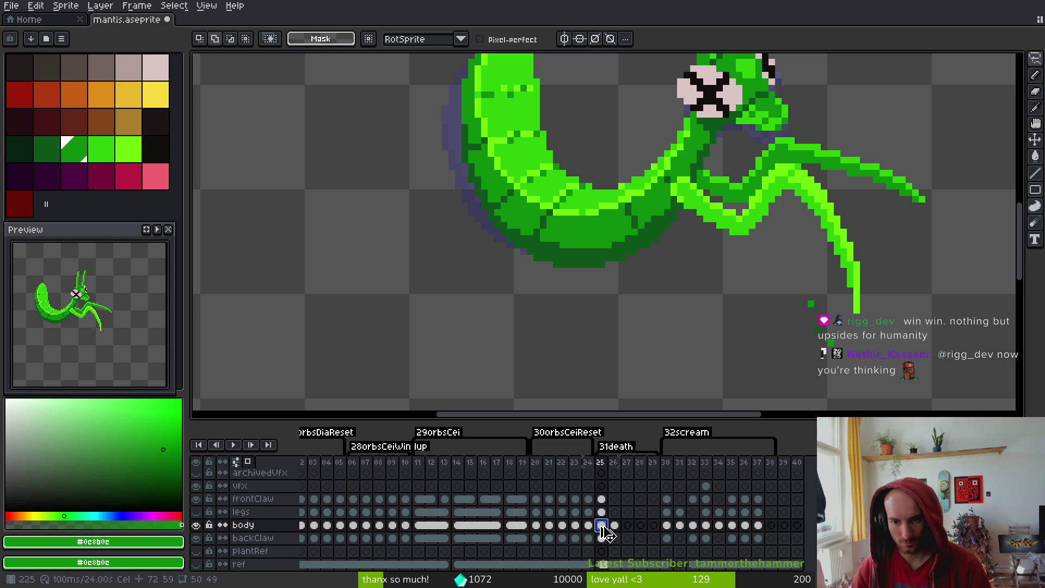
# Delete the stray pixels below the frontClaw tip, show the legs layer again, and save
pyautogui.click(601, 499)
pyautogui.moveTo(786, 327)
pyautogui.mouseDown()
pyautogui.moveTo(828, 298)
pyautogui.moveTo(850, 312)
pyautogui.moveTo(812, 290)
pyautogui.moveTo(821, 319)
pyautogui.mouseUp()
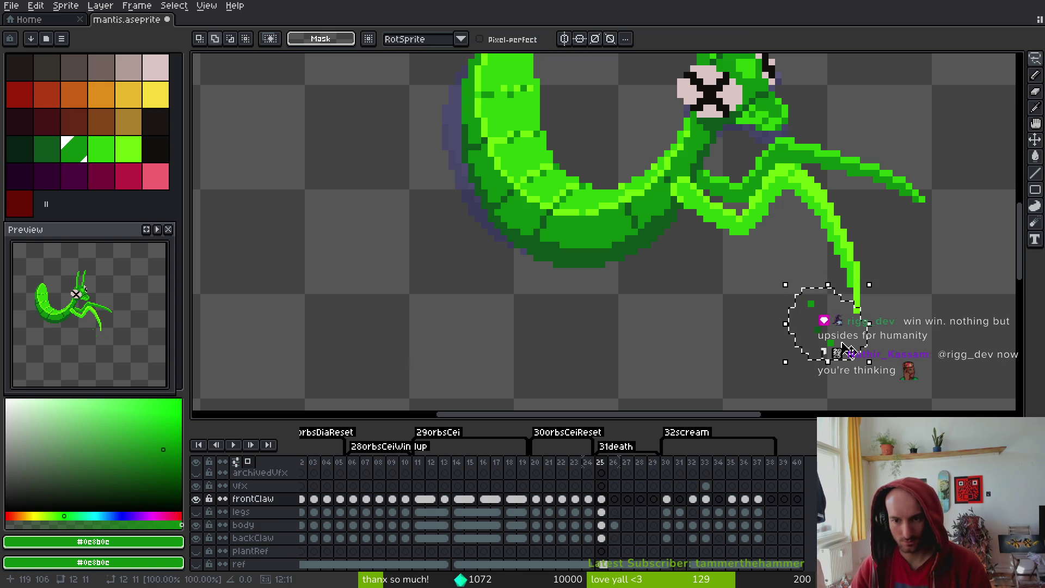
pyautogui.press('Delete')
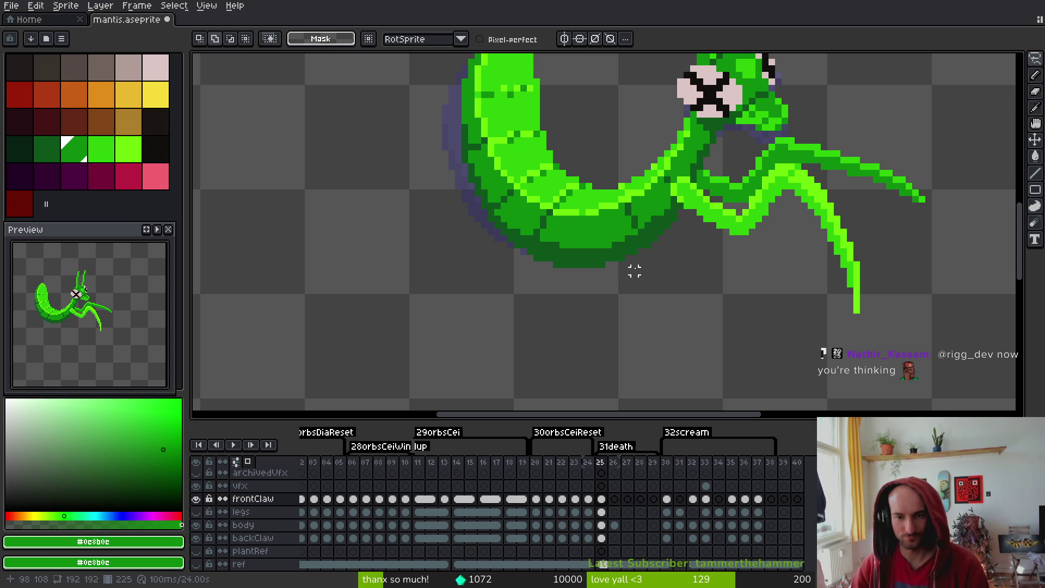
pyautogui.click(601, 516)
pyautogui.click(196, 512)
pyautogui.hotkey('ctrl', 'd')
pyautogui.hotkey('ctrl', 's')
pyautogui.scroll(-1, 749, 305)
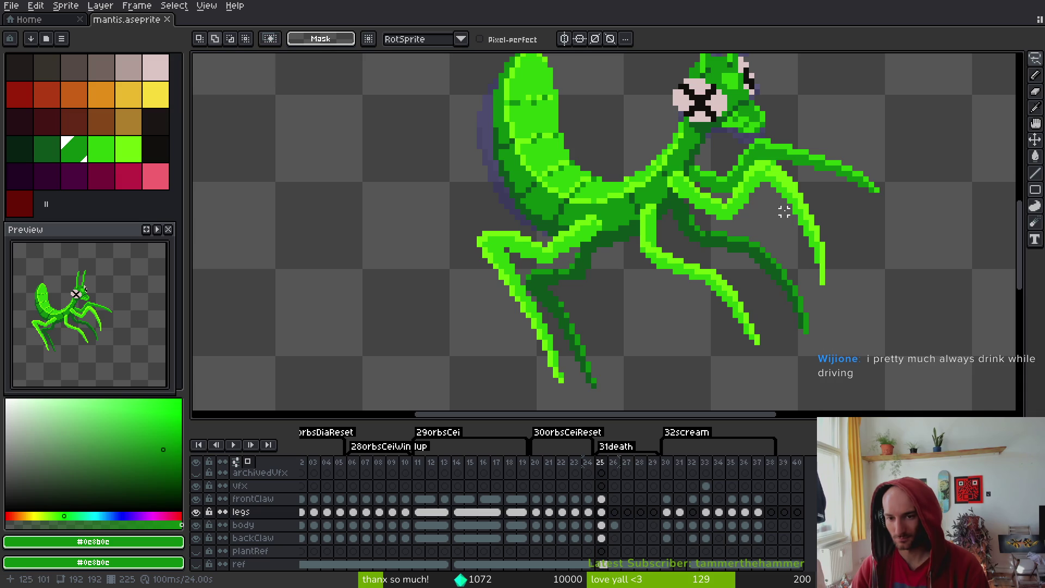
# Paint dark-green pixels on the frame 25 mantis and save
pyautogui.scroll(-2, 784, 212)
pyautogui.press('alt')
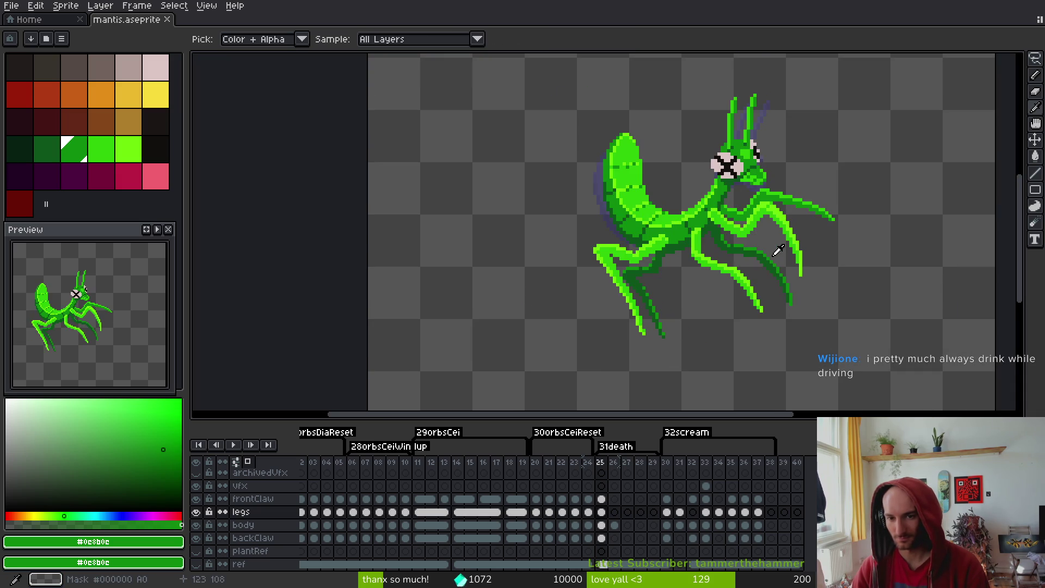
pyautogui.press('.')
pyautogui.press(',')
pyautogui.press('.')
pyautogui.press(',')
pyautogui.scroll(3, 711, 223)
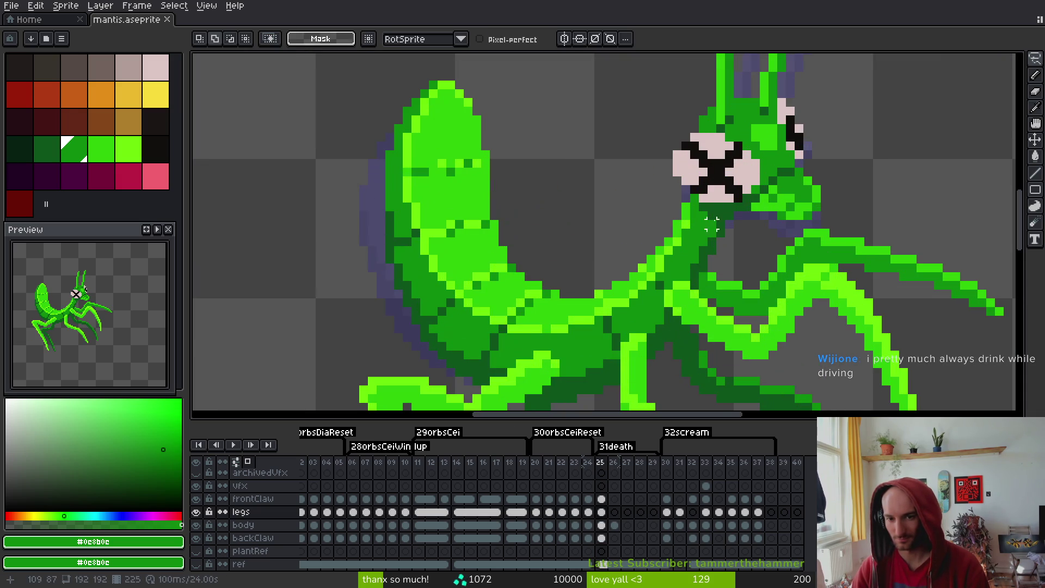
pyautogui.keyDown('alt'); pyautogui.click(712, 223); pyautogui.keyUp('alt')
pyautogui.click(714, 225)
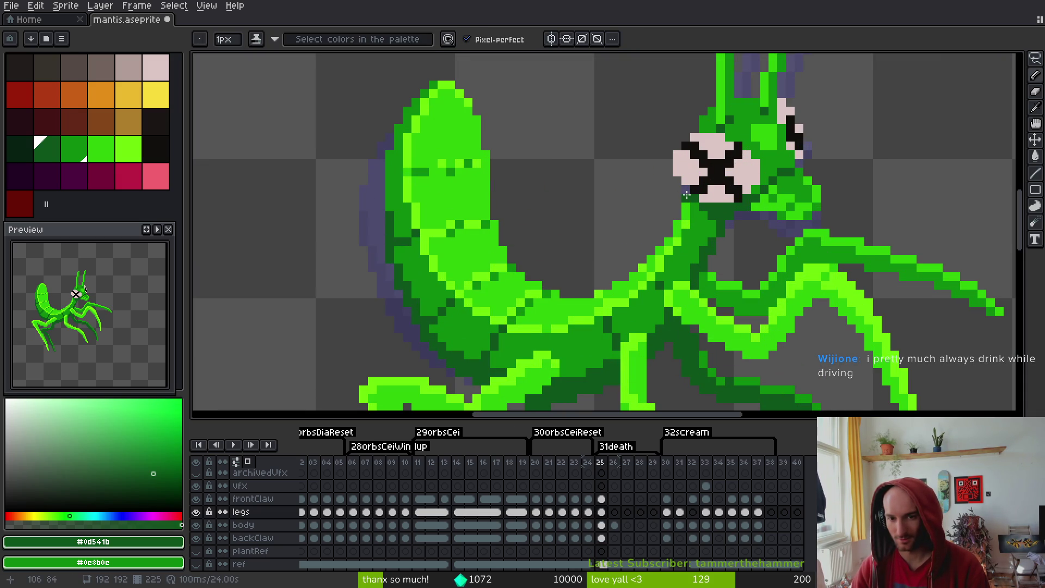
pyautogui.hotkey('ctrl', 's')
# Peek at frame 26, return to frame 25, and save again
pyautogui.scroll(-1, 767, 240)
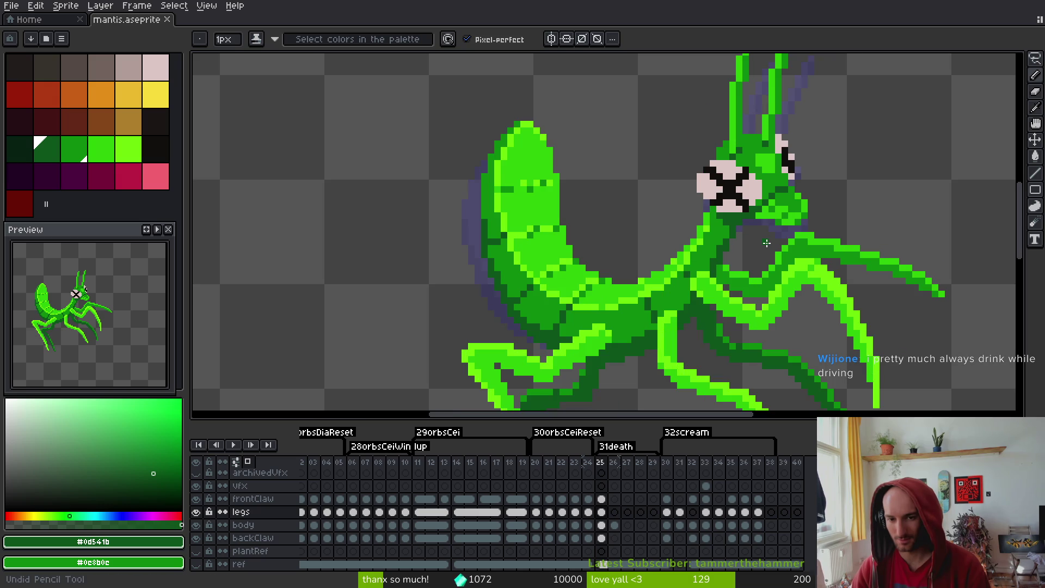
pyautogui.scroll(-1, 762, 243)
pyautogui.scroll(2, 754, 248)
pyautogui.press('.')
pyautogui.press(',')
pyautogui.scroll(-2, 762, 228)
pyautogui.scroll(-2, 774, 207)
pyautogui.hotkey('ctrl', 's')
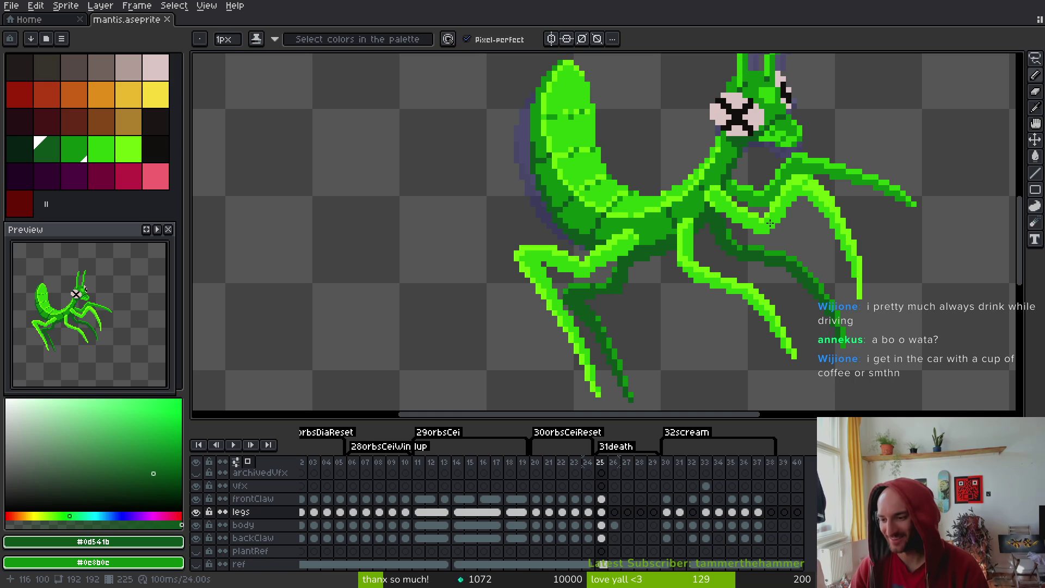
pyautogui.scroll(1, 695, 196)
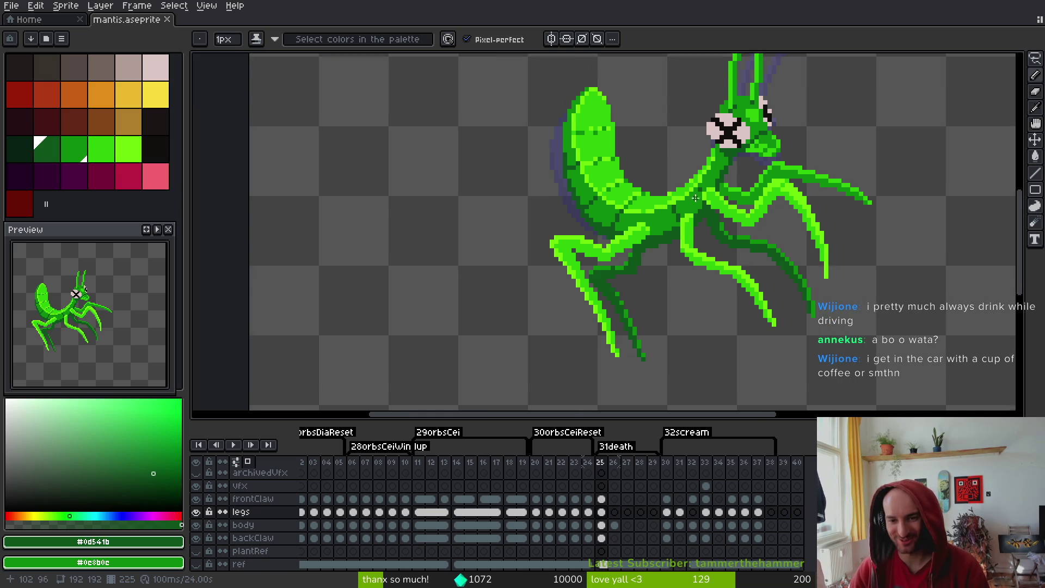
pyautogui.scroll(-1, 817, 182)
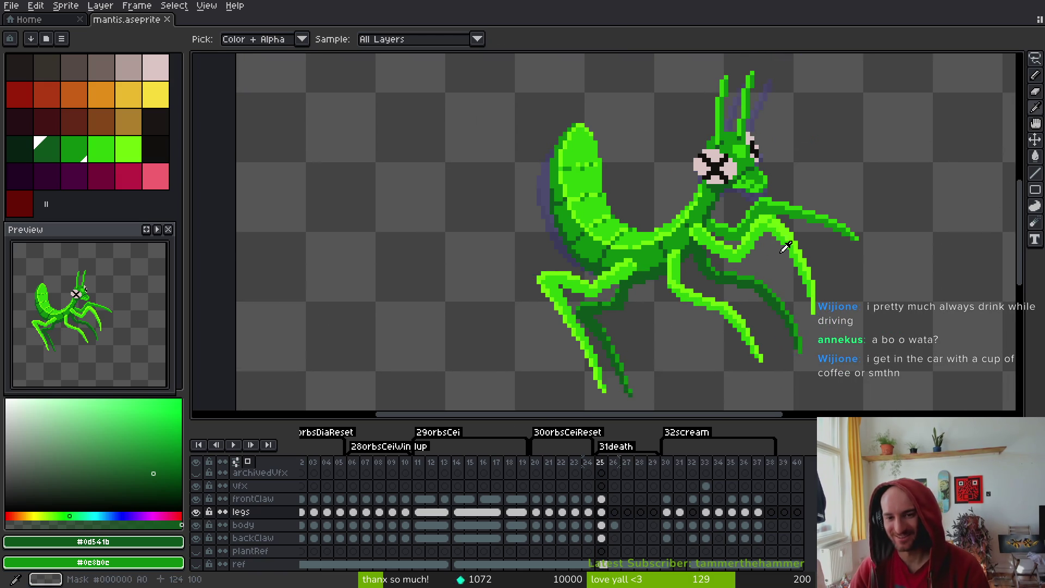
# Copy the legs and body cels from frame 25 onto frame 26
pyautogui.press('Right')
pyautogui.press('Left')
pyautogui.press('Right')
pyautogui.moveTo(717, 285); pyautogui.dragTo(725, 276)
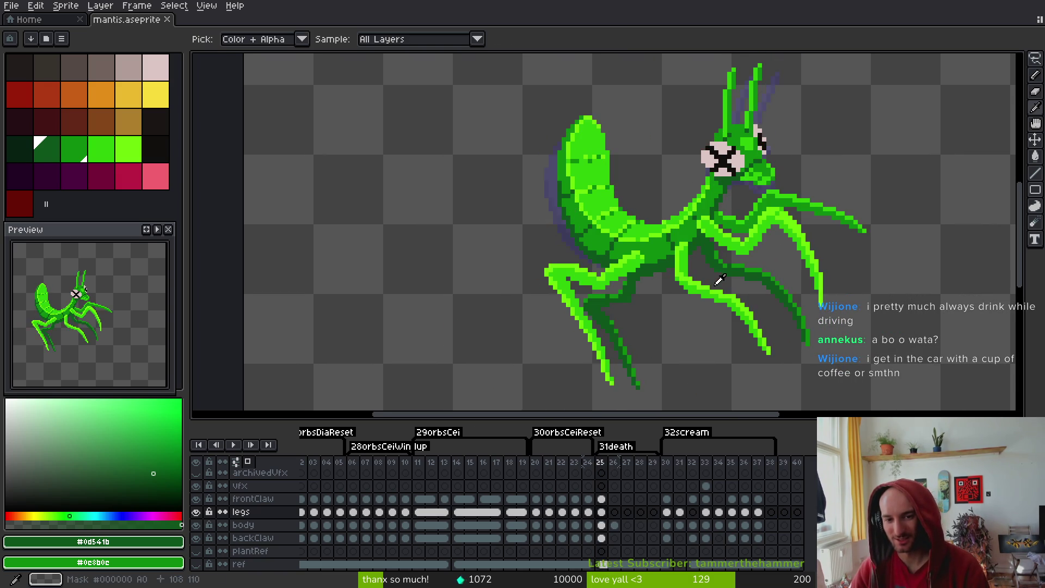
pyautogui.press('Left')
pyautogui.press('Right')
pyautogui.press('Left')
pyautogui.press('Right')
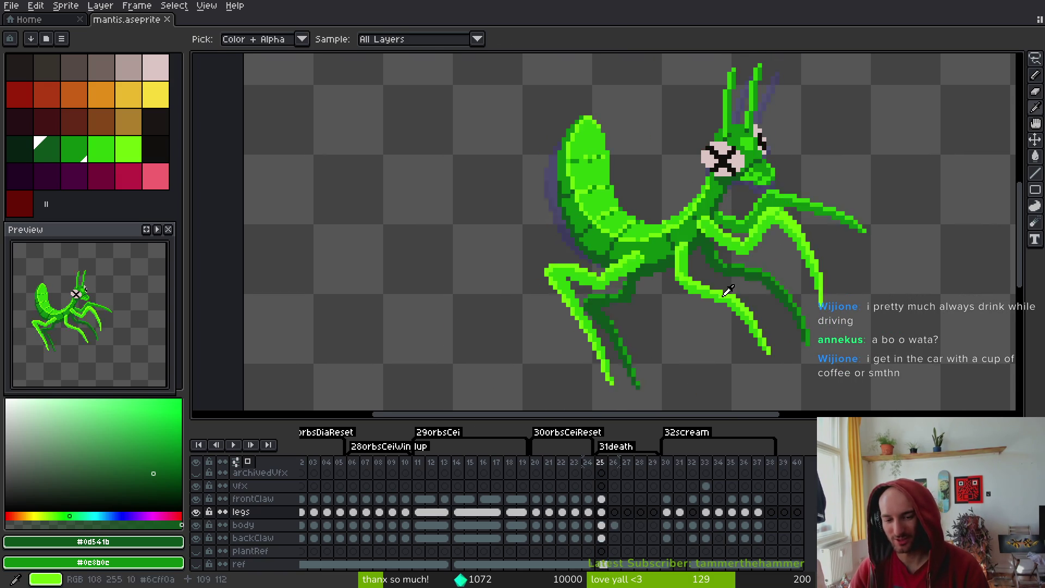
pyautogui.moveTo(611, 524)
pyautogui.mouseDown()
pyautogui.moveTo(599, 509)
pyautogui.moveTo(612, 508)
pyautogui.mouseUp()
pyautogui.hotkey('ctrl', 'v')
pyautogui.scroll(3, 700, 196)
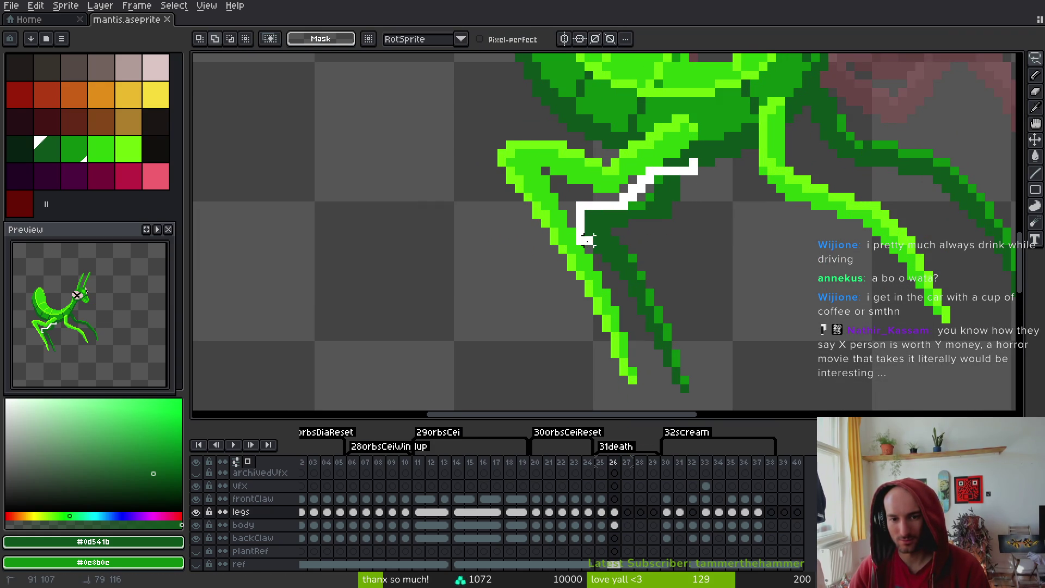
# Lasso the lower leg section, shift it down-right, and deselect
pyautogui.moveTo(613, 275)
pyautogui.mouseDown()
pyautogui.moveTo(677, 381)
pyautogui.moveTo(694, 247)
pyautogui.moveTo(690, 179)
pyautogui.moveTo(579, 149)
pyautogui.moveTo(563, 183)
pyautogui.moveTo(594, 217)
pyautogui.moveTo(645, 326)
pyautogui.moveTo(665, 185)
pyautogui.mouseUp()
pyautogui.scroll(-2, 754, 354)
pyautogui.hotkey('ctrl', 'd')
pyautogui.moveTo(492, 217)
pyautogui.mouseDown()
pyautogui.moveTo(560, 187)
pyautogui.moveTo(581, 232)
pyautogui.moveTo(611, 217)
pyautogui.moveTo(722, 311)
pyautogui.mouseUp()
pyautogui.hotkey('ctrl', 'd')
pyautogui.scroll(2, 711, 210)
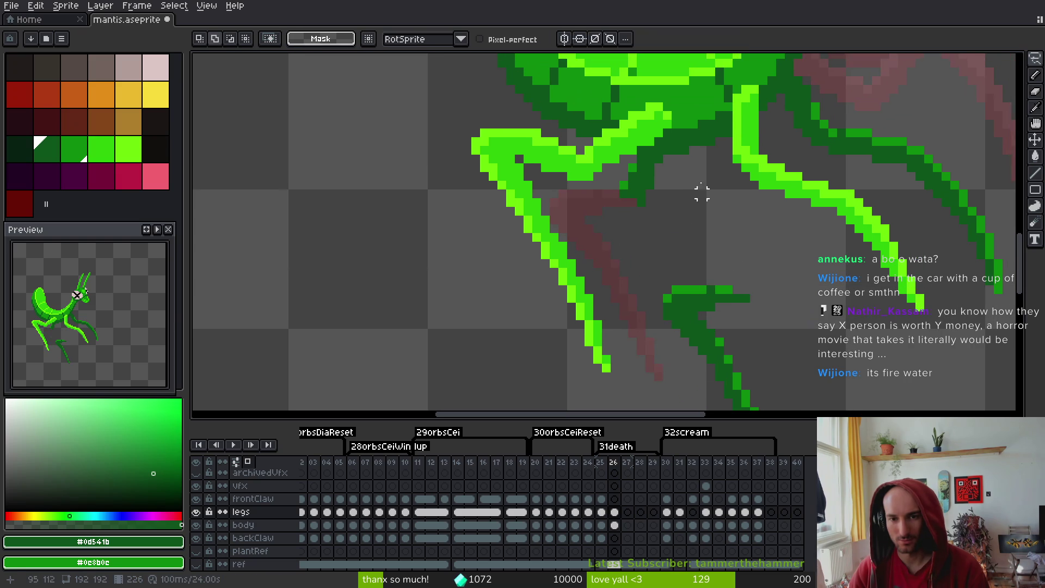
pyautogui.scroll(5, 658, 150)
pyautogui.press('b')
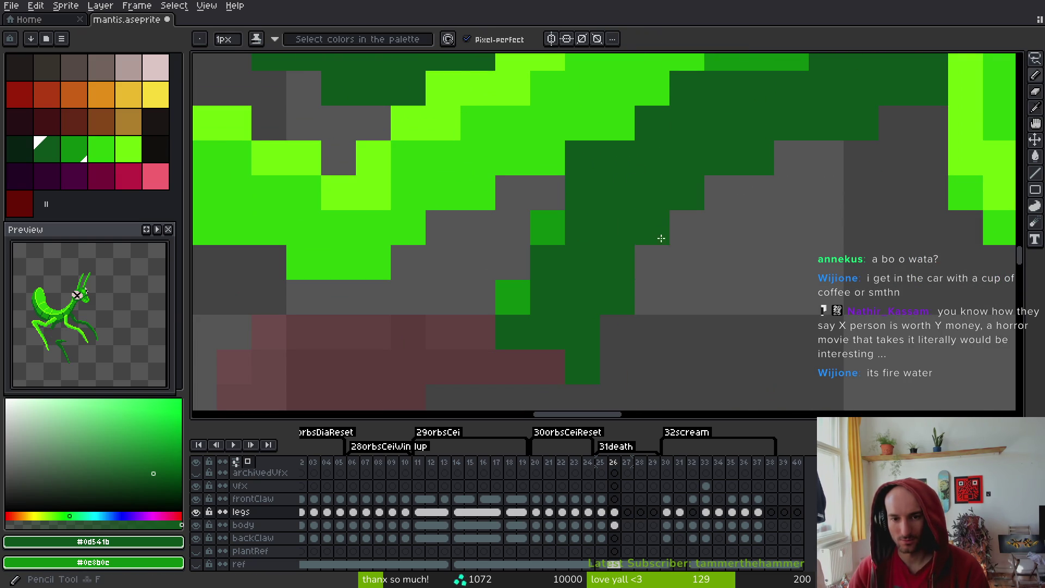
# Patch the leg joint with a medium-green pixel sampled from the leg
pyautogui.moveTo(650, 264); pyautogui.dragTo(652, 192)
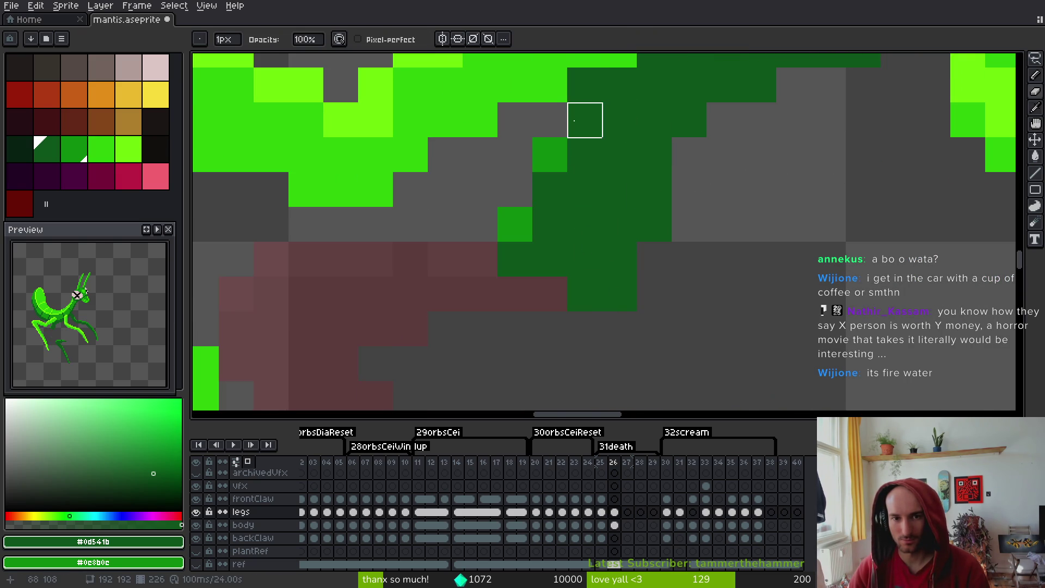
pyautogui.moveTo(618, 117)
pyautogui.mouseDown()
pyautogui.moveTo(657, 375)
pyautogui.moveTo(637, 245)
pyautogui.moveTo(648, 152)
pyautogui.mouseUp()
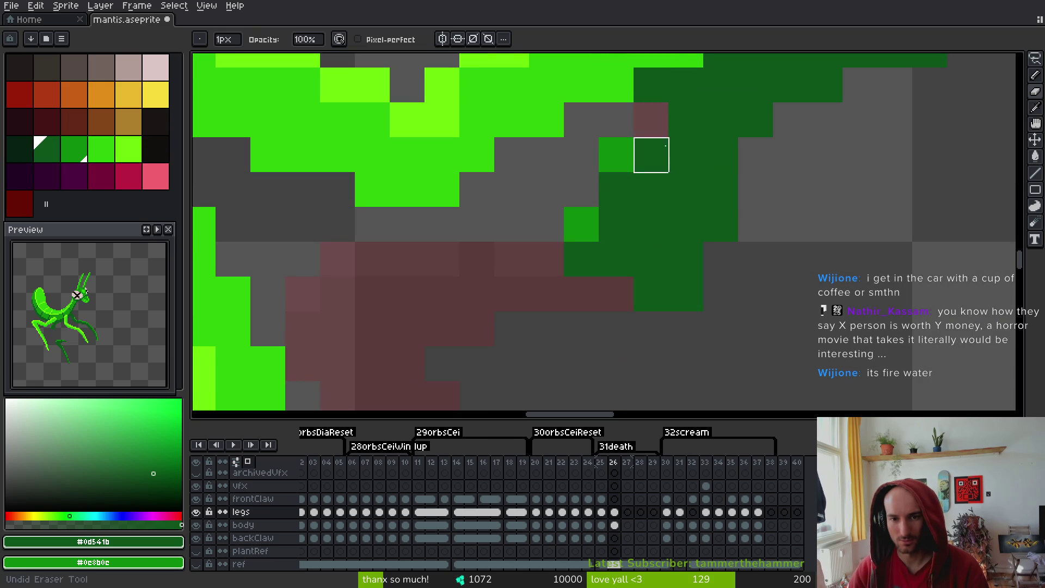
pyautogui.keyDown('alt'); pyautogui.click(621, 228); pyautogui.keyUp('alt')
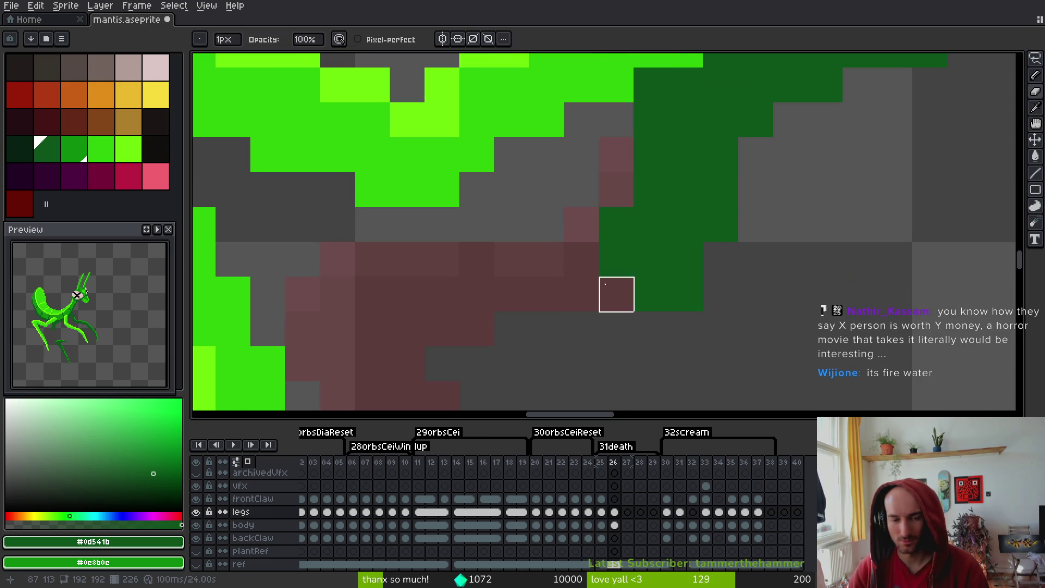
pyautogui.keyDown('alt'); pyautogui.click(596, 225); pyautogui.keyUp('alt')
pyautogui.hotkey('ctrl', 'z')
pyautogui.click(617, 189)
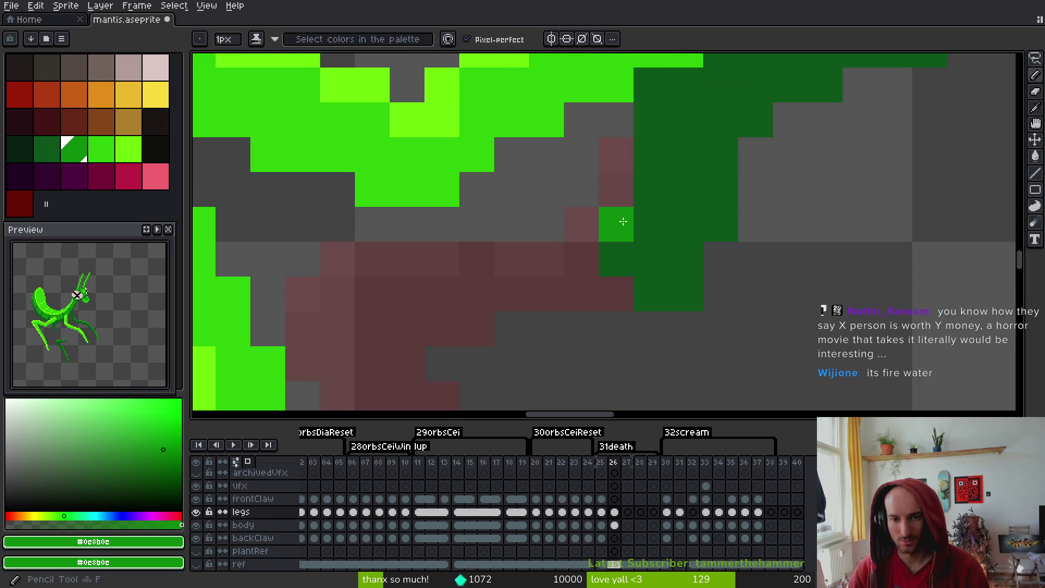
pyautogui.scroll(-5, 686, 188)
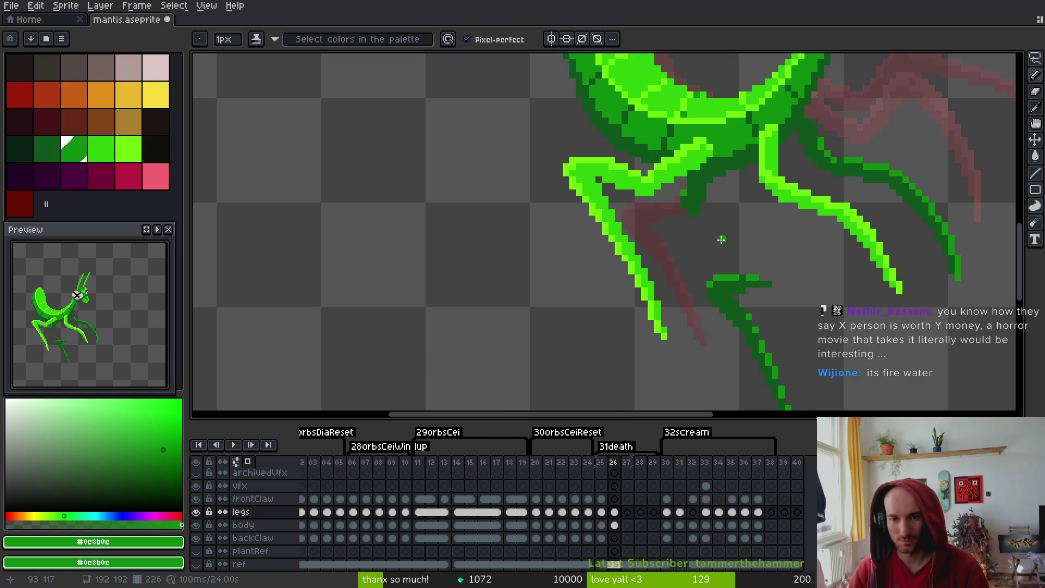
pyautogui.scroll(2, 689, 180)
# Lasso the dark-green leg fragment, move it up-left and rotate it 25° onto the leg
pyautogui.press('q')
pyautogui.moveTo(566, 288)
pyautogui.mouseDown()
pyautogui.moveTo(759, 224)
pyautogui.moveTo(719, 168)
pyautogui.moveTo(572, 291)
pyautogui.mouseUp()
pyautogui.scroll(1, 698, 337)
pyautogui.moveTo(698, 338)
pyautogui.mouseDown()
pyautogui.moveTo(501, 165)
pyautogui.moveTo(471, 157)
pyautogui.moveTo(468, 139)
pyautogui.moveTo(541, 228)
pyautogui.mouseUp()
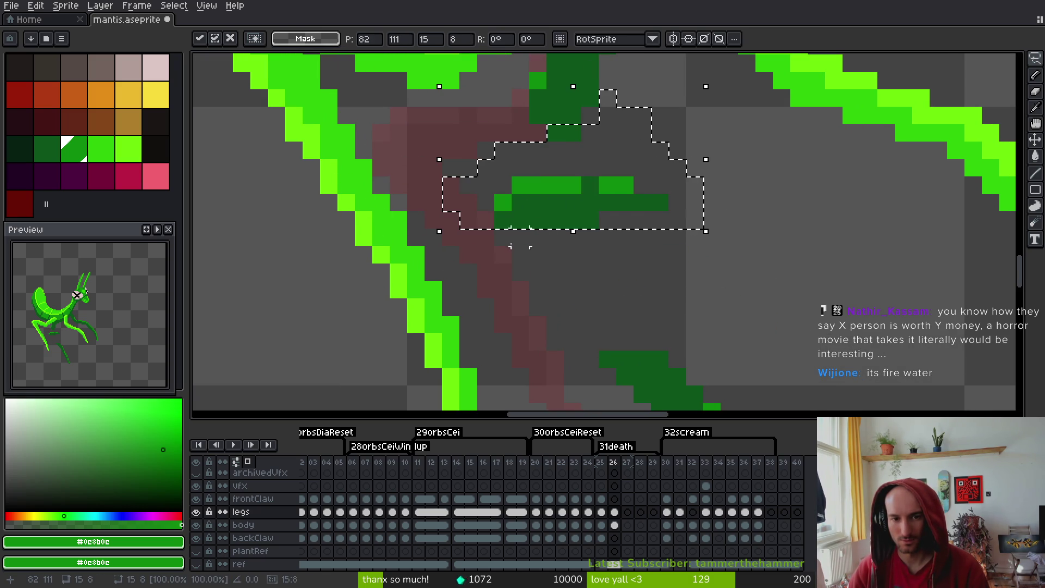
pyautogui.moveTo(437, 241)
pyautogui.mouseDown()
pyautogui.moveTo(483, 275)
pyautogui.moveTo(581, 191)
pyautogui.moveTo(515, 172)
pyautogui.moveTo(508, 158)
pyautogui.mouseUp()
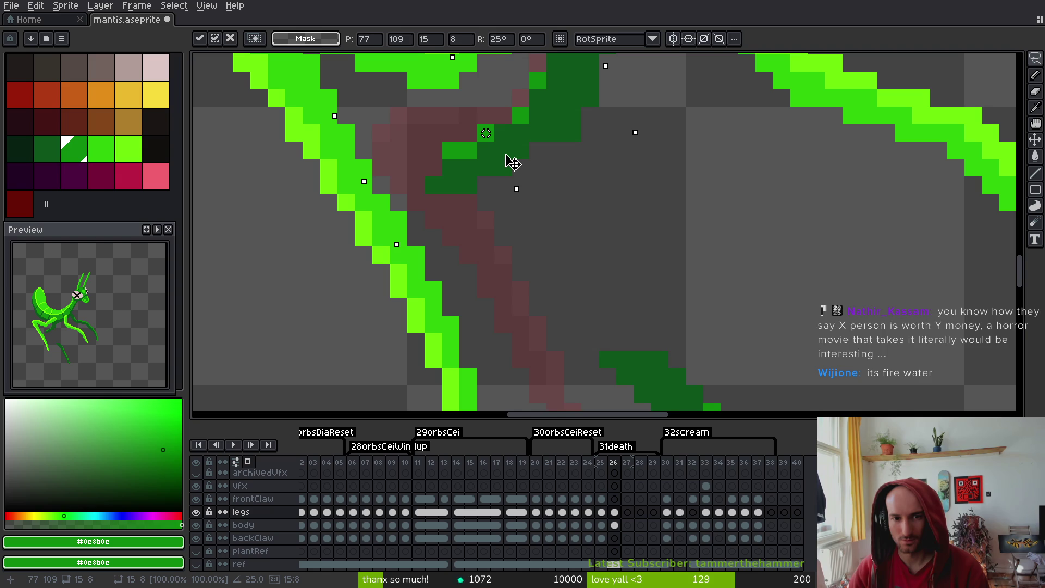
pyautogui.press('Return')
pyautogui.keyDown('alt'); pyautogui.click(538, 114); pyautogui.keyUp('alt')
# Pencil two extra dark-green pixels and one medium-green pixel, then save mantis.aseprite
pyautogui.press('b')
pyautogui.click(548, 144)
pyautogui.click(522, 172)
pyautogui.rightClick(470, 144)
pyautogui.hotkey('ctrl', 's')
# Fill missing and edge pixels of the dark-green leg with sampled greens
pyautogui.moveTo(565, 186); pyautogui.dragTo(580, 189)
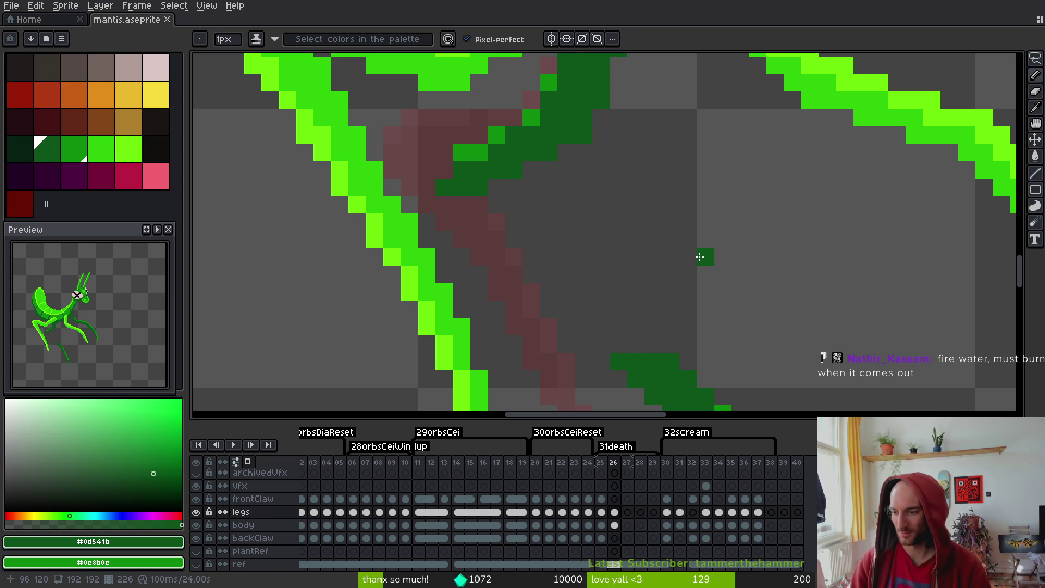
pyautogui.scroll(2, 702, 245)
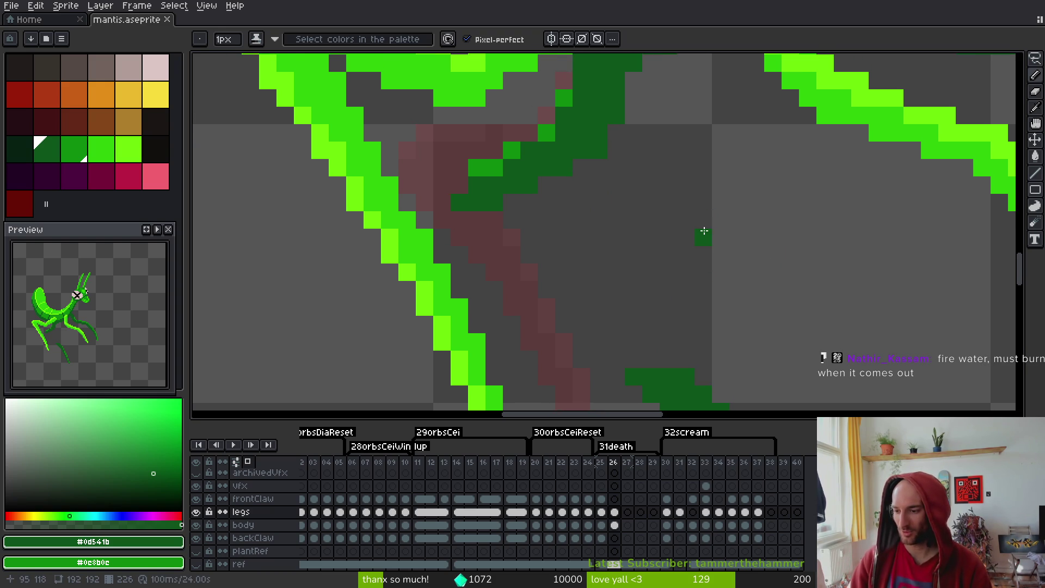
pyautogui.scroll(1, 667, 191)
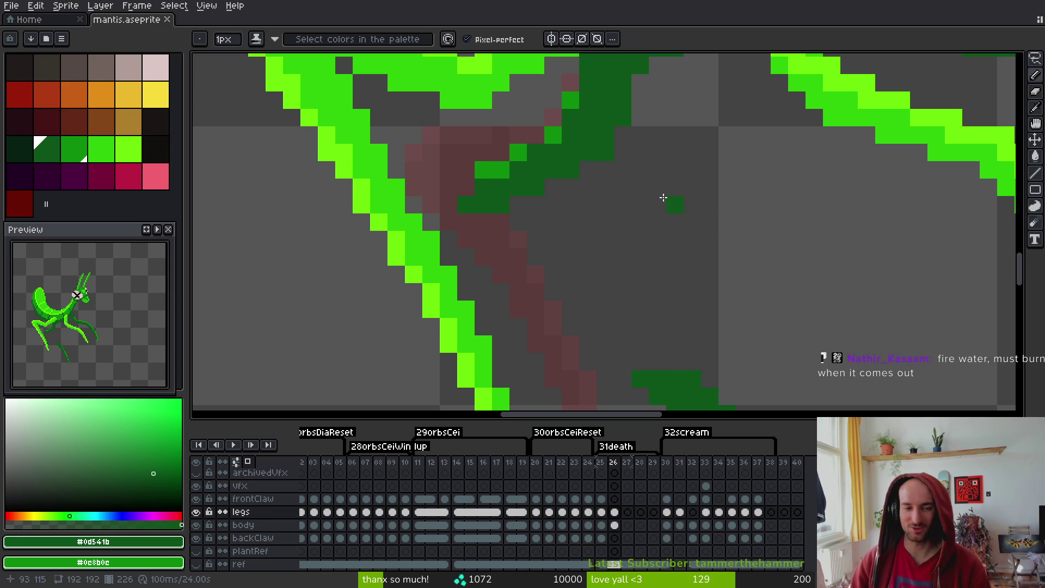
pyautogui.keyDown('alt'); pyautogui.click(549, 137); pyautogui.keyUp('alt')
pyautogui.click(534, 140)
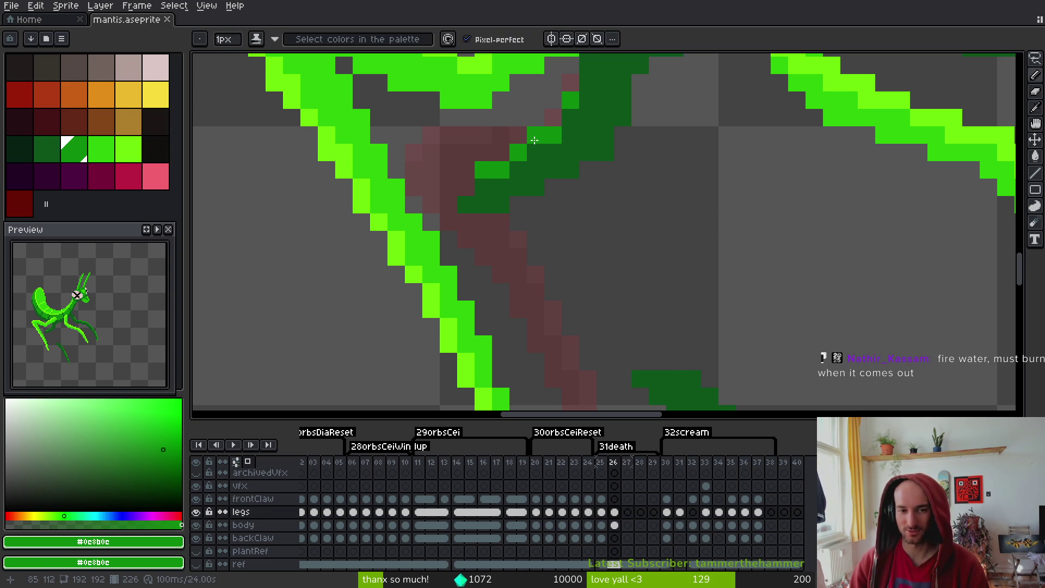
pyautogui.keyDown('alt'); pyautogui.click(530, 171); pyautogui.keyUp('alt')
pyautogui.click(501, 170)
pyautogui.keyDown('alt'); pyautogui.click(508, 147); pyautogui.keyUp('alt')
pyautogui.click(459, 184)
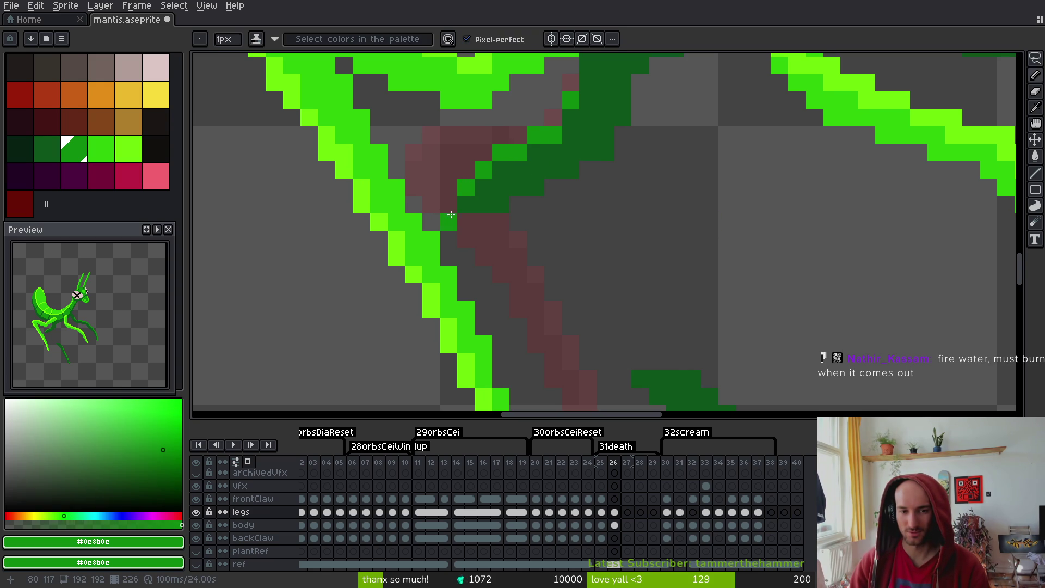
# Reselect the dark-green leg with the lasso and shift it up and left
pyautogui.scroll(-2, 452, 207)
pyautogui.scroll(-2, 652, 149)
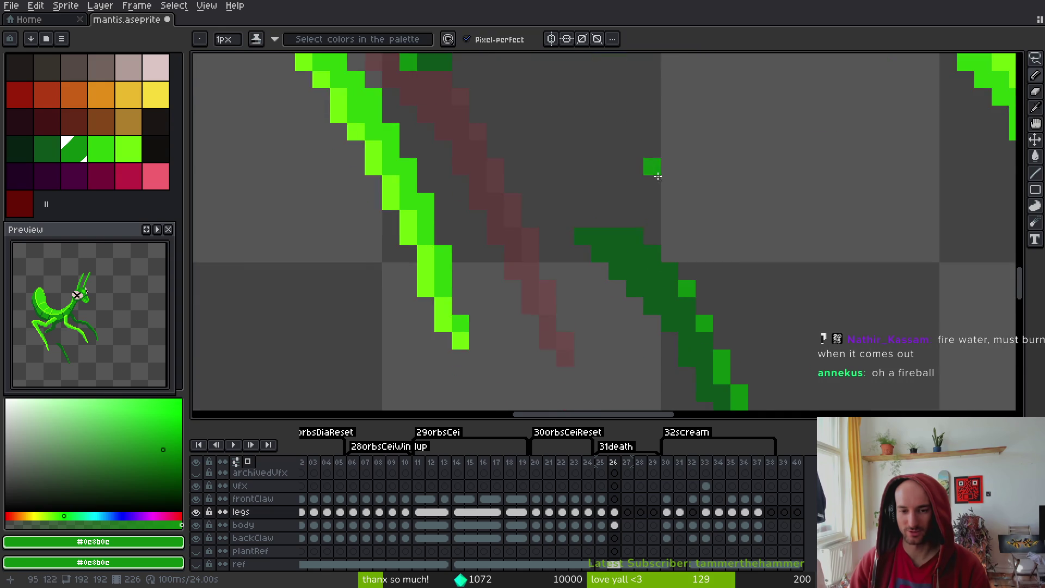
pyautogui.scroll(-3, 652, 149)
pyautogui.press('q')
pyautogui.moveTo(684, 238)
pyautogui.mouseDown()
pyautogui.moveTo(699, 351)
pyautogui.moveTo(700, 211)
pyautogui.moveTo(719, 348)
pyautogui.moveTo(694, 217)
pyautogui.moveTo(618, 201)
pyautogui.moveTo(636, 219)
pyautogui.mouseUp()
pyautogui.scroll(1, 691, 226)
pyautogui.scroll(3, 635, 219)
pyautogui.hotkey('ctrl', 'z')
pyautogui.moveTo(737, 322)
pyautogui.mouseDown()
pyautogui.moveTo(614, 180)
pyautogui.moveTo(578, 164)
pyautogui.mouseUp()
# Paint one more dark-green pixel onto the leg and save mantis.aseprite
pyautogui.press('i')
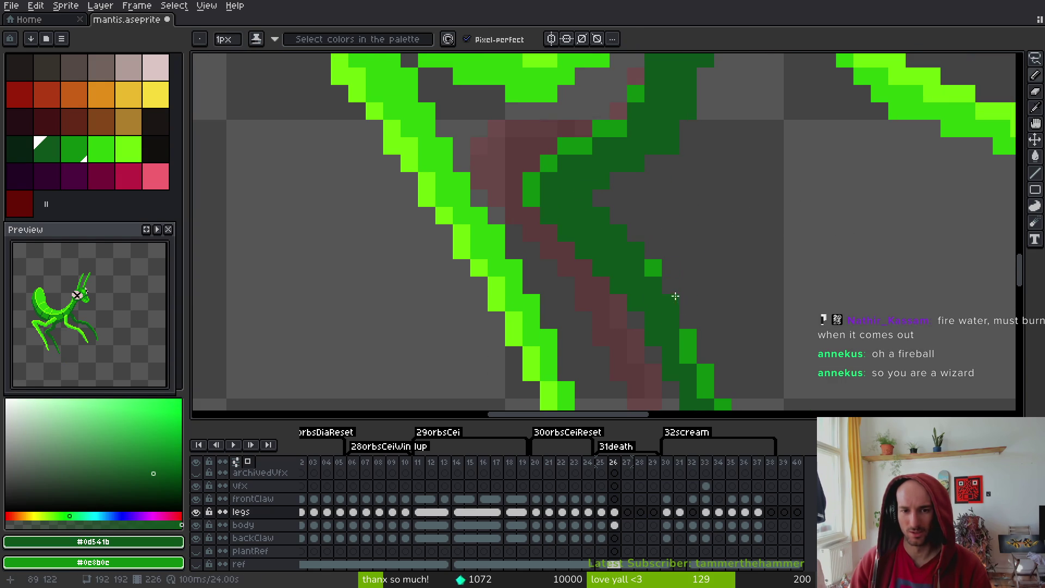
pyautogui.scroll(-2, 676, 294)
pyautogui.scroll(2, 676, 294)
pyautogui.keyDown('alt'); pyautogui.click(668, 281); pyautogui.keyUp('alt')
pyautogui.click(656, 266)
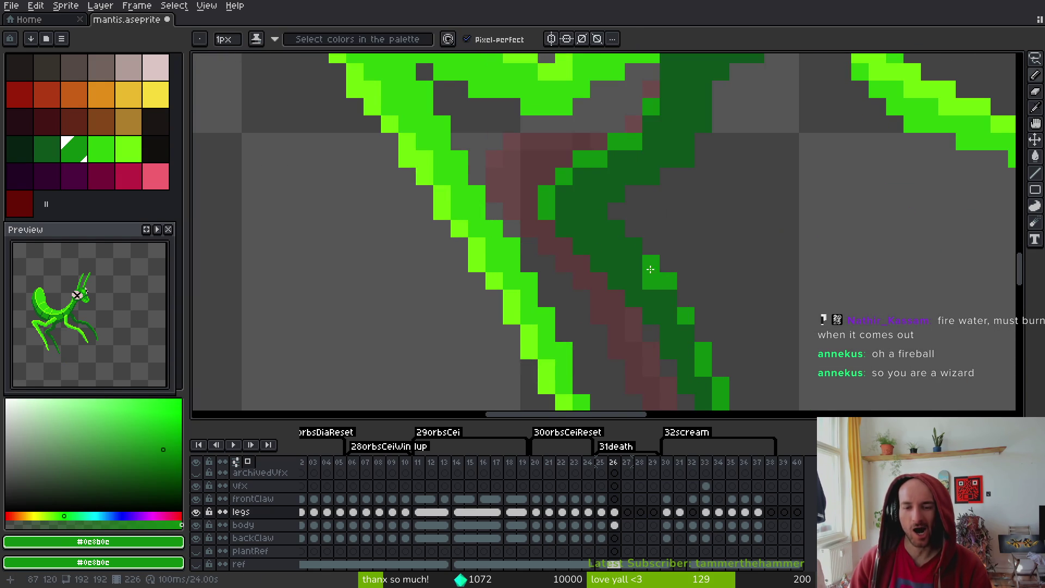
pyautogui.scroll(-6, 708, 243)
pyautogui.hotkey('ctrl', 's')
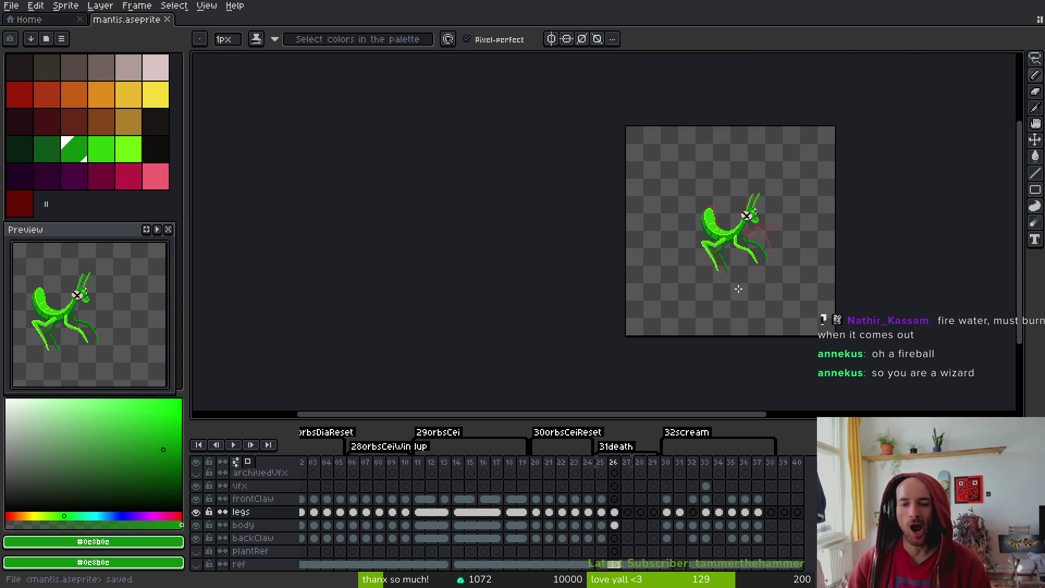
# On frame 26, select the bright-green front claw, move it down-left, then deselect
pyautogui.scroll(3, 749, 272)
pyautogui.press(',')
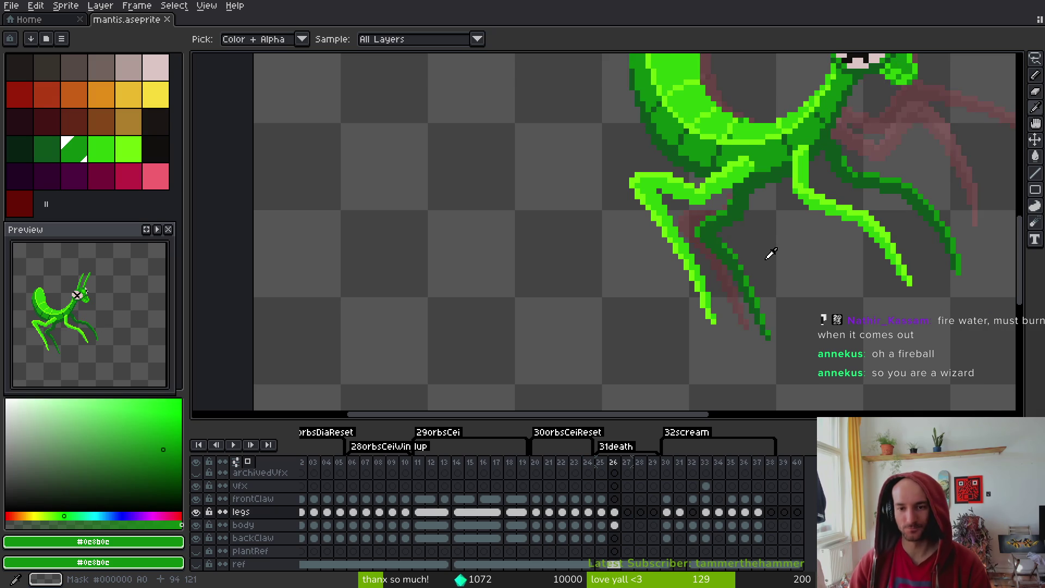
pyautogui.press('.')
pyautogui.moveTo(814, 250)
pyautogui.mouseDown()
pyautogui.moveTo(700, 245)
pyautogui.moveTo(701, 224)
pyautogui.mouseUp()
pyautogui.press('b')
pyautogui.press('m')
pyautogui.scroll(-1, 737, 168)
pyautogui.scroll(-1, 728, 177)
pyautogui.scroll(1, 635, 138)
pyautogui.moveTo(583, 205)
pyautogui.mouseDown()
pyautogui.moveTo(475, 222)
pyautogui.moveTo(595, 370)
pyautogui.mouseUp()
pyautogui.moveTo(577, 251); pyautogui.dragTo(403, 280)
pyautogui.scroll(-1, 534, 233)
pyautogui.hotkey('ctrl', 'd')
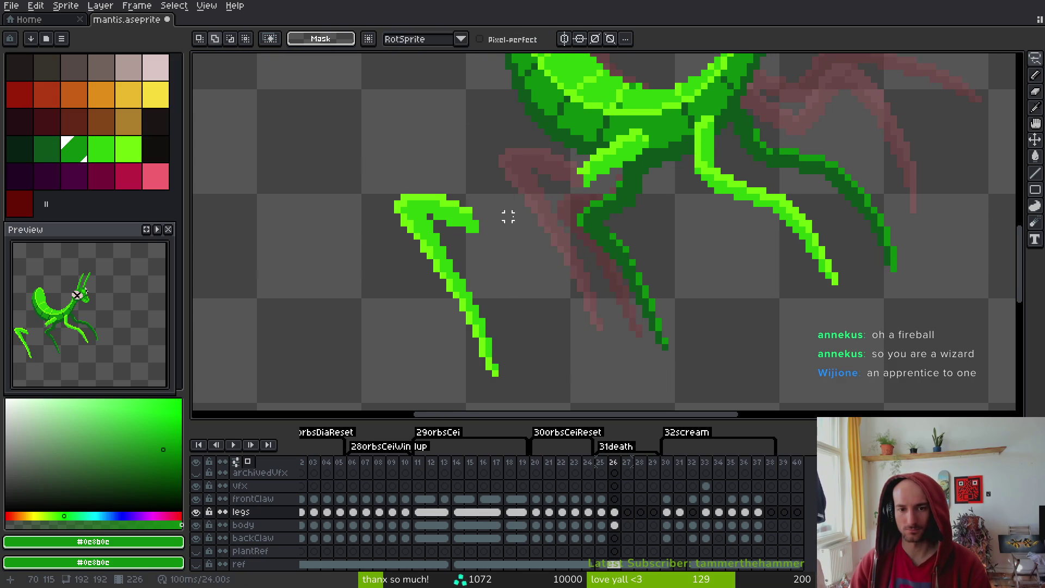
# Select the claw joint near the body, try rotating and nudging it, then cancel
pyautogui.scroll(1, 583, 174)
pyautogui.moveTo(640, 150)
pyautogui.mouseDown()
pyautogui.moveTo(521, 218)
pyautogui.moveTo(640, 159)
pyautogui.mouseUp()
pyautogui.scroll(2, 648, 196)
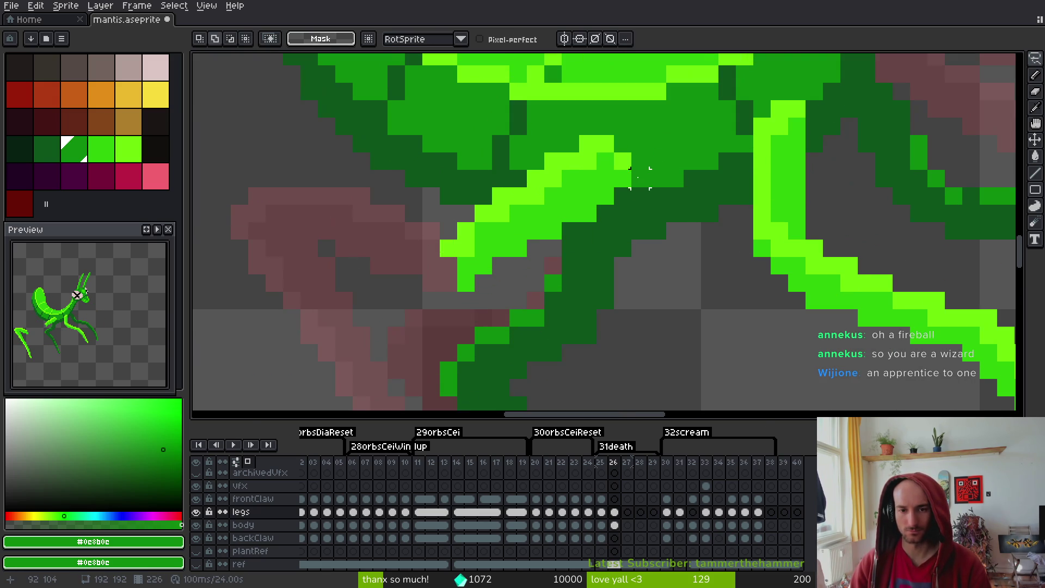
pyautogui.moveTo(588, 196)
pyautogui.mouseDown()
pyautogui.moveTo(474, 275)
pyautogui.moveTo(419, 258)
pyautogui.moveTo(566, 117)
pyautogui.moveTo(625, 189)
pyautogui.mouseUp()
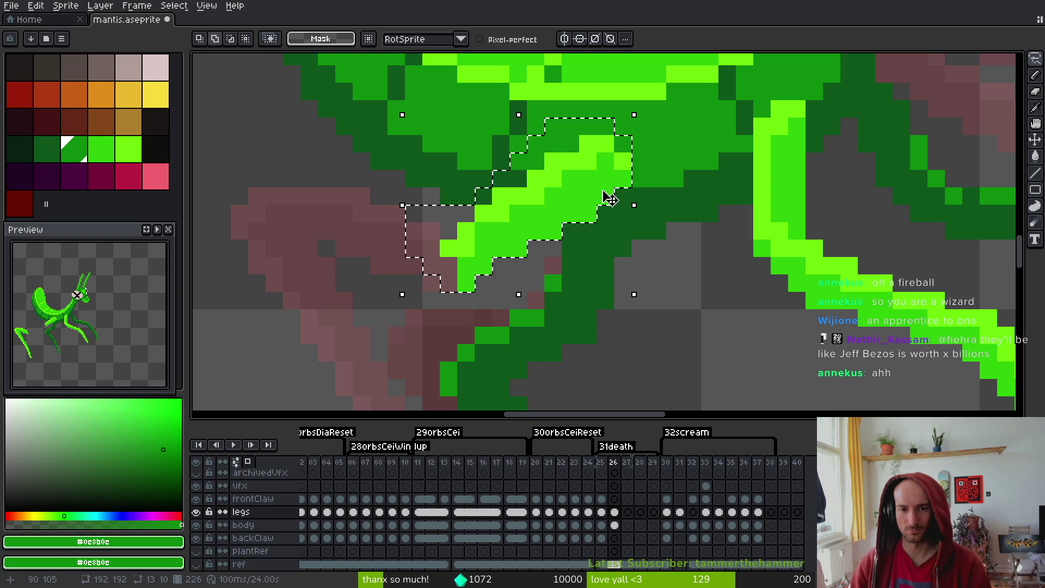
pyautogui.moveTo(397, 107); pyautogui.dragTo(395, 128)
pyautogui.moveTo(547, 210); pyautogui.dragTo(566, 234)
pyautogui.press('Escape')
pyautogui.click(561, 222)
# Sample the bright green, body mid green and highlight green from the claw
pyautogui.press('f')
pyautogui.keyDown('alt'); pyautogui.click(621, 178); pyautogui.keyUp('alt')
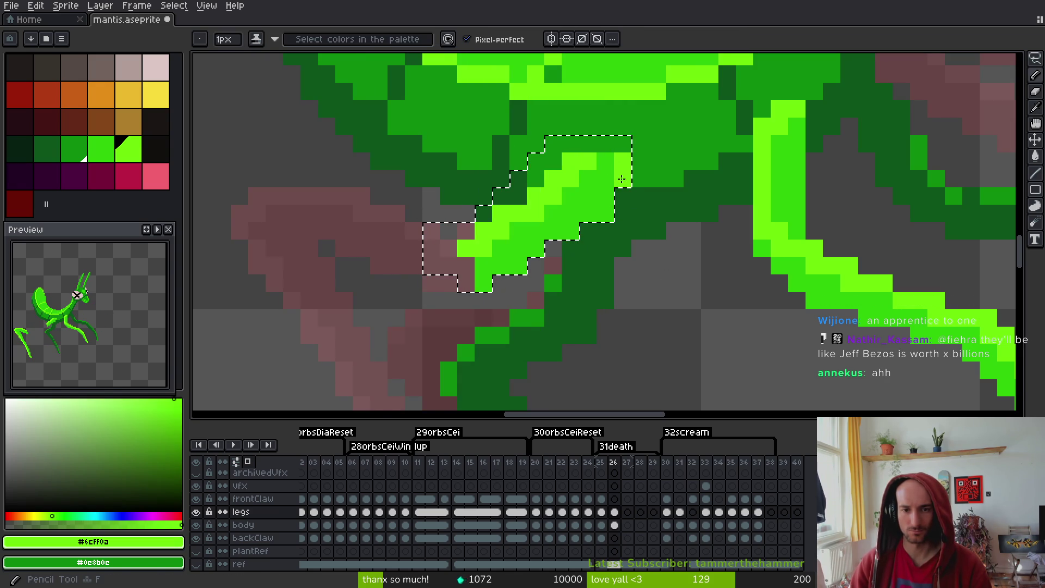
pyautogui.hotkey('ctrl', 'd')
pyautogui.keyDown('alt'); pyautogui.click(637, 163); pyautogui.keyUp('alt')
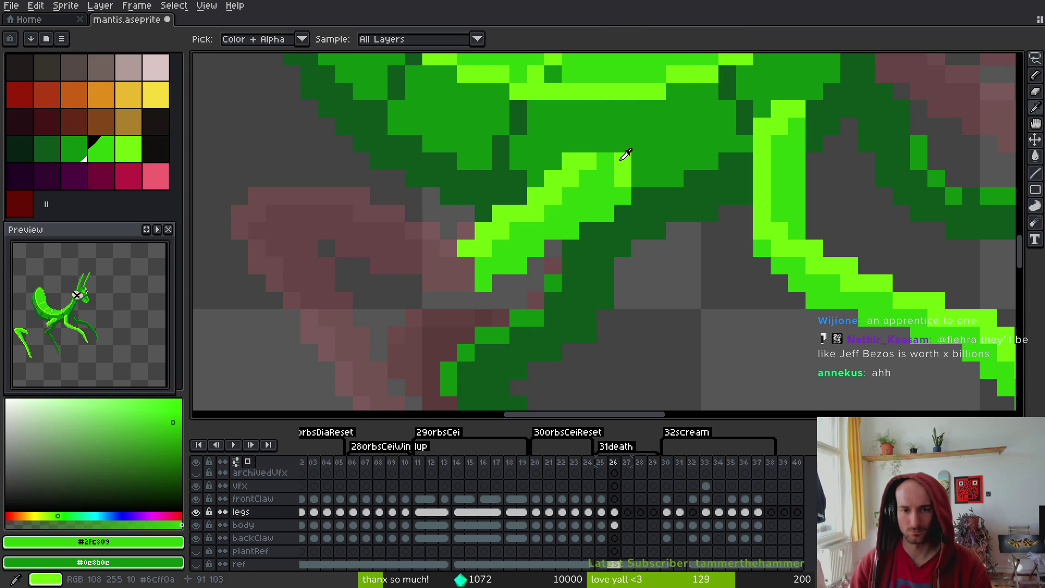
pyautogui.keyDown('alt'); pyautogui.click(621, 159); pyautogui.keyUp('alt')
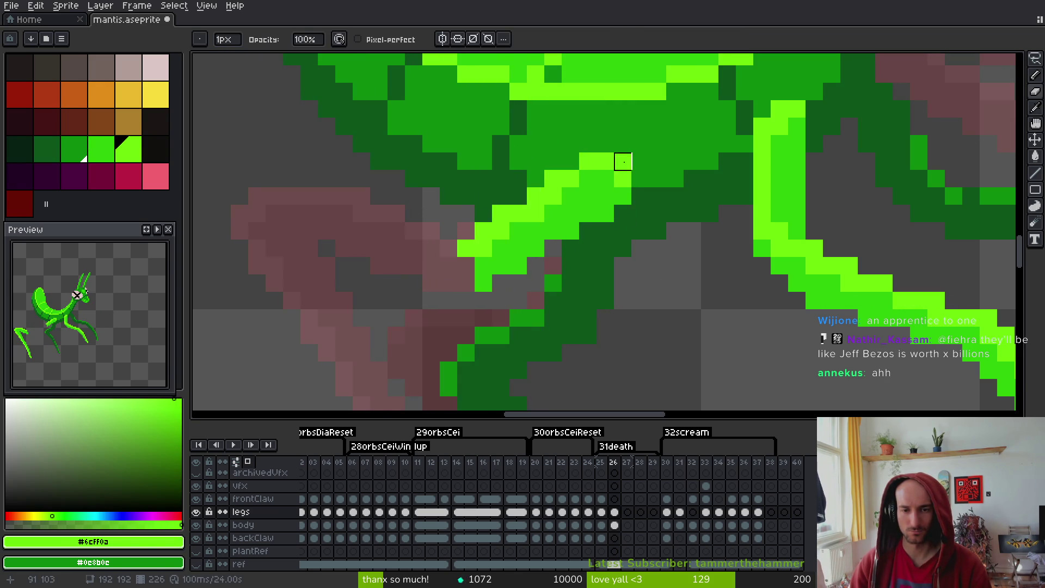
# Flip between frame 25 and frame 26 to compare the poses
pyautogui.press(',')
pyautogui.press('.')
pyautogui.press(',')
pyautogui.scroll(-3, 675, 229)
pyautogui.press('.')
pyautogui.press(',')
pyautogui.press('.')
pyautogui.scroll(3, 651, 233)
# Lasso the upper claw tip, move it up-right onto the body and rotate it 11°
pyautogui.moveTo(680, 161)
pyautogui.mouseDown()
pyautogui.moveTo(577, 161)
pyautogui.moveTo(413, 133)
pyautogui.moveTo(407, 176)
pyautogui.mouseUp()
pyautogui.press('.')
pyautogui.press(',')
pyautogui.press('q')
pyautogui.moveTo(523, 211); pyautogui.dragTo(519, 209)
pyautogui.moveTo(509, 171)
pyautogui.mouseDown()
pyautogui.moveTo(630, 116)
pyautogui.moveTo(499, 175)
pyautogui.moveTo(621, 122)
pyautogui.mouseUp()
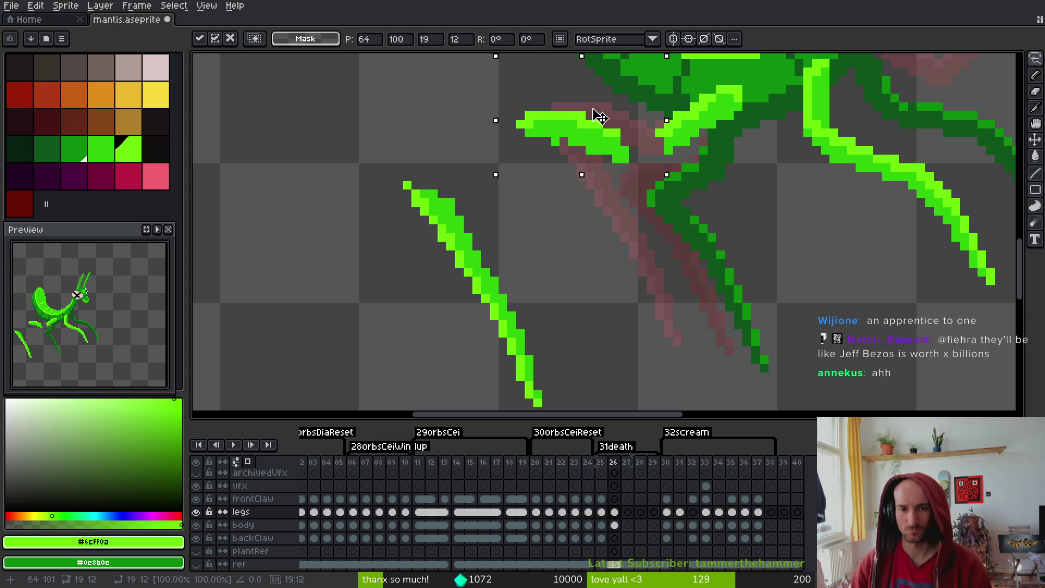
pyautogui.moveTo(501, 80); pyautogui.dragTo(494, 121)
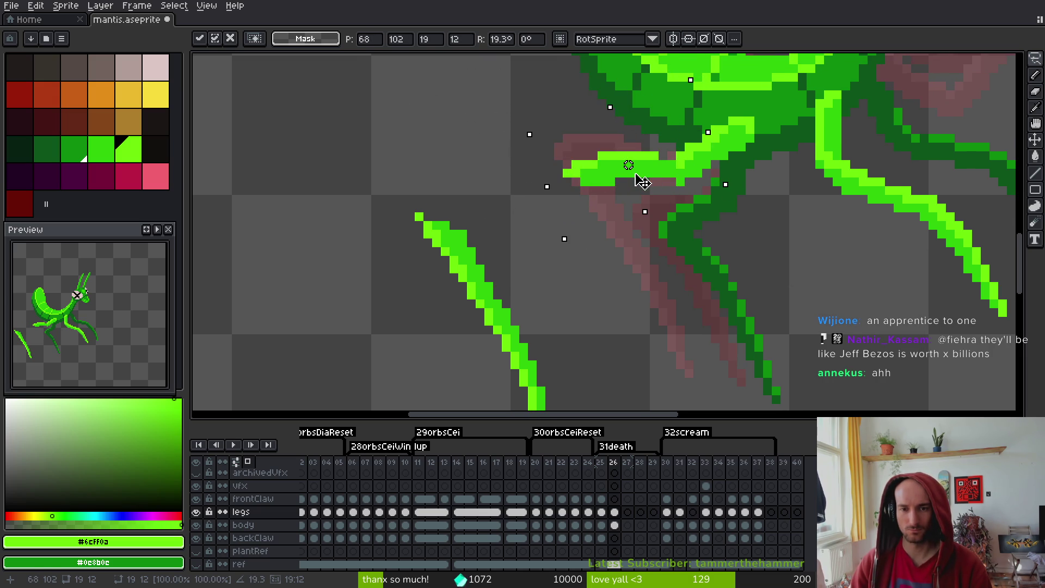
pyautogui.moveTo(641, 186); pyautogui.dragTo(570, 187)
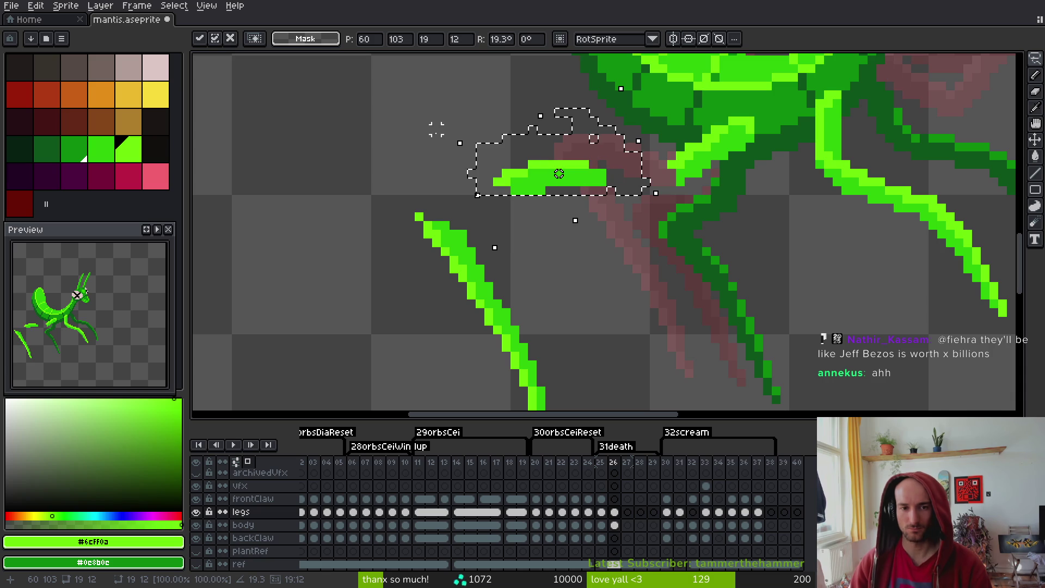
pyautogui.moveTo(449, 138); pyautogui.dragTo(474, 132)
pyautogui.moveTo(557, 178); pyautogui.dragTo(655, 179)
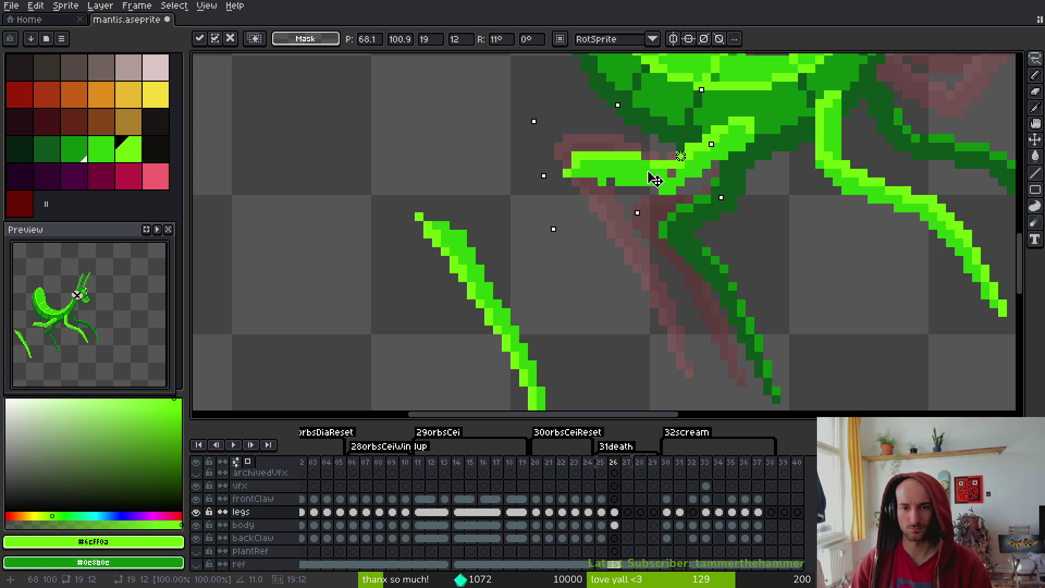
pyautogui.press('Return')
# Sample the mid and bright greens from the leg for touch-ups
pyautogui.keyDown('alt'); pyautogui.click(661, 168); pyautogui.keyUp('alt')
pyautogui.scroll(2, 659, 166)
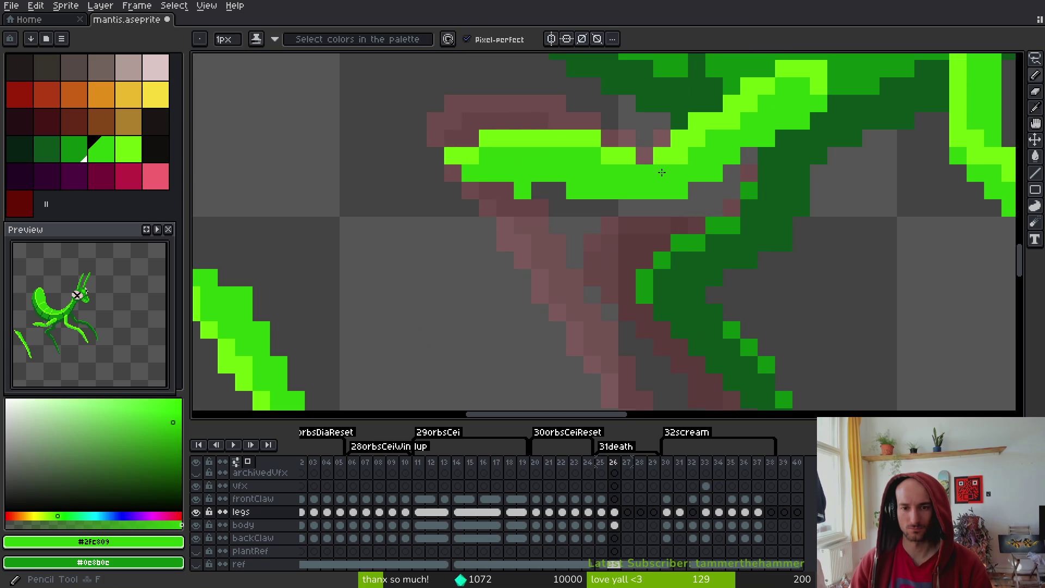
pyautogui.keyDown('alt'); pyautogui.click(640, 160); pyautogui.keyUp('alt')
pyautogui.keyDown('alt'); pyautogui.click(672, 180); pyautogui.keyUp('alt')
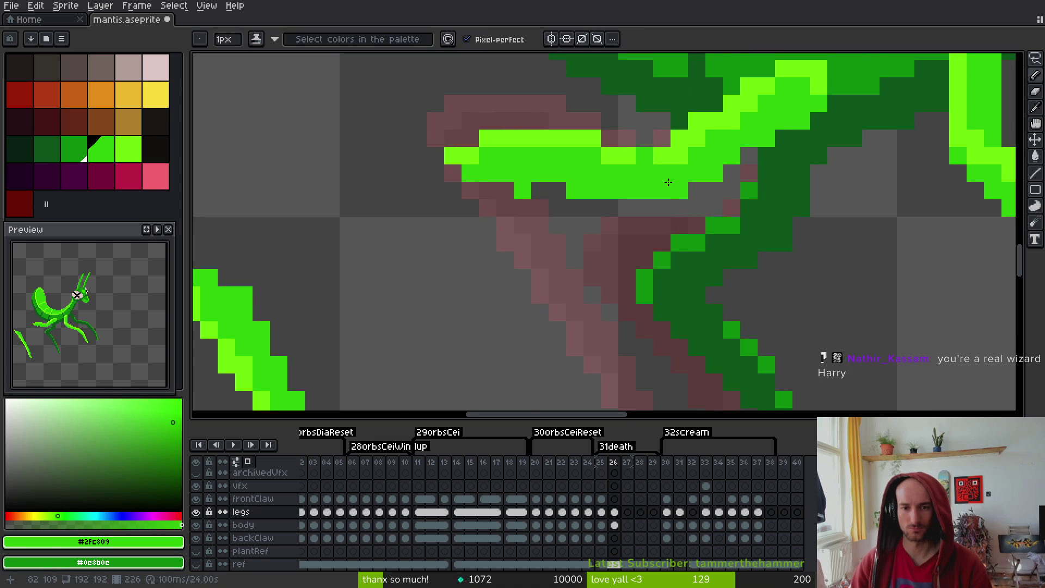
pyautogui.scroll(-2, 686, 203)
pyautogui.scroll(2, 686, 203)
pyautogui.press('e')
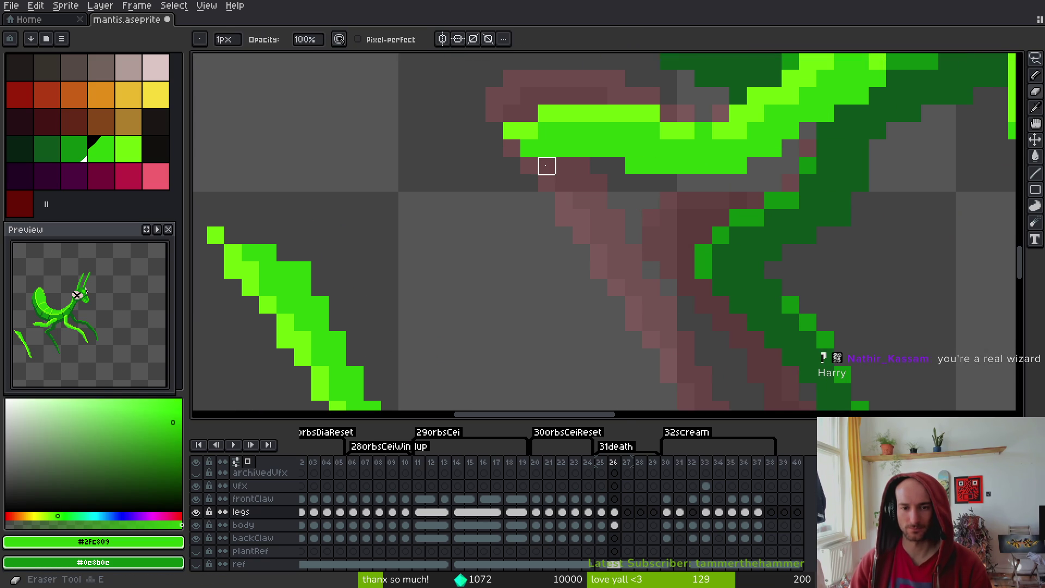
pyautogui.scroll(-3, 651, 183)
# Lasso the detached lower leg piece, tilt it and move it up onto the body, then preview
pyautogui.press('q')
pyautogui.moveTo(509, 150)
pyautogui.mouseDown()
pyautogui.moveTo(520, 152)
pyautogui.moveTo(493, 153)
pyautogui.moveTo(506, 149)
pyautogui.moveTo(591, 296)
pyautogui.mouseUp()
pyautogui.moveTo(599, 351)
pyautogui.mouseDown()
pyautogui.moveTo(600, 373)
pyautogui.moveTo(586, 380)
pyautogui.mouseUp()
pyautogui.moveTo(564, 253); pyautogui.dragTo(633, 221)
pyautogui.click(157, 229)
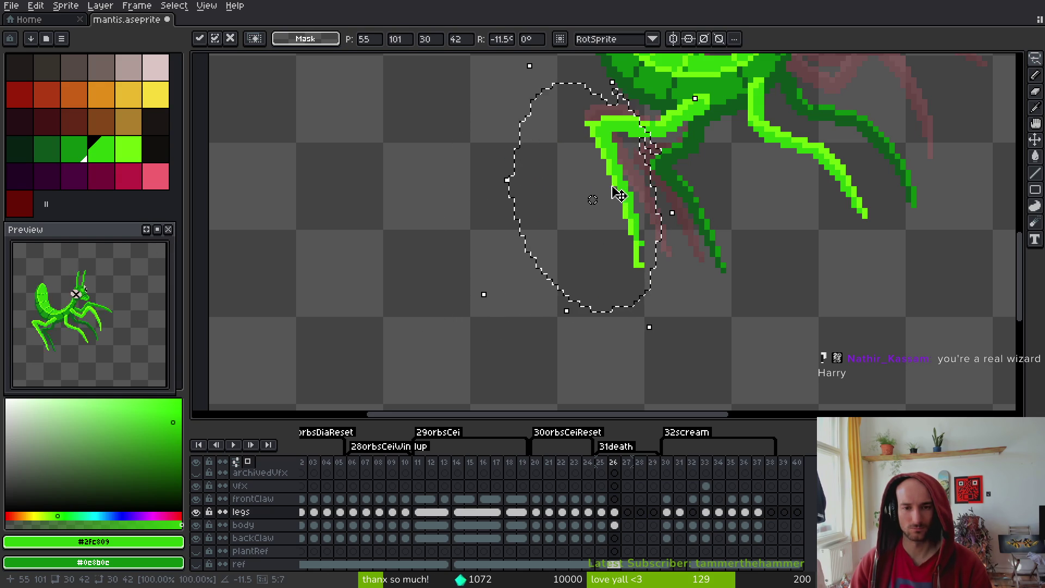
pyautogui.scroll(-2, 615, 229)
pyautogui.press('alt')
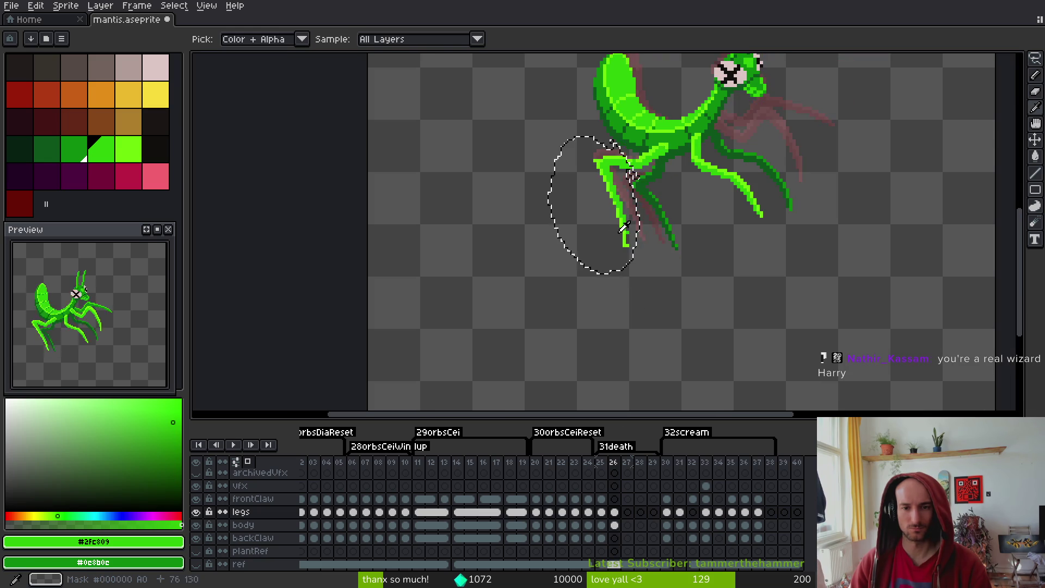
pyautogui.scroll(3, 623, 228)
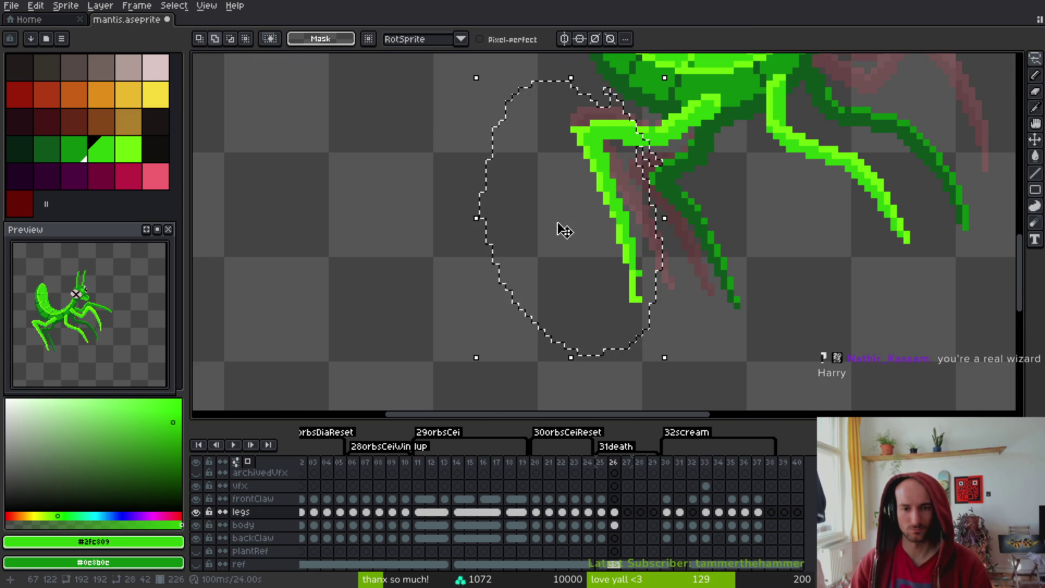
# Reposition the lower leg piece, tilt it about 4° and attach it to the upper leg
pyautogui.hotkey('ctrl', 'z')
pyautogui.moveTo(552, 269)
pyautogui.mouseDown()
pyautogui.moveTo(664, 245)
pyautogui.moveTo(660, 233)
pyautogui.moveTo(546, 262)
pyautogui.mouseUp()
pyautogui.moveTo(583, 392); pyautogui.dragTo(576, 408)
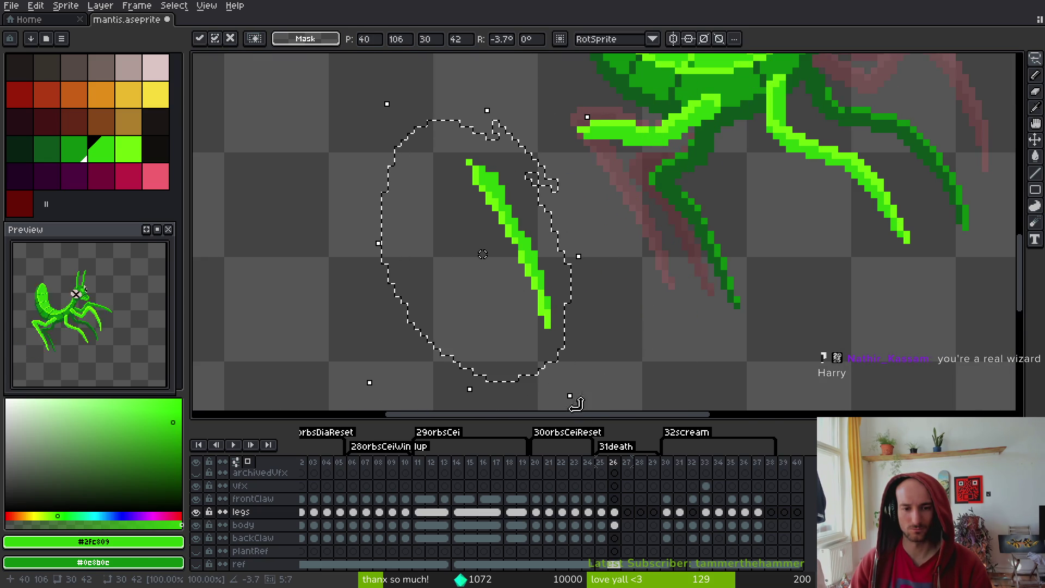
pyautogui.press('Right')
pyautogui.press('Right')
pyautogui.press('Right')
pyautogui.moveTo(566, 240)
pyautogui.mouseDown()
pyautogui.moveTo(641, 214)
pyautogui.moveTo(639, 206)
pyautogui.mouseUp()
pyautogui.press('b')
# Select the rejoined leg's upper-left corner area and save mantis.aseprite
pyautogui.scroll(5, 642, 210)
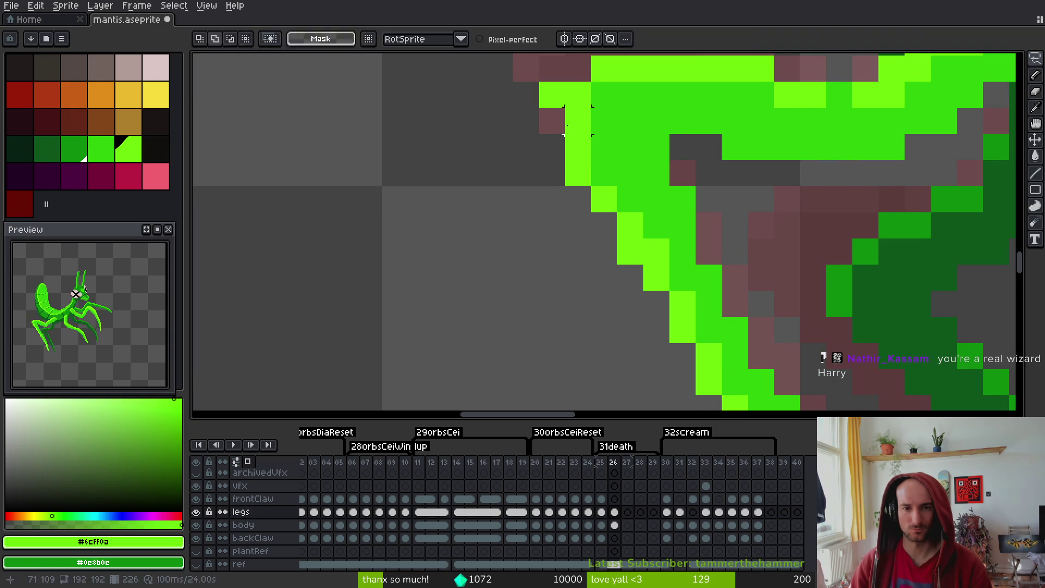
pyautogui.scroll(-3, 587, 123)
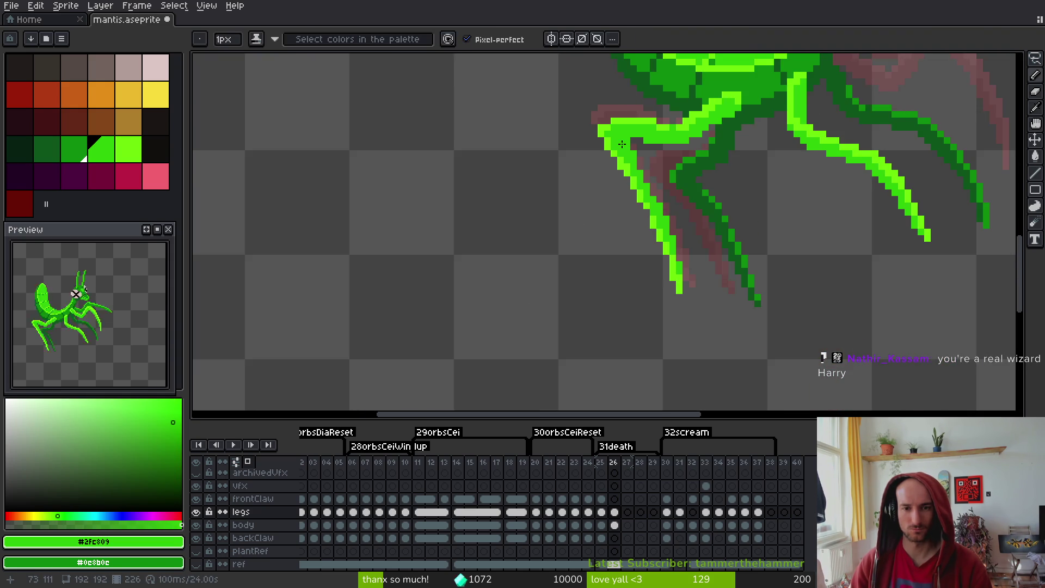
pyautogui.scroll(3, 599, 104)
pyautogui.press('i')
pyautogui.press('b')
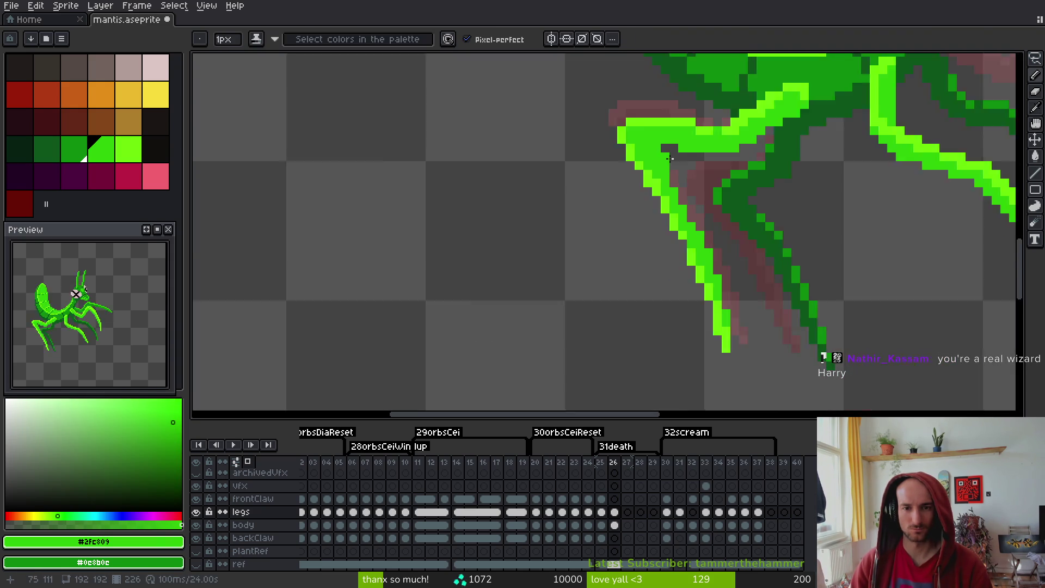
pyautogui.moveTo(629, 168); pyautogui.dragTo(666, 185)
pyautogui.press('m')
pyautogui.moveTo(569, 80)
pyautogui.mouseDown()
pyautogui.moveTo(640, 188)
pyautogui.moveTo(645, 178)
pyautogui.mouseUp()
pyautogui.scroll(-3, 651, 168)
pyautogui.hotkey('ctrl', 's')
pyautogui.moveTo(689, 258); pyautogui.dragTo(664, 239)
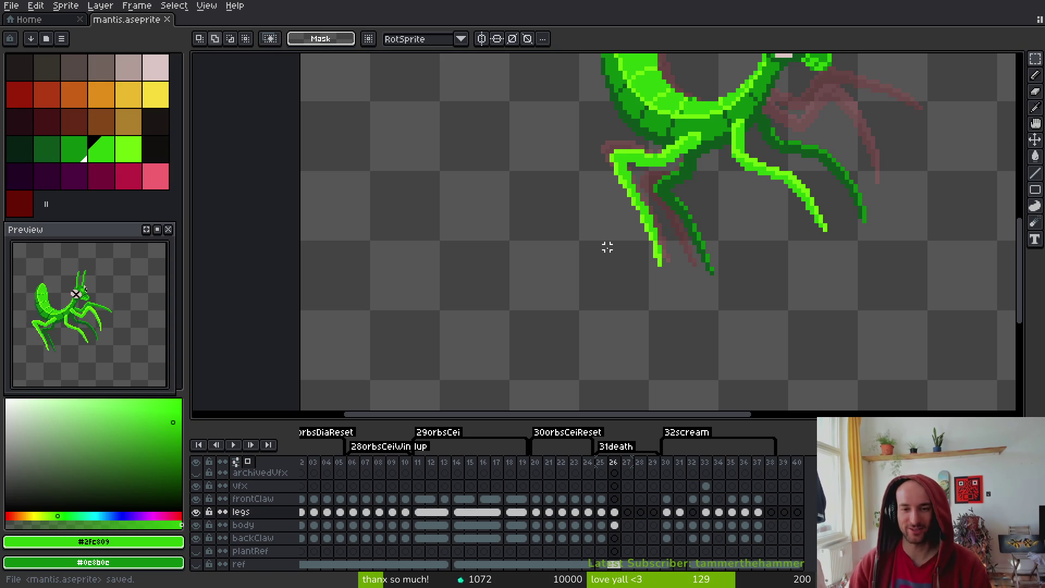
# Pick the bright green highlight and save mantis.aseprite
pyautogui.scroll(3, 559, 234)
pyautogui.press('i')
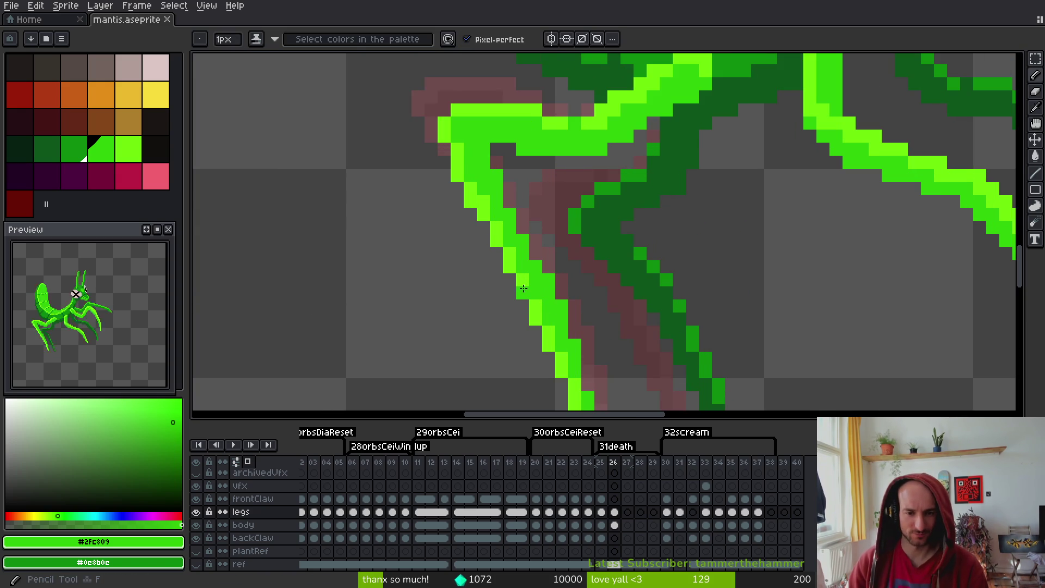
pyautogui.keyDown('alt'); pyautogui.click(533, 268); pyautogui.keyUp('alt')
pyautogui.scroll(-3, 588, 275)
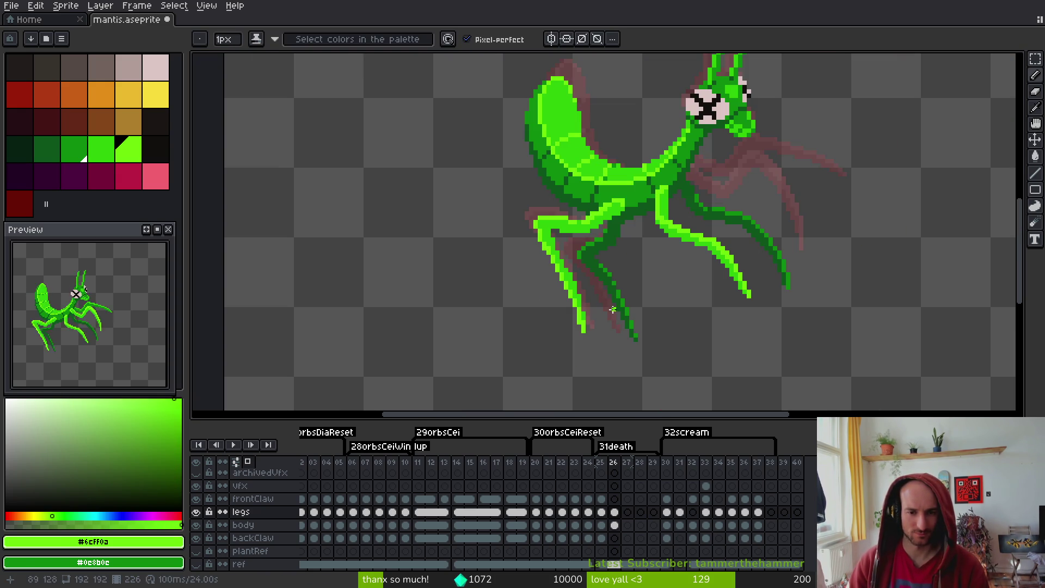
pyautogui.hotkey('ctrl', 's')
# Step back to frame 24 showing the upside-down red-eyed mantis
pyautogui.scroll(3, 610, 294)
pyautogui.scroll(-3, 594, 272)
pyautogui.press('i')
pyautogui.press('Left')
pyautogui.press('Left')
pyautogui.scroll(3, 560, 245)
pyautogui.scroll(-3, 553, 265)
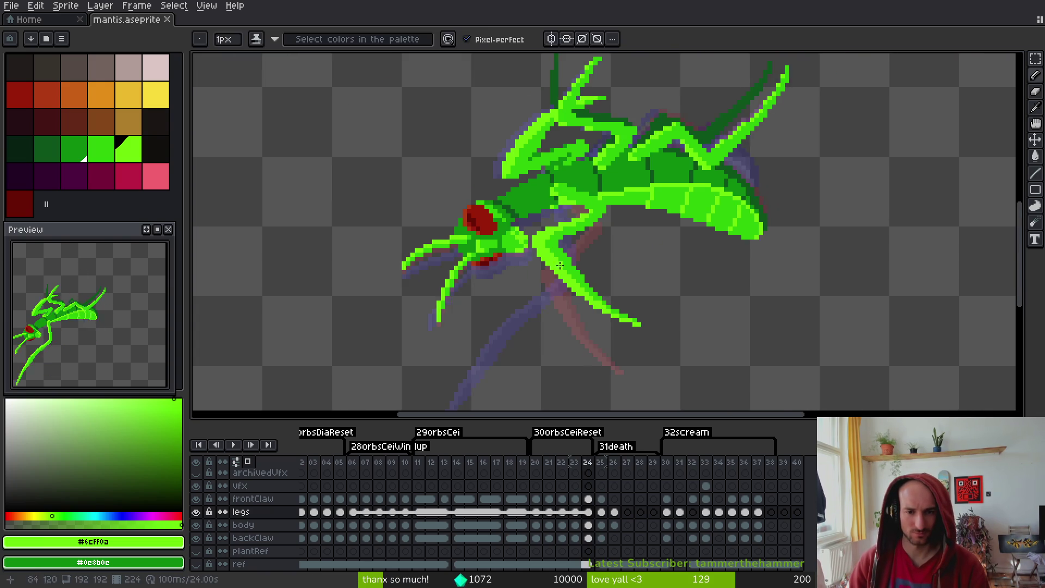
# On frame 25, draw light-green pixels on the leg edge and sample the darker green #2fc809
pyautogui.press('Right')
pyautogui.scroll(4, 544, 245)
pyautogui.moveTo(521, 209); pyautogui.dragTo(516, 229)
pyautogui.press('i')
pyautogui.click(520, 240)
# Bucket-fill the light-lime edge strip and edge pixels with darker green #2fc809
pyautogui.press('g')
pyautogui.click(489, 215)
pyautogui.click(506, 244)
pyautogui.click(547, 304)
pyautogui.click(561, 329)
pyautogui.click(574, 349)
# Fill light-lime patches on the leg's lower edge, then undo the left-edge darker fill
pyautogui.scroll(-2, 591, 325)
pyautogui.click(599, 341)
pyautogui.click(606, 366)
pyautogui.scroll(3, 608, 354)
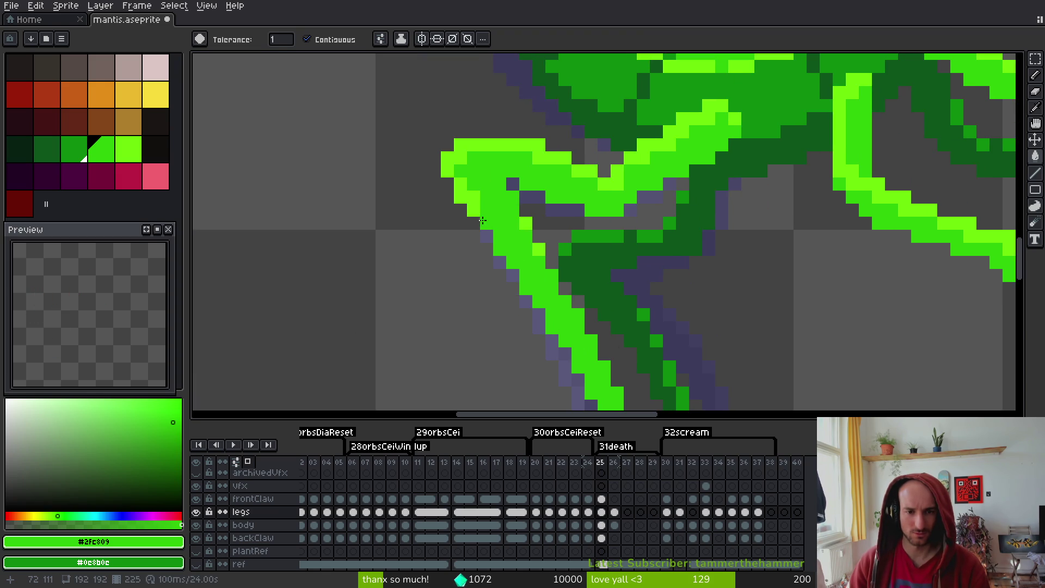
pyautogui.hotkey('ctrl', 'z')
# Pencil light-lime pixels back along the front leg's edge
pyautogui.press('b')
pyautogui.keyDown('alt'); pyautogui.click(526, 220); pyautogui.keyUp('alt')
pyautogui.click(552, 276)
pyautogui.click(566, 302)
pyautogui.click(578, 327)
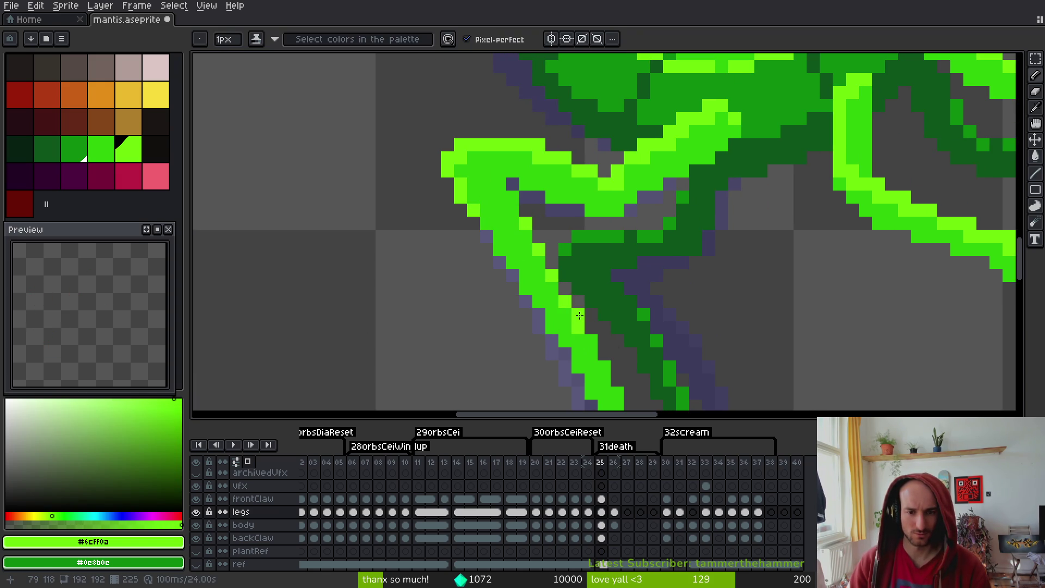
# Brighten pixels along the lower leg's edge down to its tip
pyautogui.moveTo(595, 325); pyautogui.dragTo(575, 231)
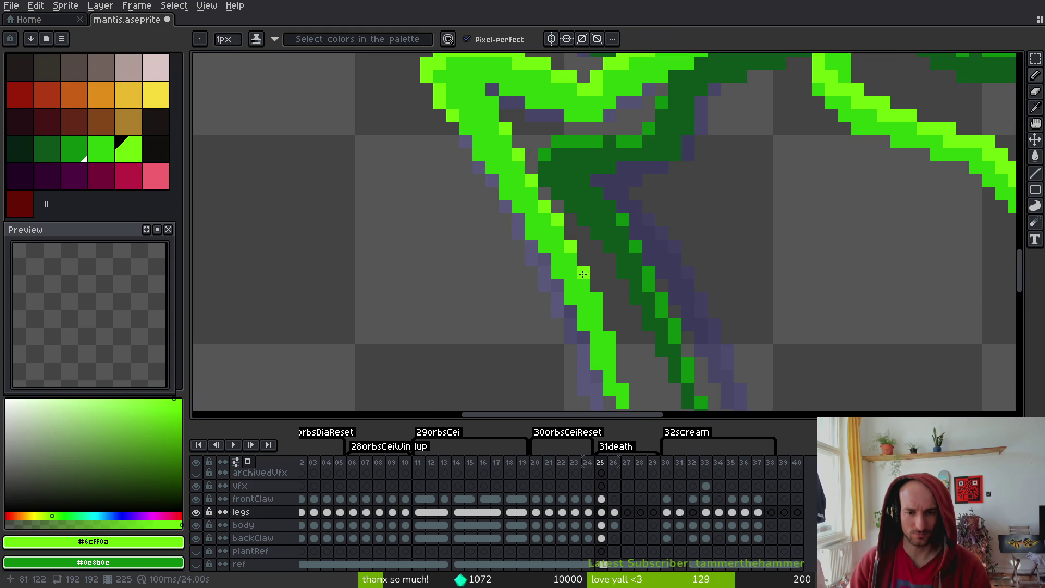
pyautogui.click(596, 298)
pyautogui.click(584, 285)
pyautogui.click(596, 312)
pyautogui.click(609, 338)
pyautogui.click(609, 351)
pyautogui.moveTo(624, 324); pyautogui.dragTo(617, 276)
pyautogui.click(610, 330)
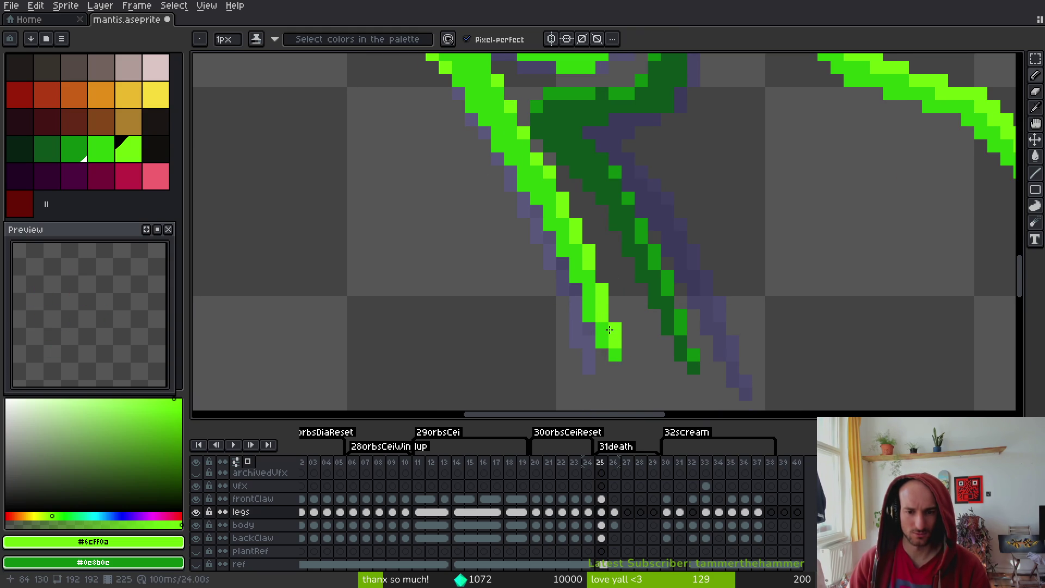
# Save mantis.aseprite
pyautogui.scroll(-2, 609, 331)
pyautogui.scroll(2, 580, 270)
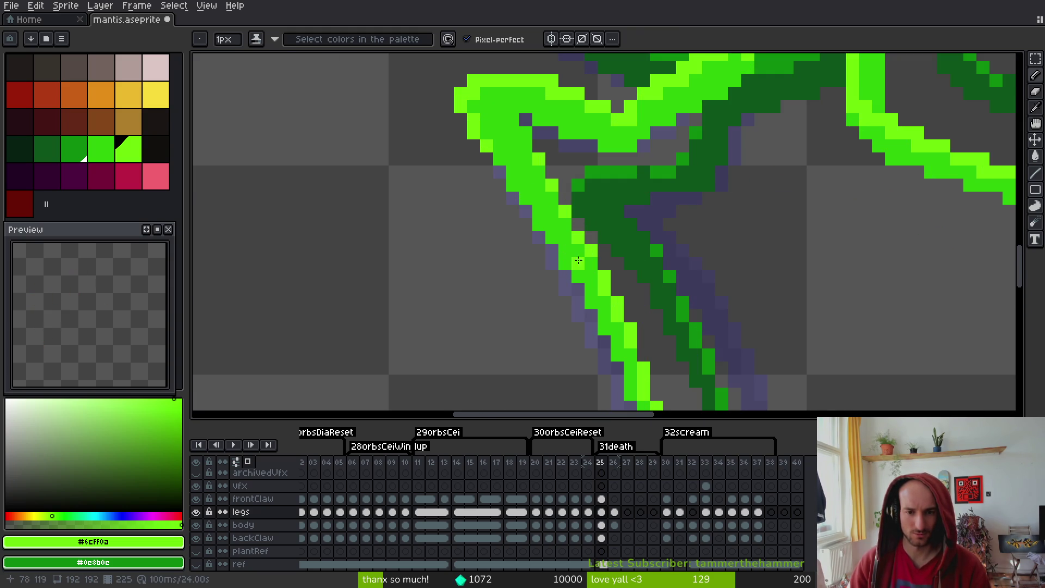
pyautogui.scroll(-3, 587, 256)
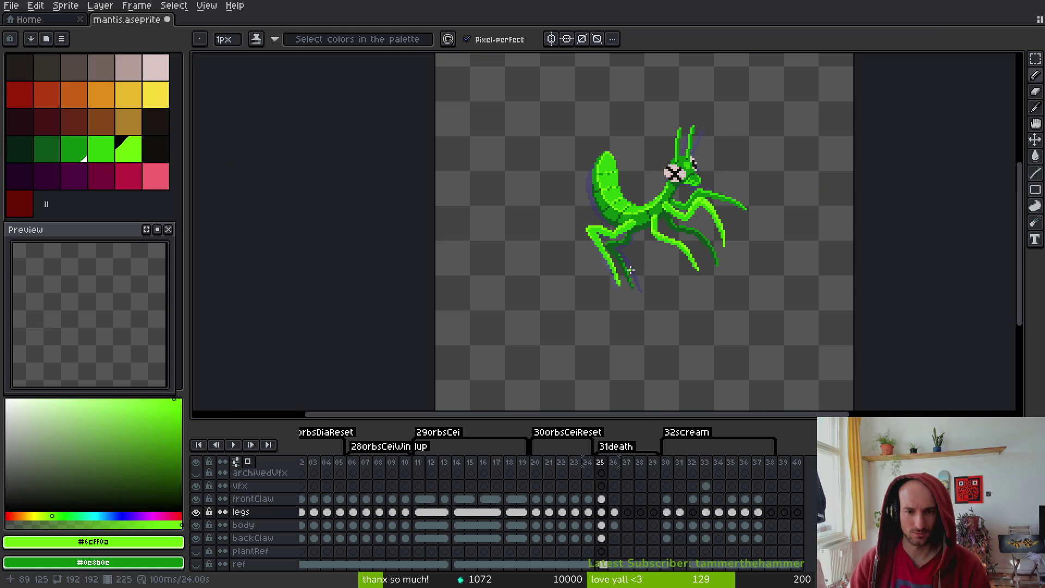
pyautogui.scroll(4, 606, 254)
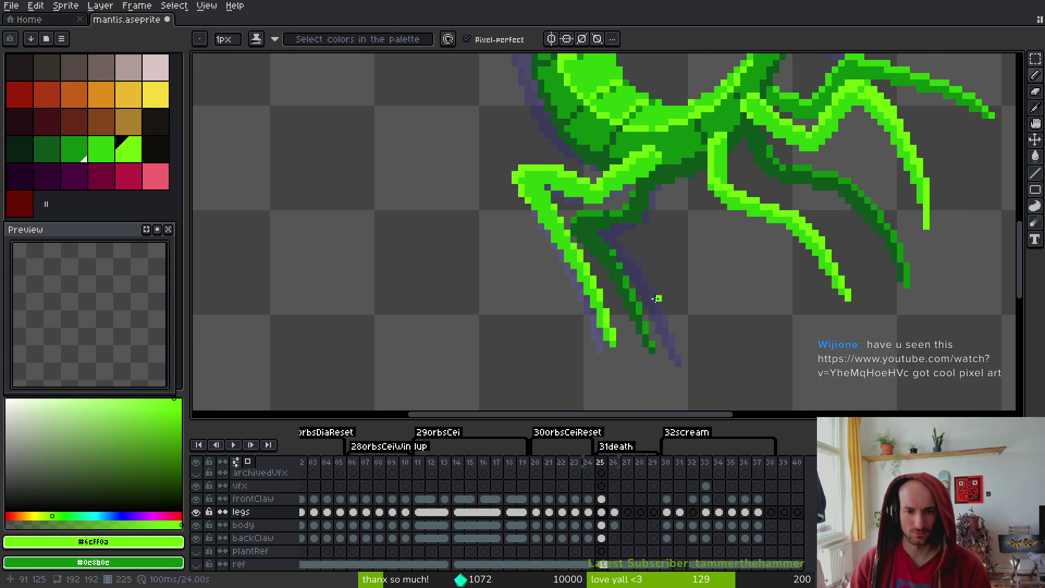
pyautogui.hotkey('ctrl', 's')
# On frame 26, bucket-fill leg pixels with the darker green #2fc809
pyautogui.press('Right')
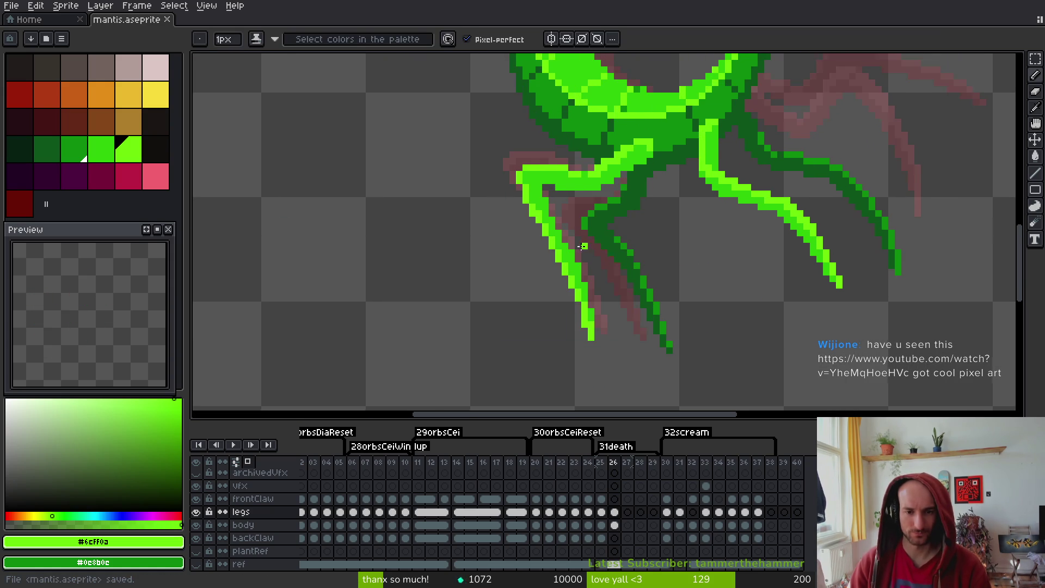
pyautogui.scroll(3, 582, 251)
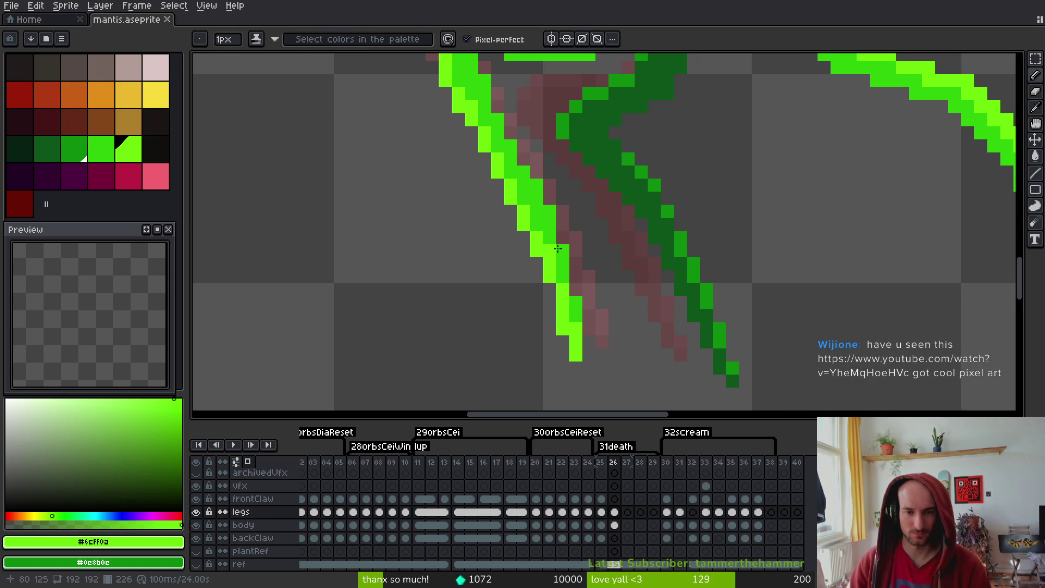
pyautogui.moveTo(552, 246); pyautogui.dragTo(566, 258)
pyautogui.press('g')
pyautogui.rightClick(578, 356)
pyautogui.rightClick(576, 304)
pyautogui.rightClick(587, 342)
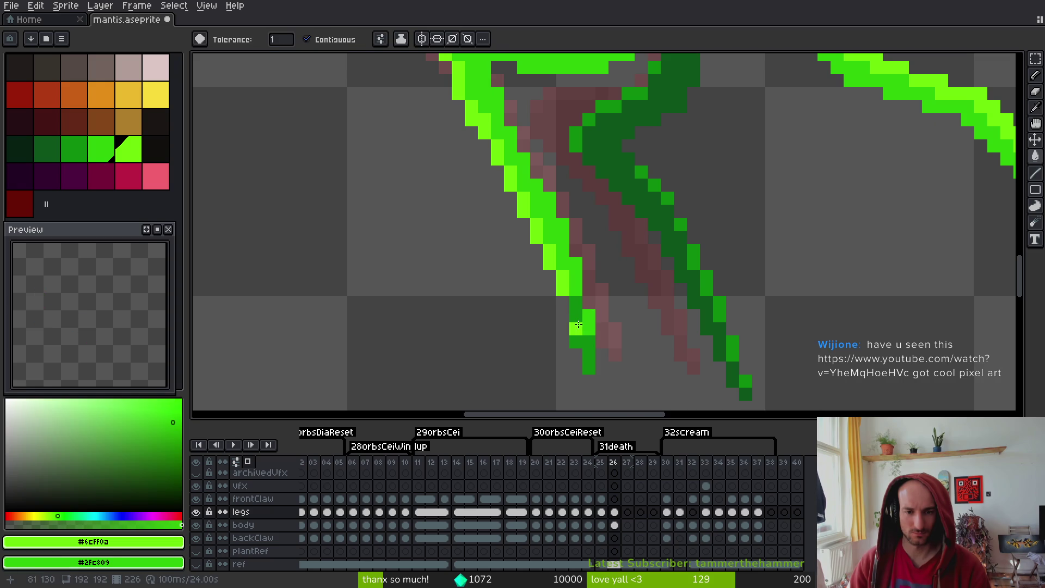
# Refill the lower leg and tip bright lime, undoing the accidental whole-canvas fill
pyautogui.click(578, 325)
pyautogui.click(517, 195)
pyautogui.click(494, 153)
pyautogui.hotkey('ctrl', 'z')
# Pencil a lime stroke down the leg's edge below the knee
pyautogui.moveTo(518, 134); pyautogui.dragTo(620, 297)
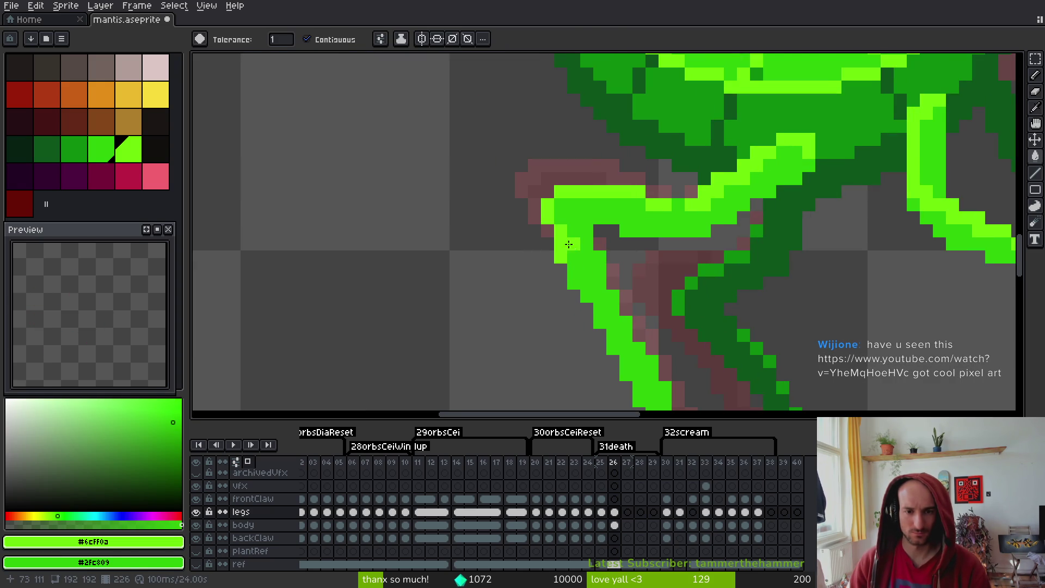
pyautogui.press('b')
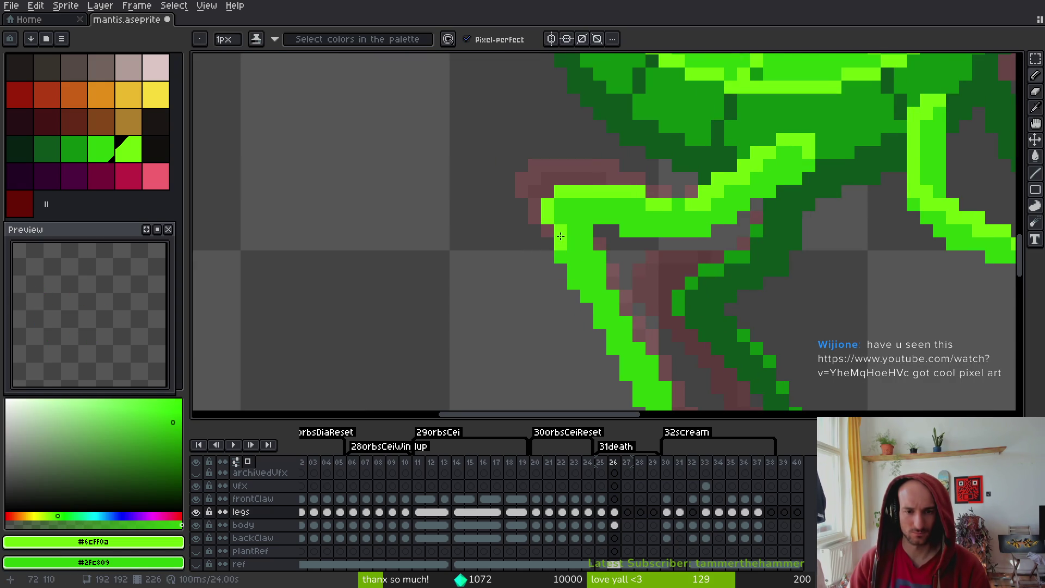
pyautogui.scroll(-2, 604, 253)
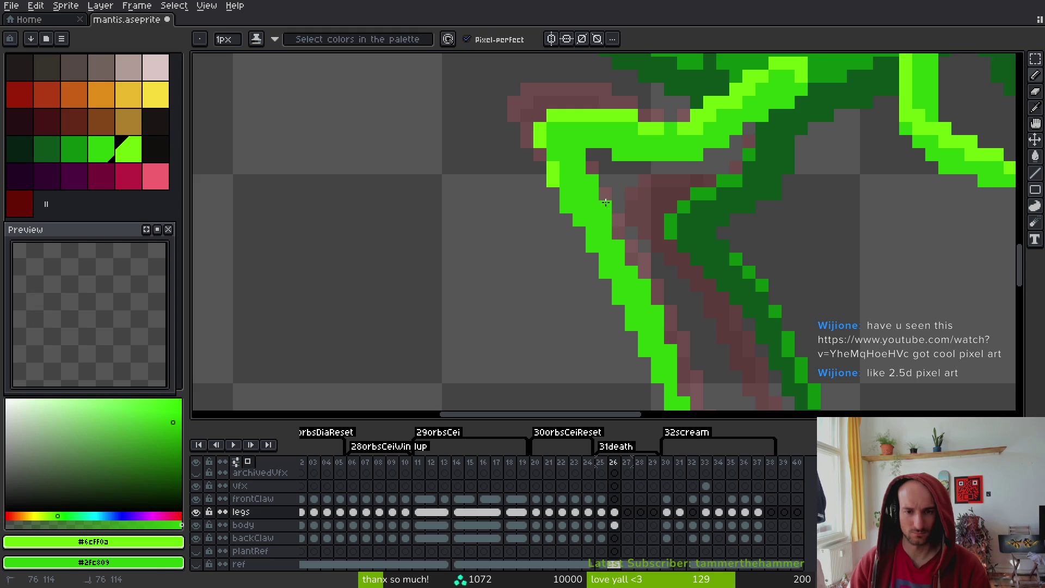
pyautogui.scroll(-3, 639, 283)
pyautogui.scroll(3, 628, 250)
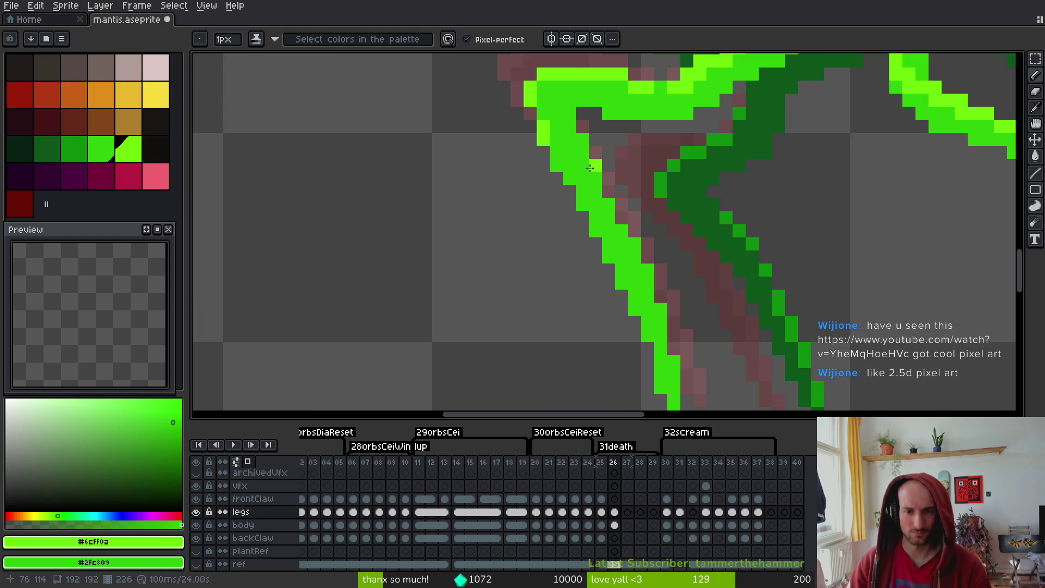
pyautogui.scroll(-3, 644, 263)
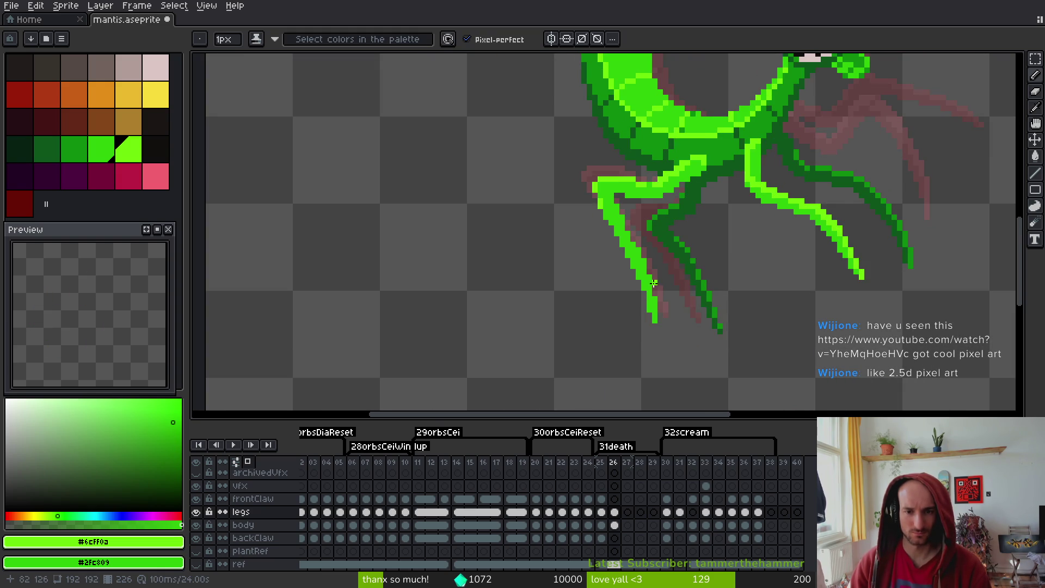
pyautogui.scroll(1, 669, 299)
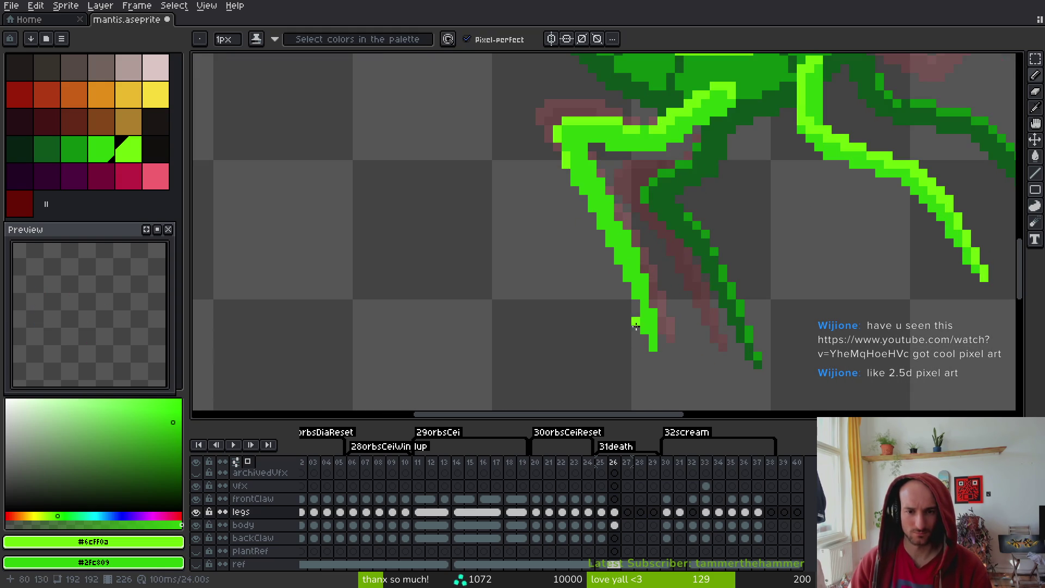
pyautogui.scroll(-2, 617, 218)
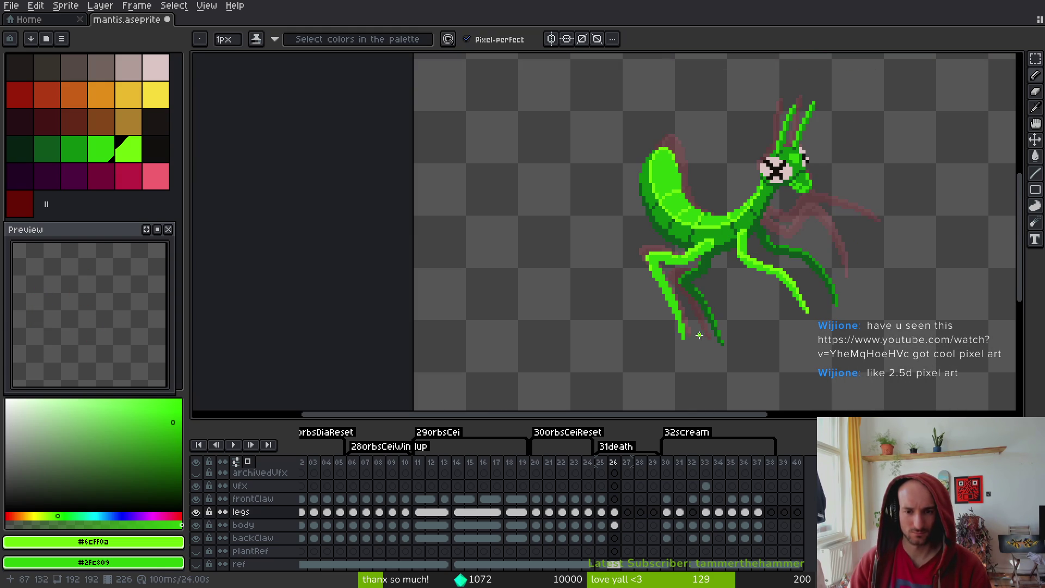
pyautogui.scroll(5, 696, 341)
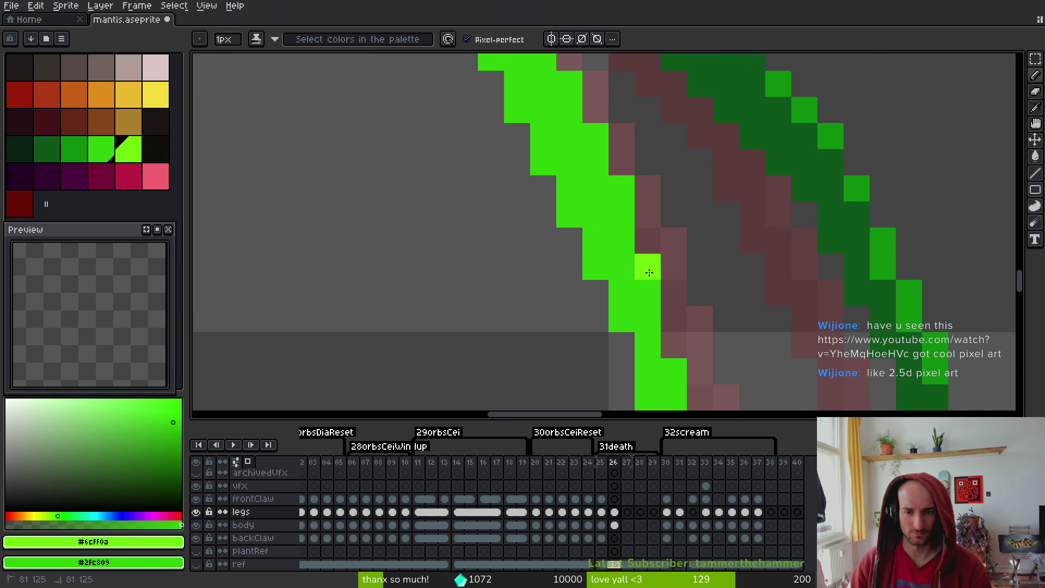
pyautogui.moveTo(700, 326); pyautogui.dragTo(694, 213)
pyautogui.moveTo(666, 234); pyautogui.dragTo(669, 330)
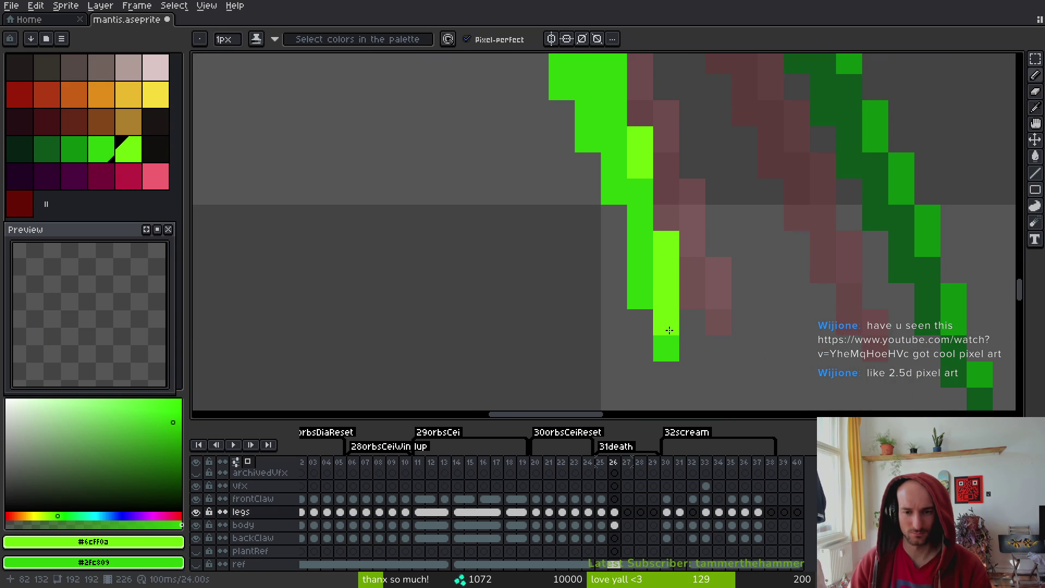
# Extend lime strokes up the leg edge and from the knee bend
pyautogui.scroll(-2, 669, 328)
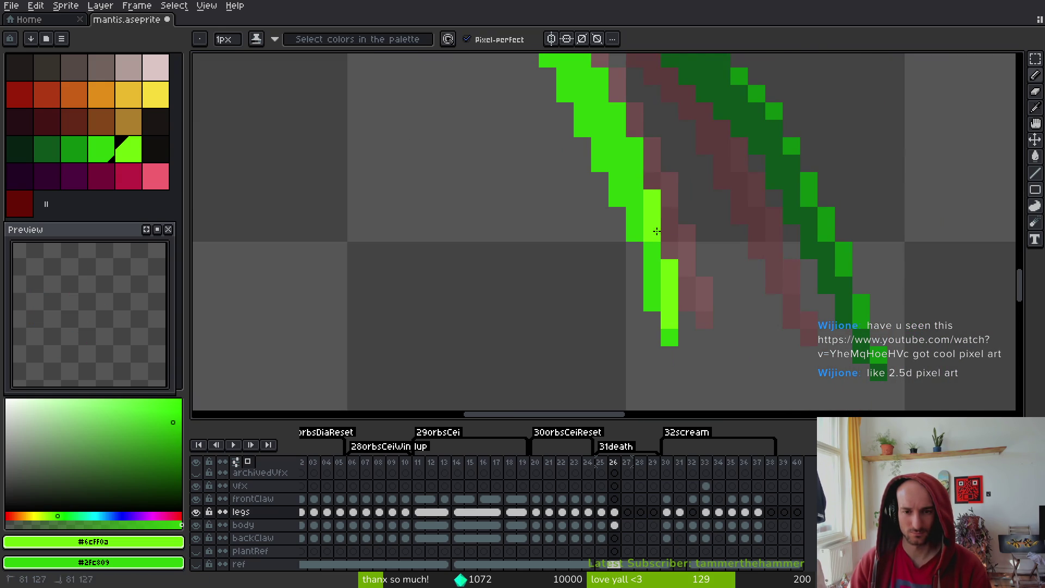
pyautogui.scroll(1, 641, 280)
pyautogui.click(641, 279)
pyautogui.moveTo(641, 279); pyautogui.dragTo(578, 146)
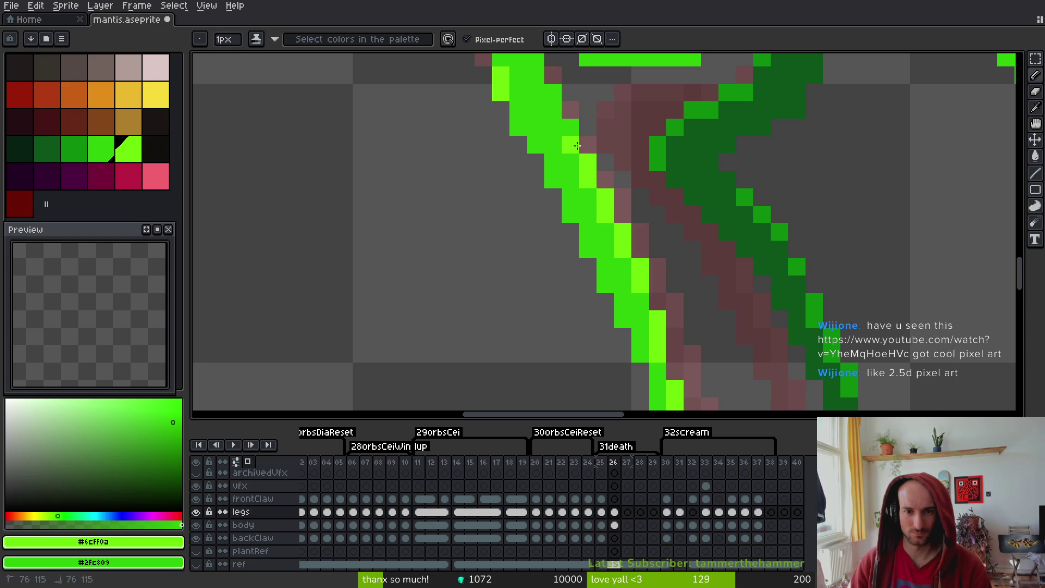
pyautogui.scroll(-3, 571, 161)
pyautogui.scroll(2, 608, 213)
pyautogui.moveTo(607, 213)
pyautogui.mouseDown()
pyautogui.moveTo(624, 215)
pyautogui.moveTo(632, 198)
pyautogui.mouseUp()
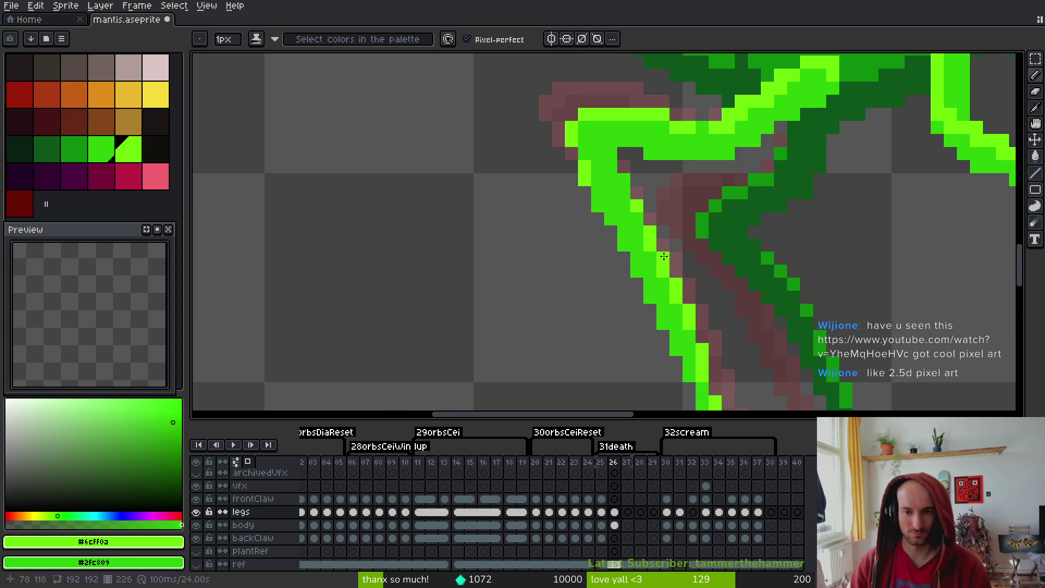
# Save mantis.aseprite and switch to the browser
pyautogui.scroll(-2, 651, 250)
pyautogui.hotkey('ctrl', 's')
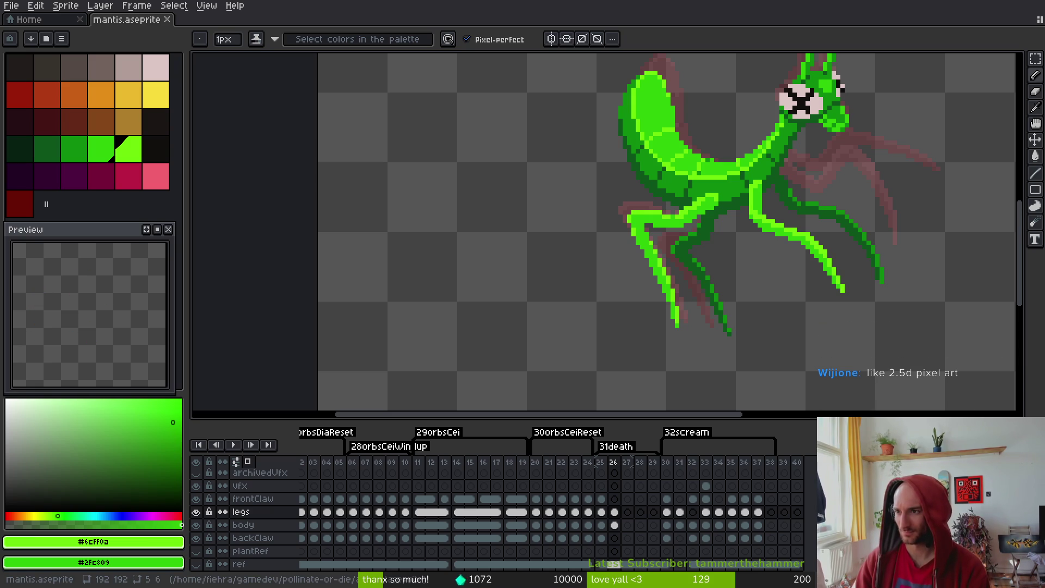
pyautogui.hotkey('alt', 'Tab')
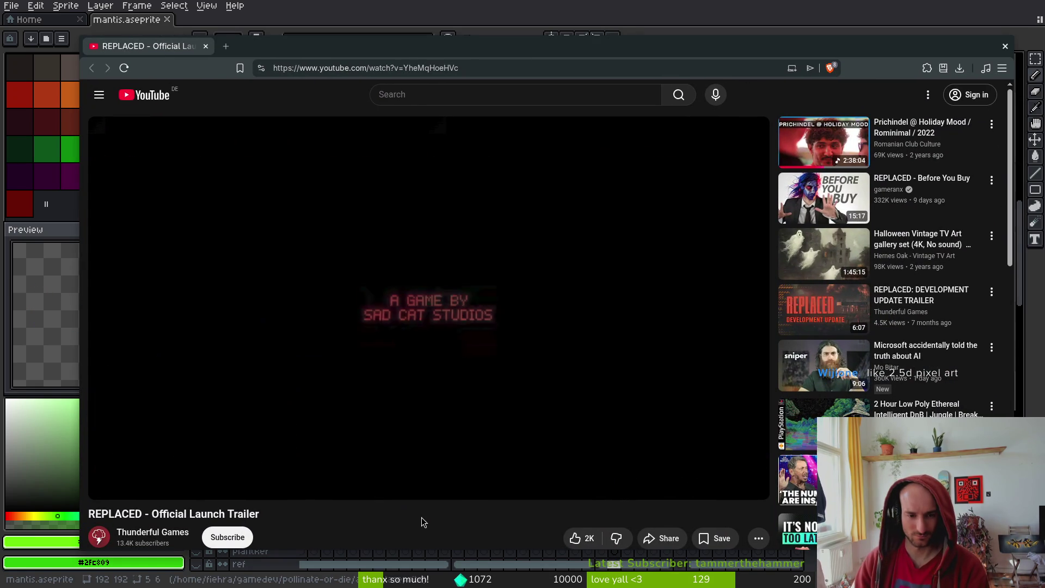
# Watch the REPLACED Official Launch Trailer while glancing at its description
pyautogui.scroll(-2, 417, 516)
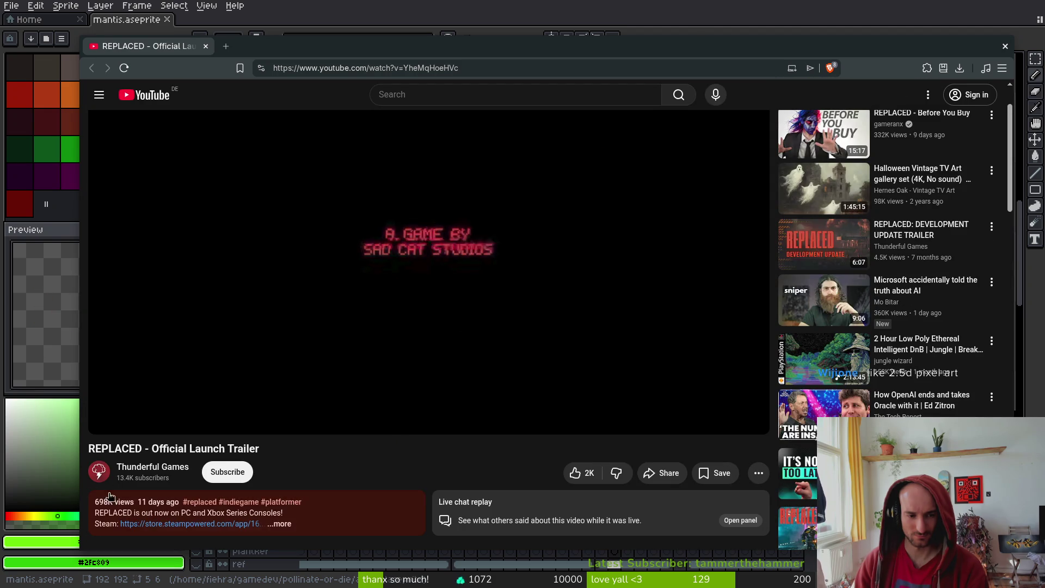
pyautogui.scroll(1, 358, 503)
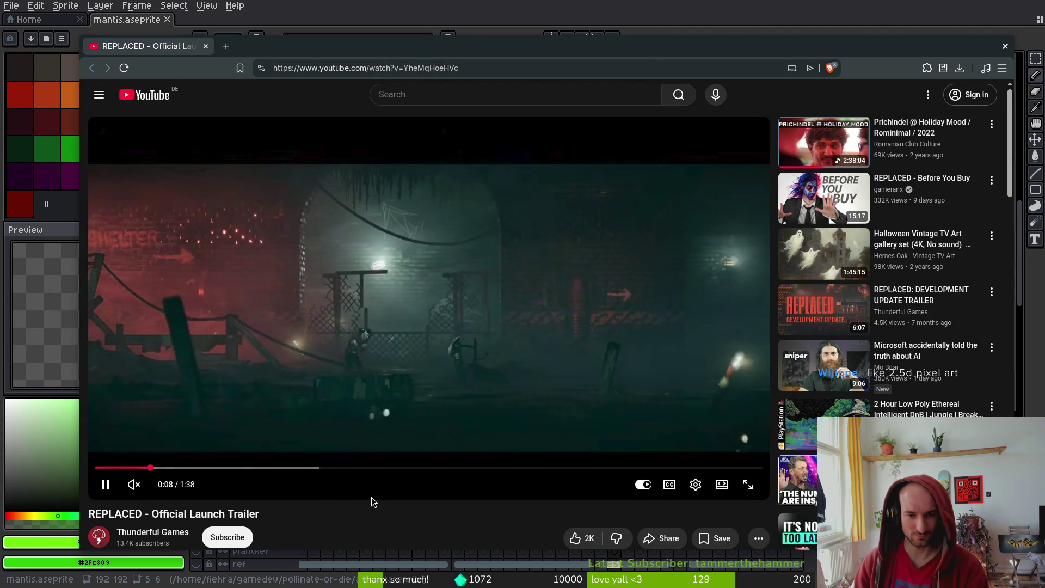
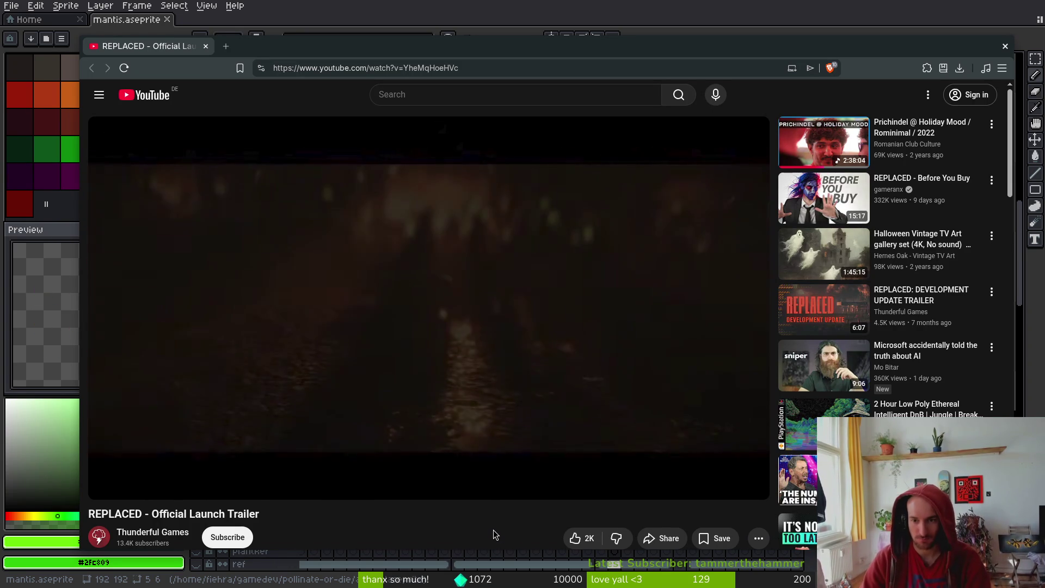
# Open the REPLACED Steam store link from the launch trailer's description and close the YouTube tab
pyautogui.moveTo(948, 304)
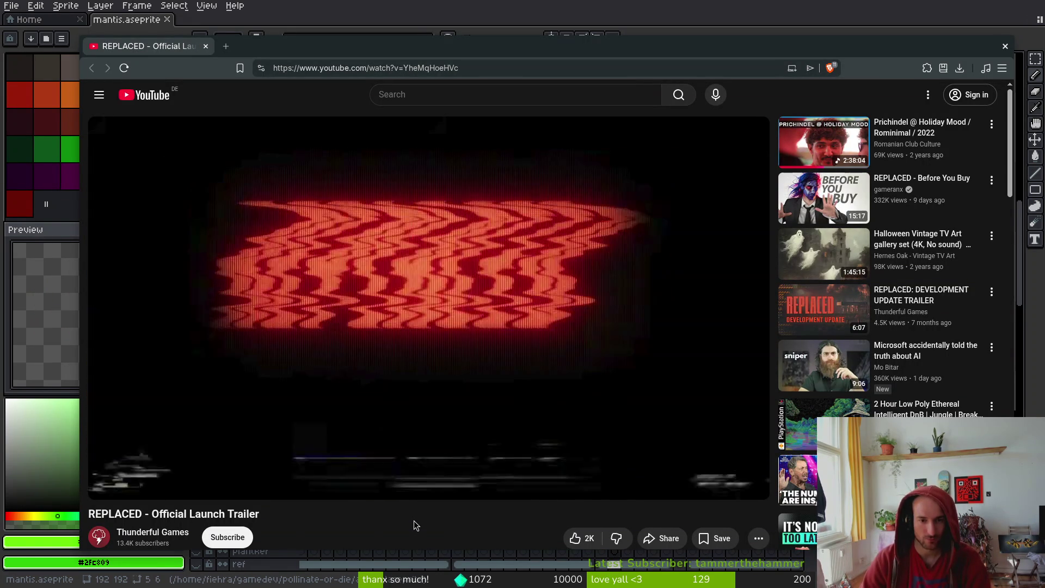
pyautogui.scroll(-2, 398, 524)
pyautogui.scroll(-3, 398, 524)
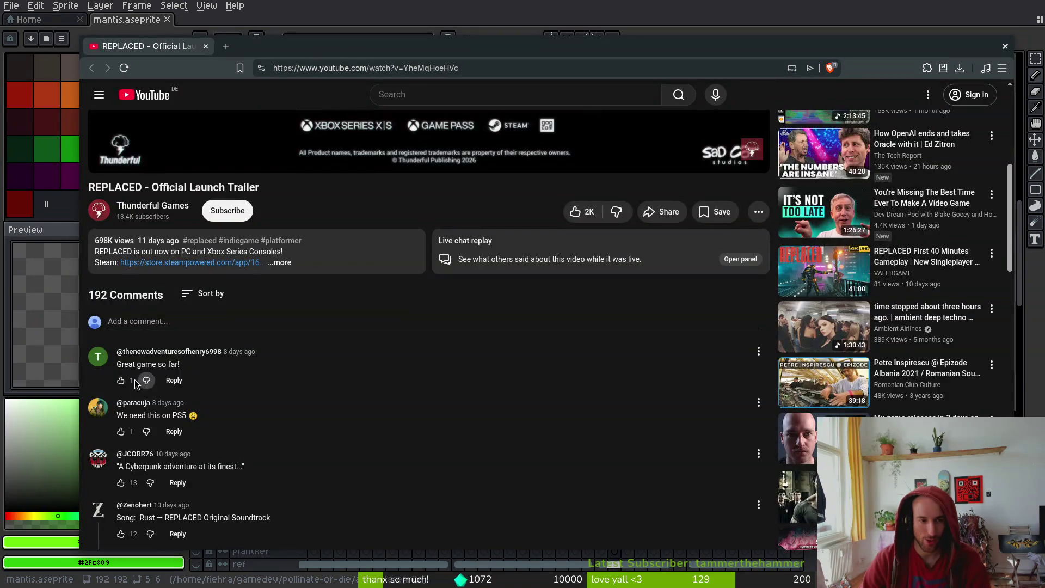
pyautogui.click(210, 262)
pyautogui.click(206, 48)
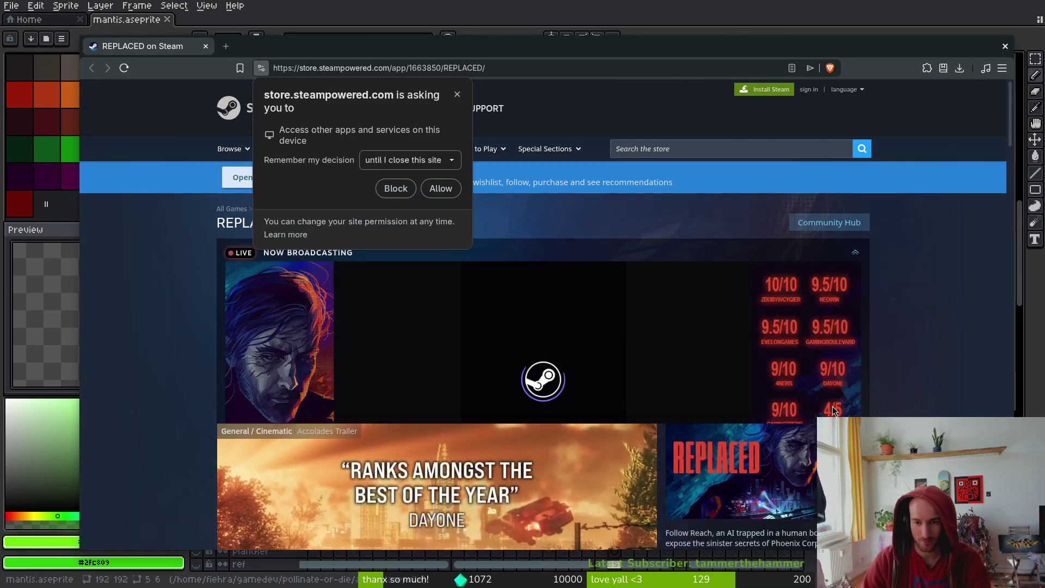
# Browse the REPLACED Steam page, block its permission request, and close the browser
pyautogui.scroll(-3, 814, 443)
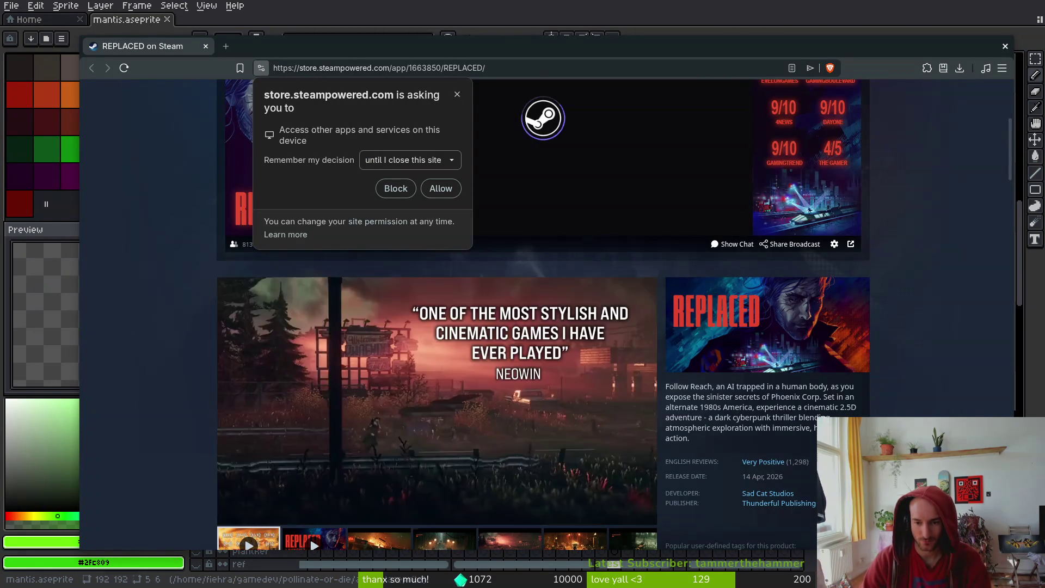
pyautogui.scroll(-1, 310, 471)
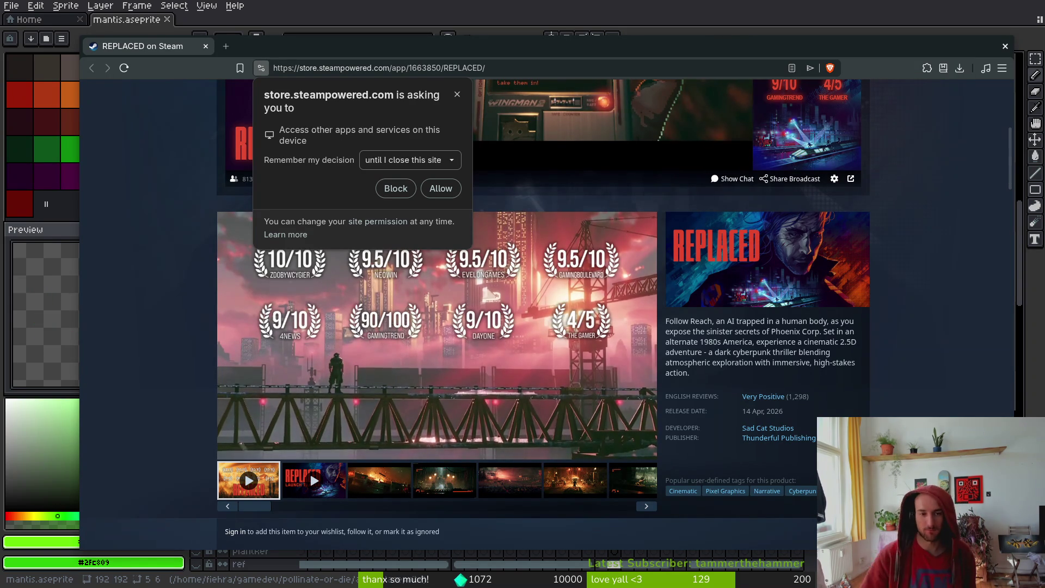
pyautogui.click(152, 163)
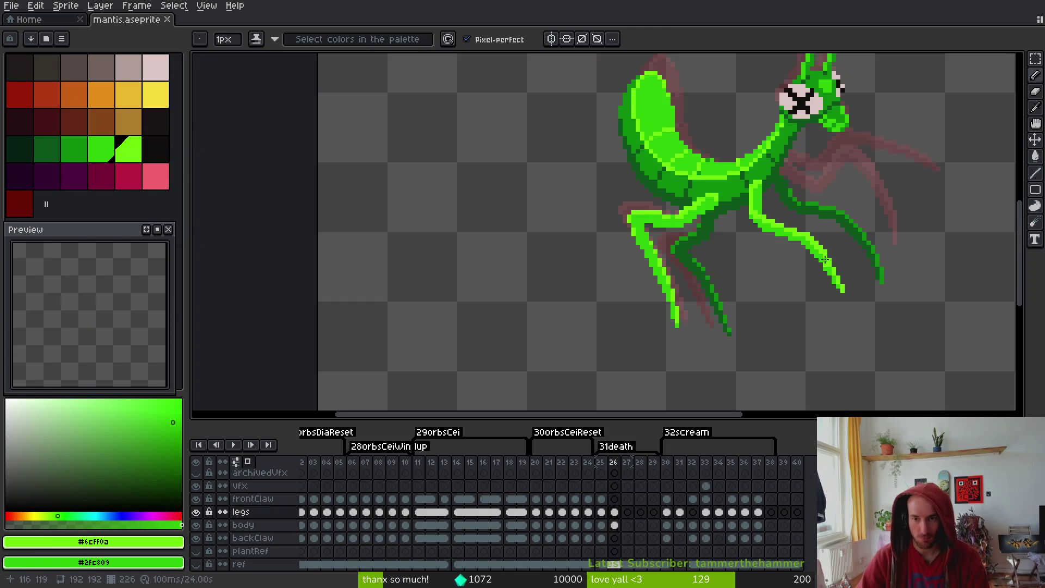
pyautogui.moveTo(825, 260); pyautogui.dragTo(771, 278)
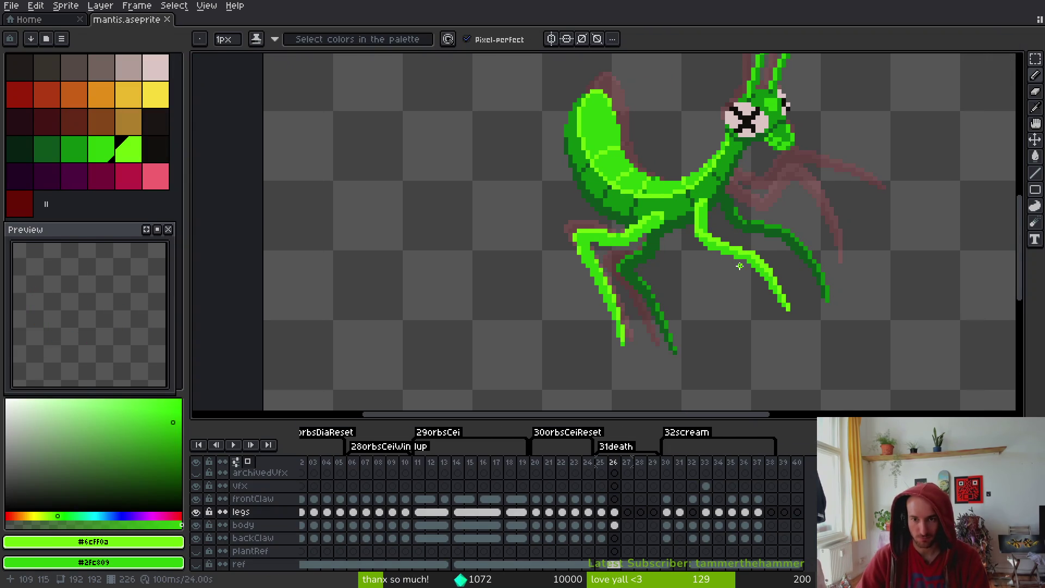
# Lasso the mantis's lower claw on the death frame and nudge it slightly
pyautogui.scroll(-3, 658, 264)
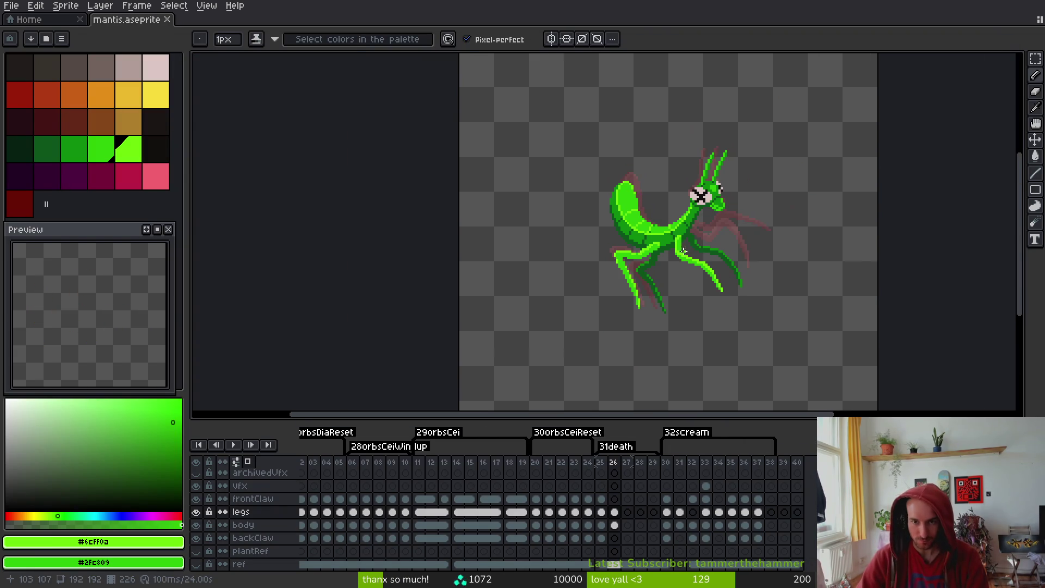
pyautogui.press('i')
pyautogui.press(',')
pyautogui.scroll(3, 713, 263)
pyautogui.press('b')
pyautogui.press('.')
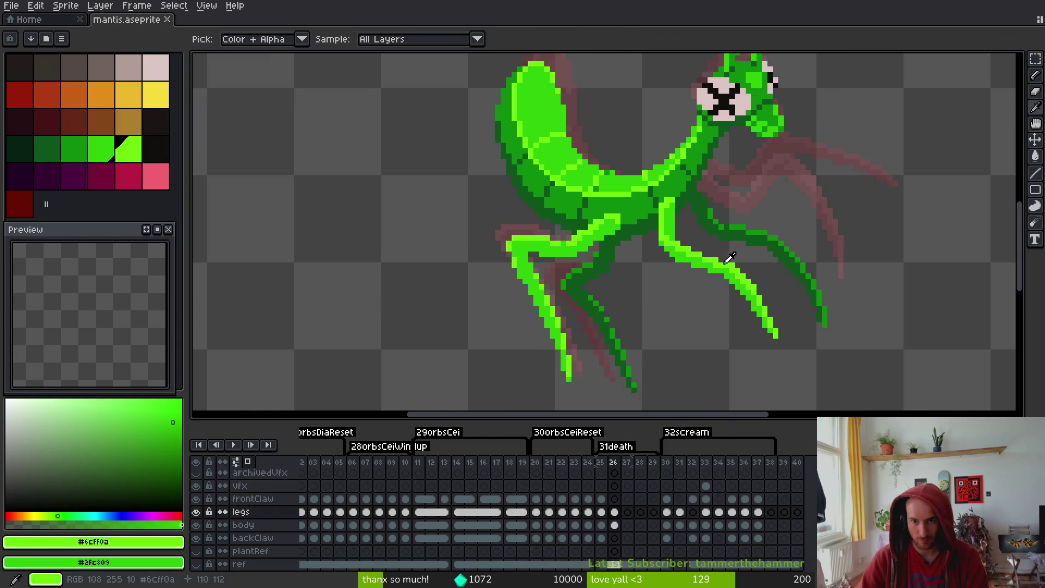
pyautogui.scroll(1, 730, 256)
pyautogui.hotkey('shift', 'w')
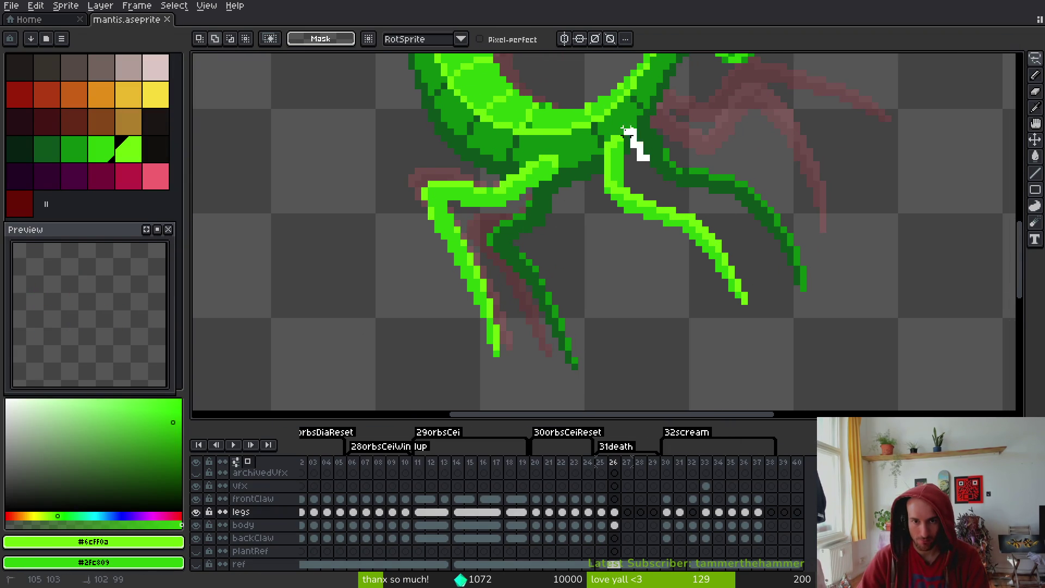
pyautogui.moveTo(667, 190); pyautogui.dragTo(635, 210)
pyautogui.hotkey('ctrl', 'd')
# Compare the death frame against its neighbouring frames and save mantis.aseprite
pyautogui.scroll(-2, 645, 198)
pyautogui.press('i')
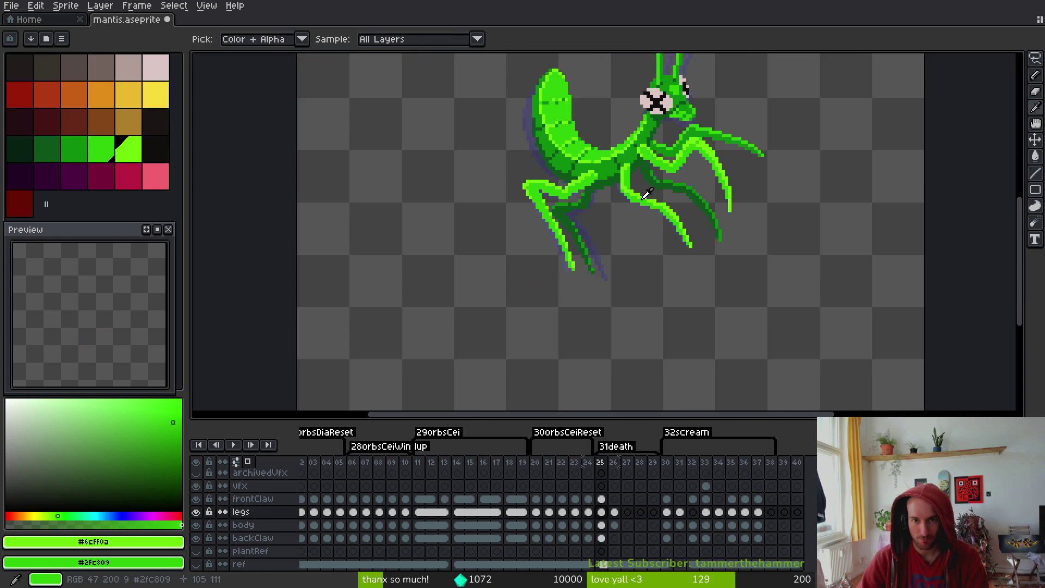
pyautogui.hotkey('shift', 'w')
pyautogui.scroll(2, 637, 192)
pyautogui.press('i')
pyautogui.hotkey('shift', 'w')
pyautogui.hotkey('ctrl', 's')
pyautogui.scroll(-2, 675, 234)
# Lasso the lower claw, rotate it about -3.5° and lower it 2 px
pyautogui.press('i')
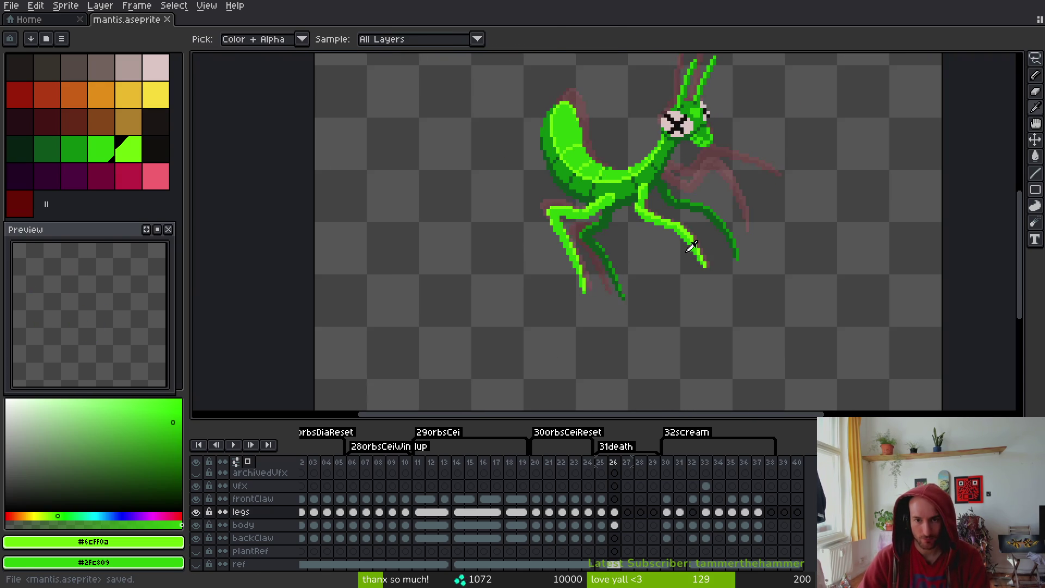
pyautogui.hotkey('shift', 'w')
pyautogui.scroll(2, 692, 249)
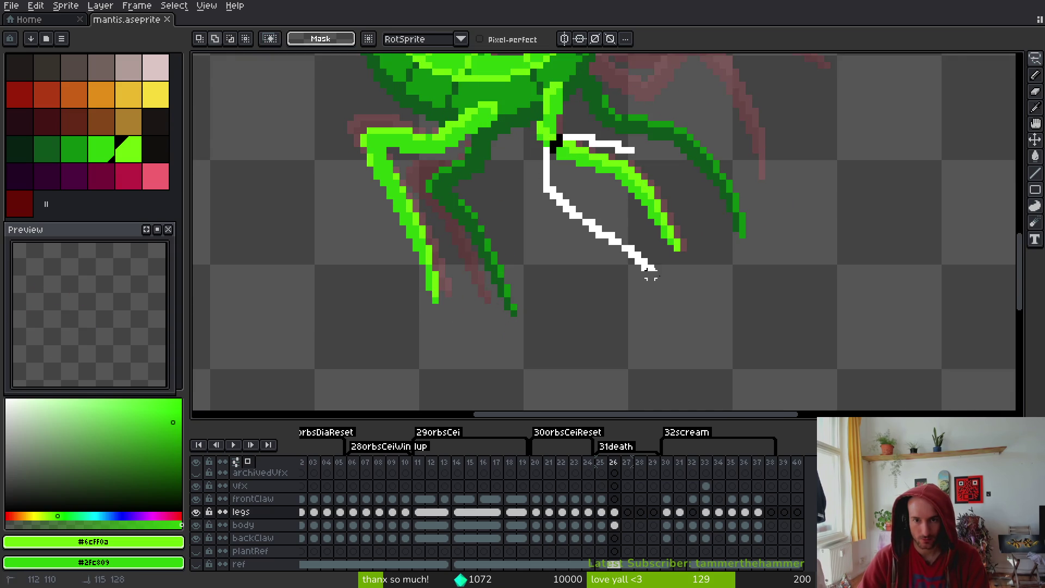
pyautogui.moveTo(657, 171); pyautogui.dragTo(658, 172)
pyautogui.moveTo(722, 322); pyautogui.dragTo(723, 333)
pyautogui.moveTo(653, 183); pyautogui.dragTo(651, 197)
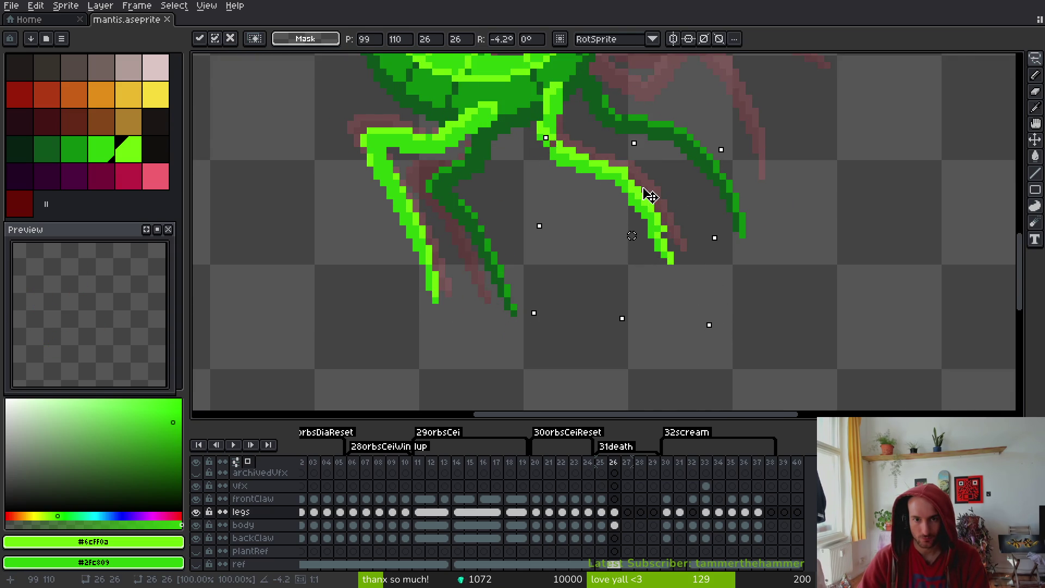
pyautogui.scroll(5, 606, 187)
# Recolour the stray brown pixel with green #2fc809 and save the file
pyautogui.press('f')
pyautogui.keyDown('alt'); pyautogui.click(595, 226); pyautogui.keyUp('alt')
pyautogui.scroll(-4, 569, 210)
pyautogui.scroll(4, 596, 243)
pyautogui.click(595, 243)
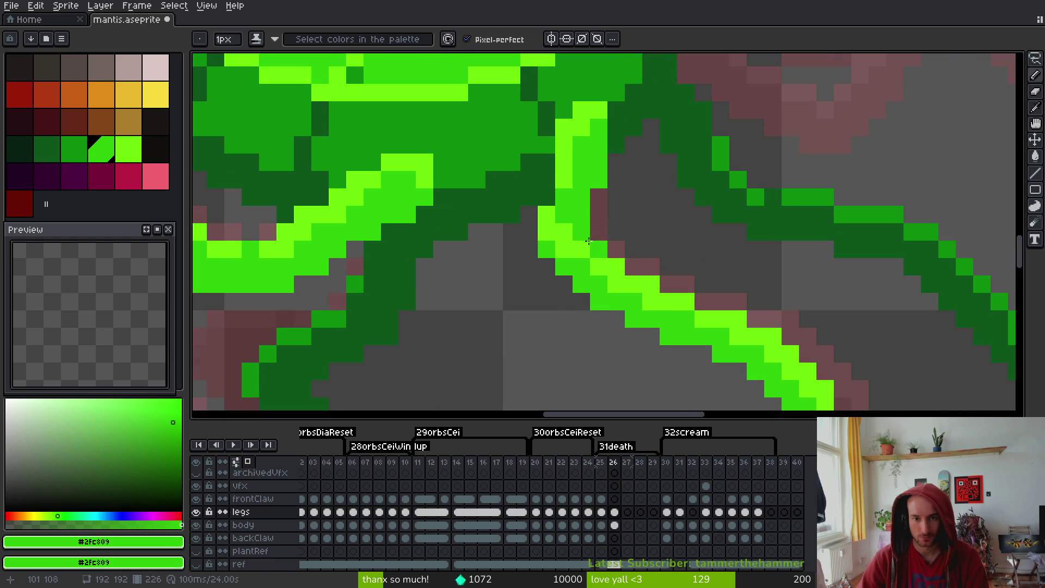
pyautogui.scroll(-4, 585, 248)
pyautogui.hotkey('ctrl', 's')
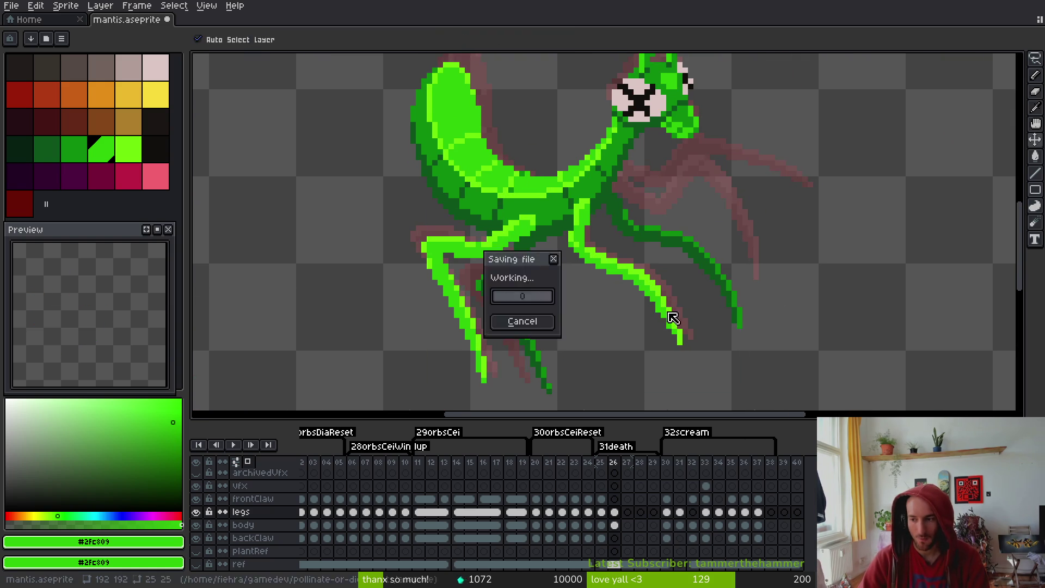
pyautogui.scroll(3, 656, 290)
pyautogui.scroll(2, 656, 291)
pyautogui.hotkey('shift', 'w')
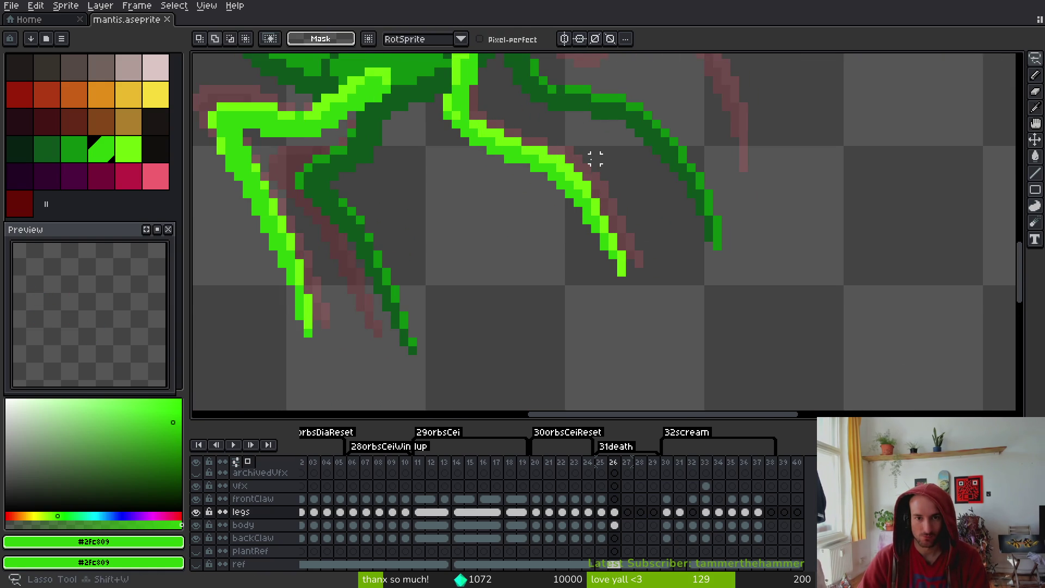
# Lasso the claw tip and rotate it slightly
pyautogui.moveTo(552, 223)
pyautogui.mouseDown()
pyautogui.moveTo(631, 197)
pyautogui.moveTo(591, 157)
pyautogui.mouseUp()
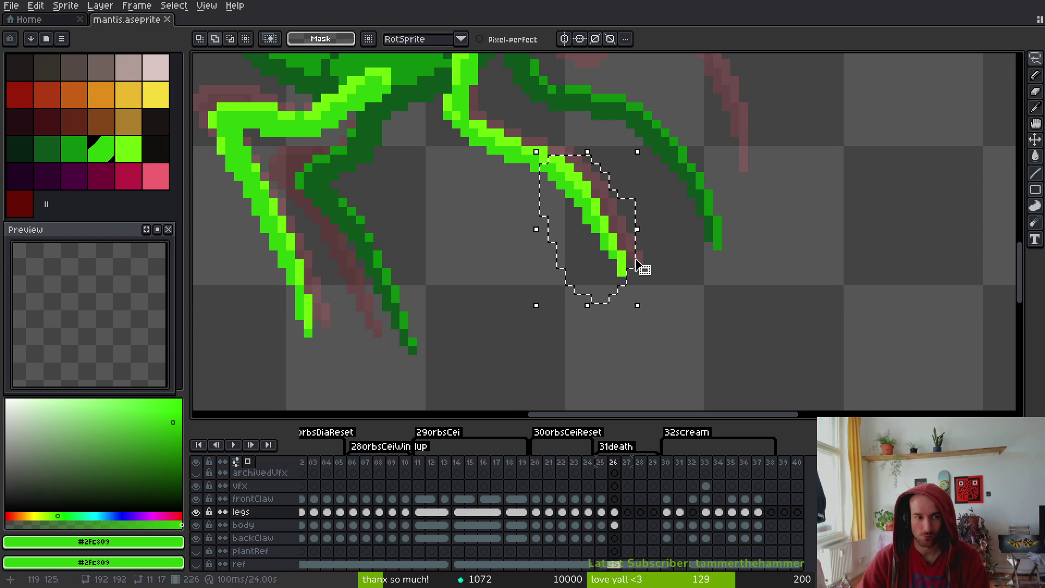
pyautogui.moveTo(644, 313)
pyautogui.mouseDown()
pyautogui.moveTo(646, 325)
pyautogui.moveTo(648, 310)
pyautogui.mouseUp()
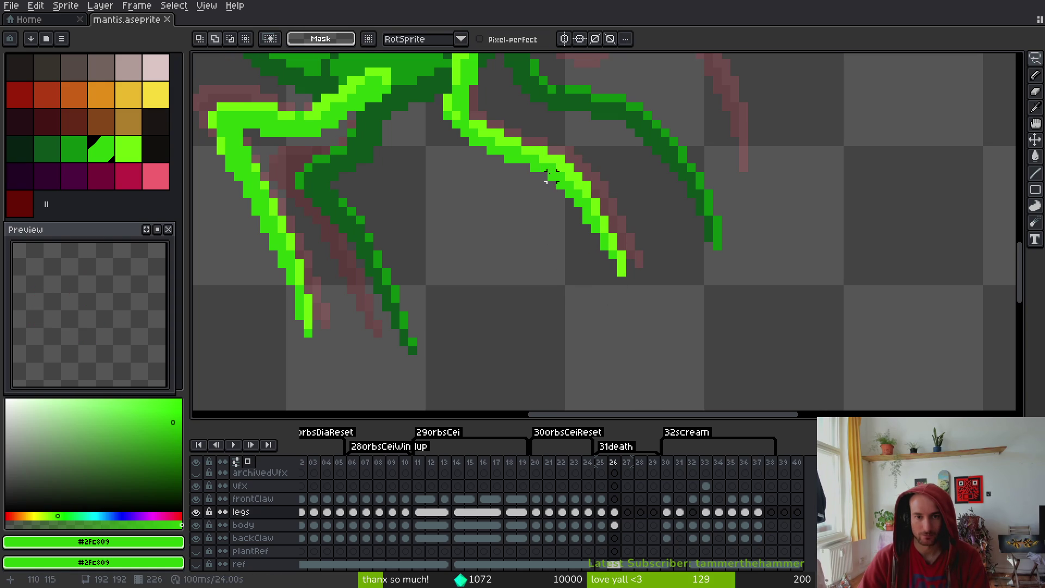
pyautogui.scroll(3, 621, 200)
pyautogui.scroll(-2, 551, 215)
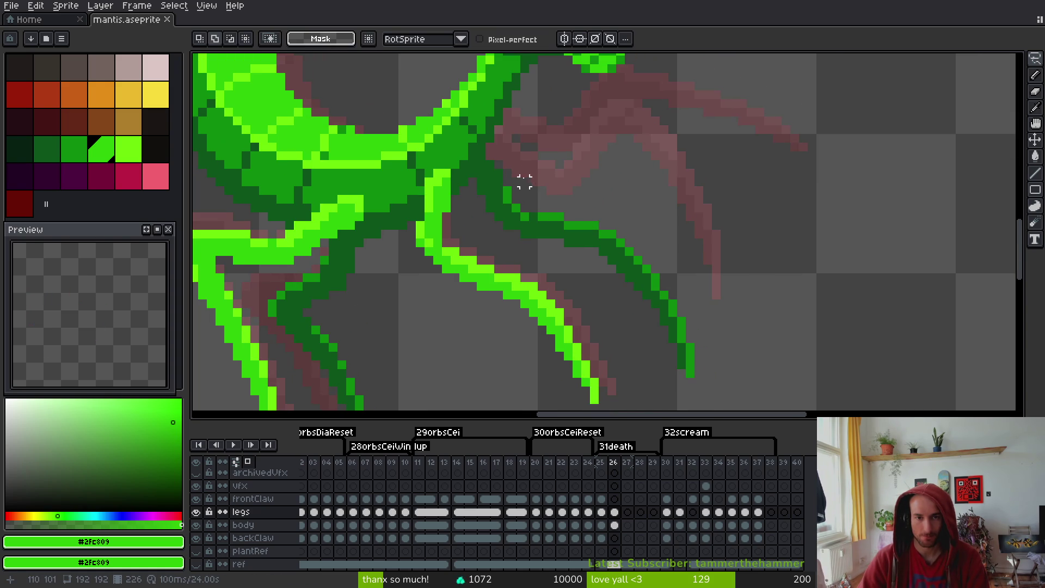
pyautogui.scroll(-1, 533, 190)
pyautogui.scroll(-2, 520, 159)
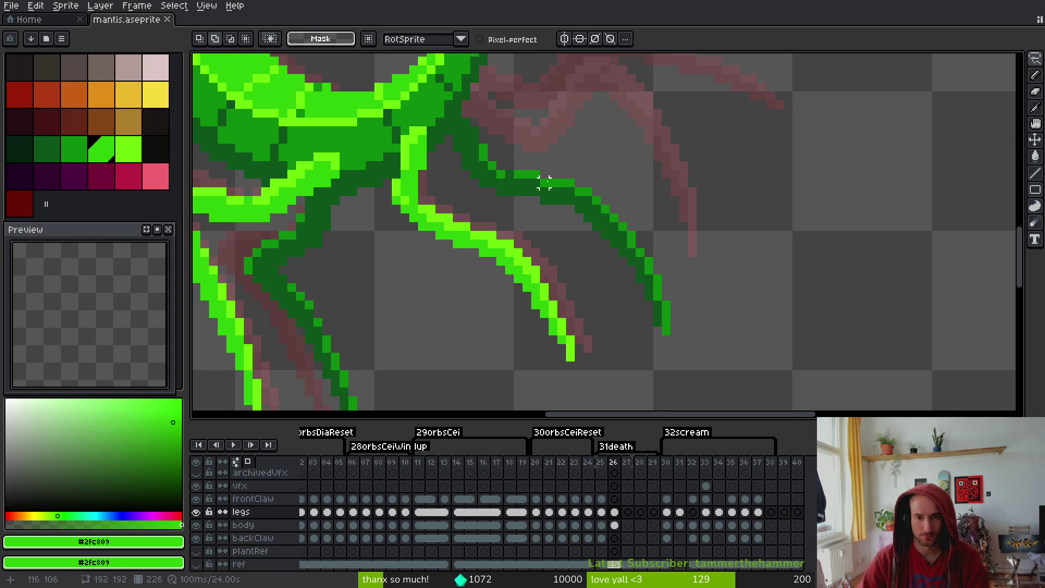
pyautogui.scroll(1, 518, 158)
# Lasso the dark back leg and shift it slightly left
pyautogui.moveTo(469, 158)
pyautogui.mouseDown()
pyautogui.moveTo(644, 350)
pyautogui.moveTo(713, 305)
pyautogui.mouseUp()
pyautogui.scroll(-1, 578, 283)
pyautogui.moveTo(570, 252); pyautogui.dragTo(561, 251)
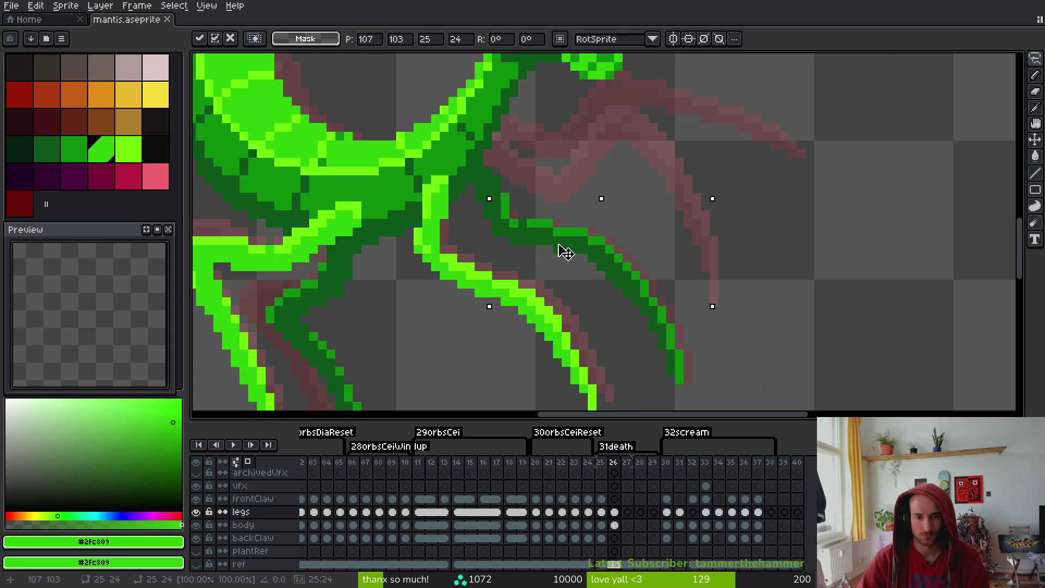
pyautogui.press('Return')
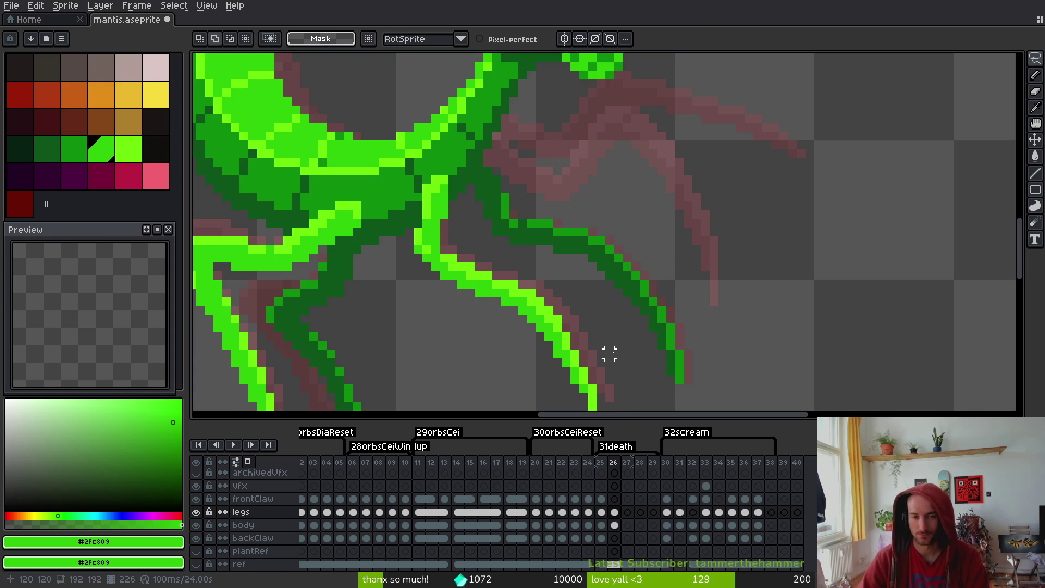
pyautogui.scroll(3, 610, 354)
# Pick the leg greens (#0d541b and a brighter green), add a joint pixel, then undo it
pyautogui.press('b')
pyautogui.keyDown('alt'); pyautogui.click(427, 165); pyautogui.keyUp('alt')
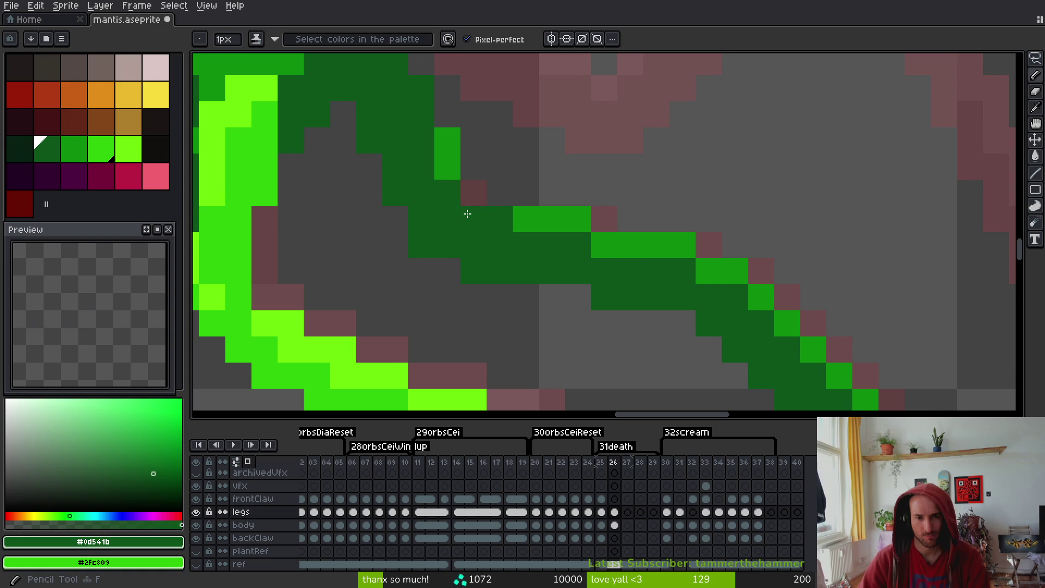
pyautogui.keyDown('alt'); pyautogui.click(457, 166); pyautogui.keyUp('alt')
pyautogui.click(498, 244)
pyautogui.scroll(-3, 528, 299)
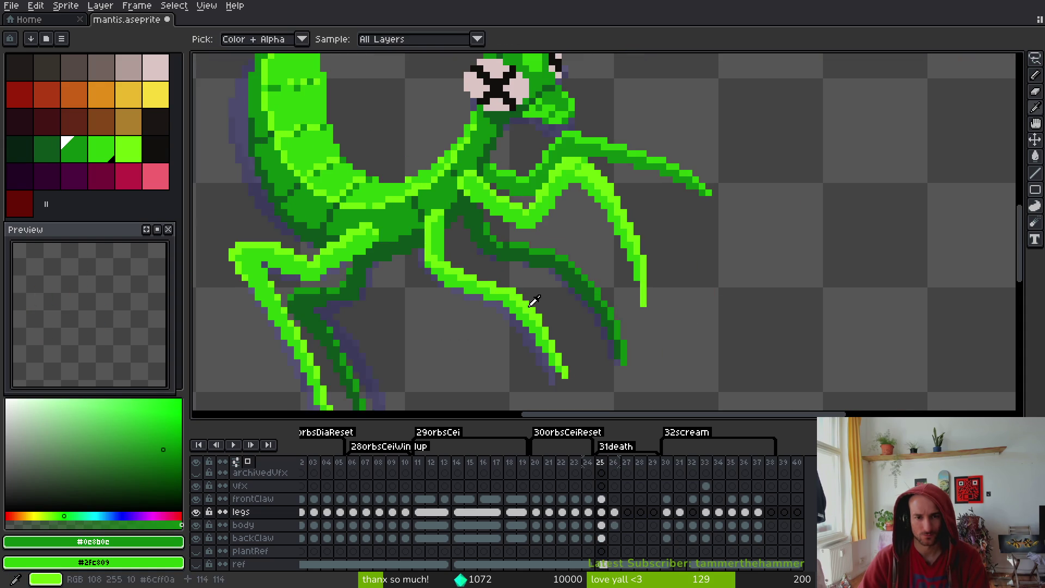
pyautogui.scroll(1, 527, 302)
pyautogui.scroll(1, 504, 205)
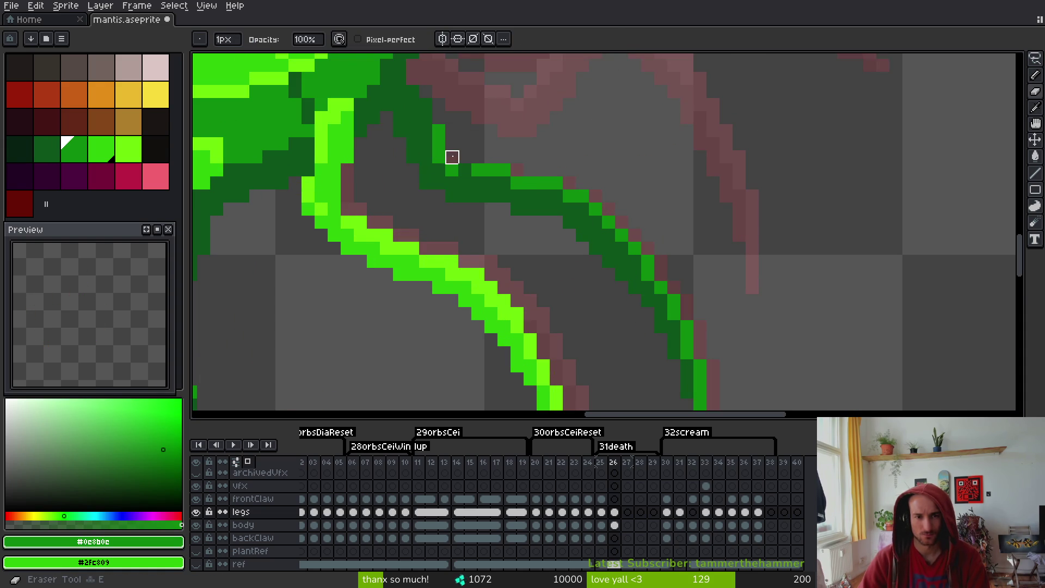
pyautogui.hotkey('ctrl', 'z')
pyautogui.scroll(-1, 490, 211)
pyautogui.scroll(1, 505, 208)
pyautogui.scroll(-1, 505, 209)
pyautogui.scroll(1, 532, 196)
# Tilt the selected dark leg about 4° clockwise and move it up one pixel
pyautogui.press('m')
pyautogui.moveTo(558, 158)
pyautogui.mouseDown()
pyautogui.moveTo(538, 142)
pyautogui.moveTo(555, 321)
pyautogui.moveTo(602, 221)
pyautogui.mouseUp()
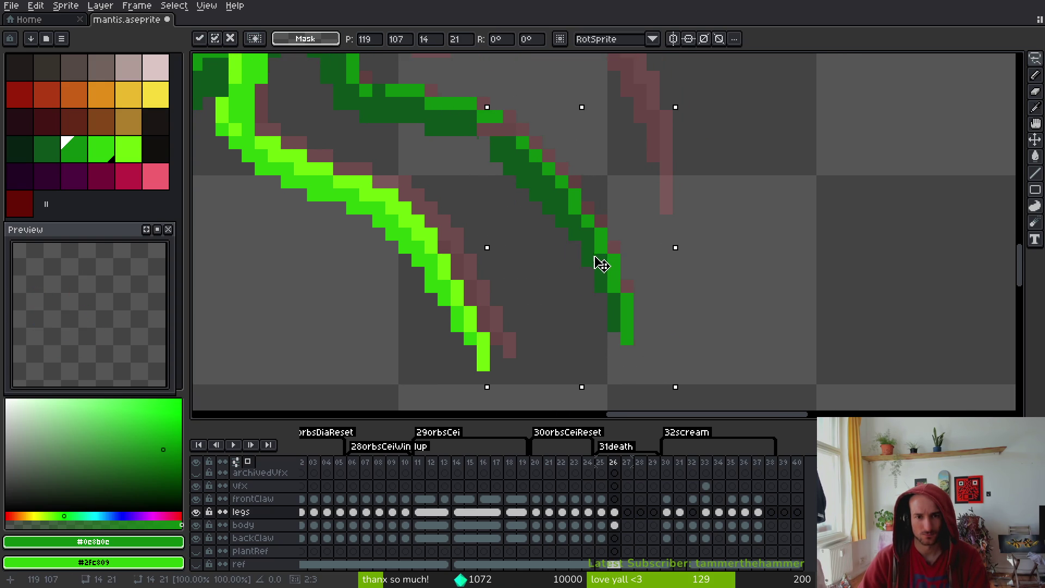
pyautogui.moveTo(673, 373); pyautogui.dragTo(671, 390)
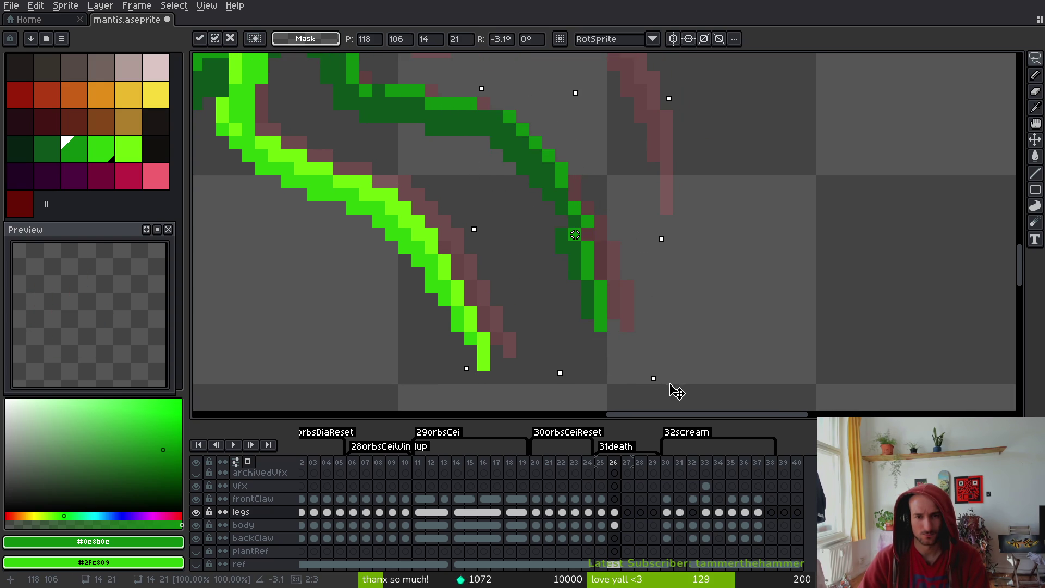
pyautogui.press('Up')
pyautogui.press('Return')
pyautogui.press('f')
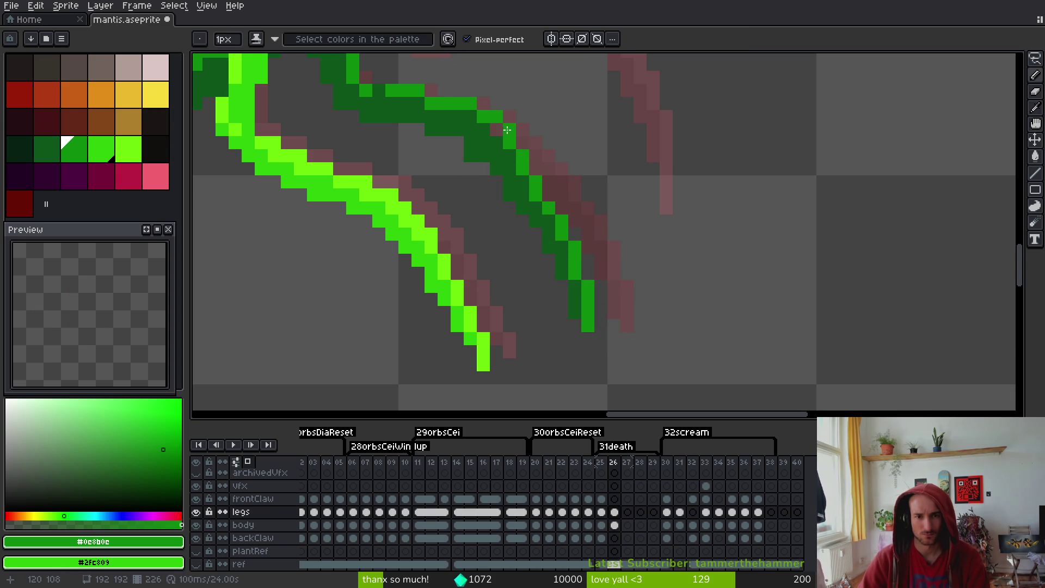
pyautogui.keyDown('alt'); pyautogui.click(493, 134); pyautogui.keyUp('alt')
# Fill a gap pixel on the hind leg with the leg's medium green
pyautogui.press('e')
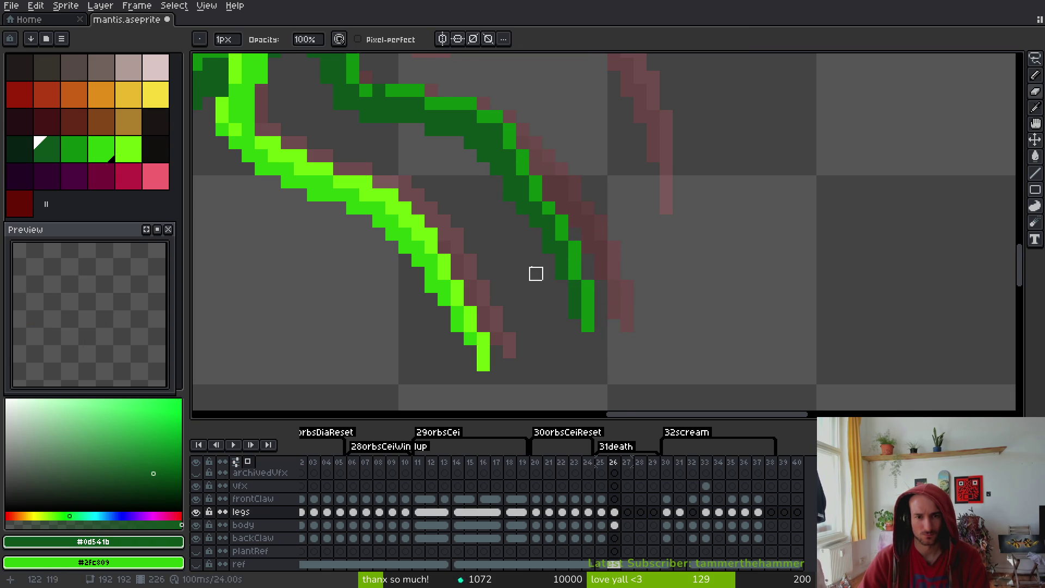
pyautogui.scroll(2, 523, 274)
pyautogui.scroll(-2, 462, 140)
pyautogui.scroll(2, 497, 105)
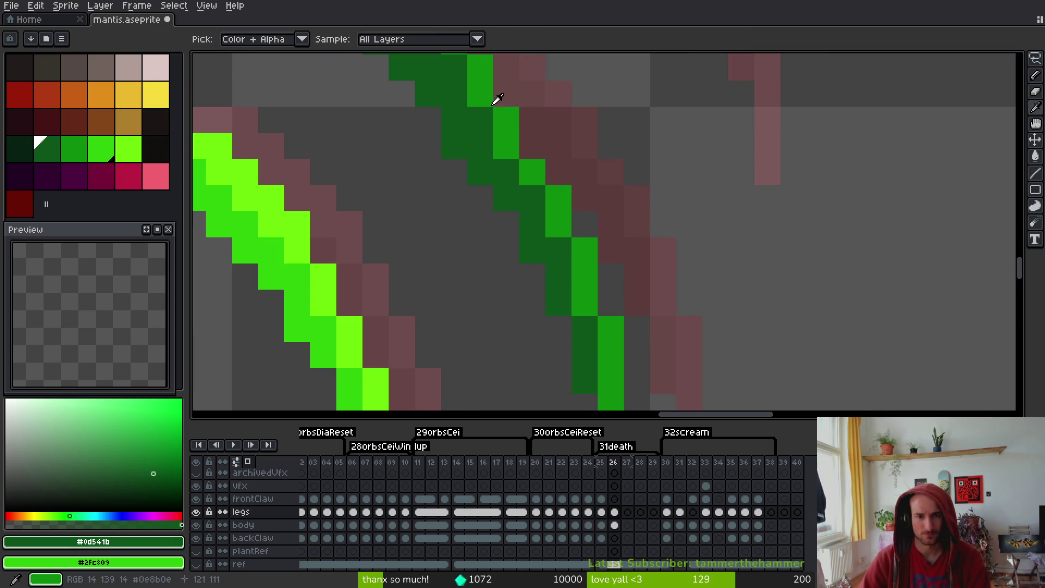
pyautogui.keyDown('alt'); pyautogui.click(492, 98); pyautogui.keyUp('alt')
pyautogui.press('f')
pyautogui.click(558, 172)
pyautogui.scroll(-3, 563, 257)
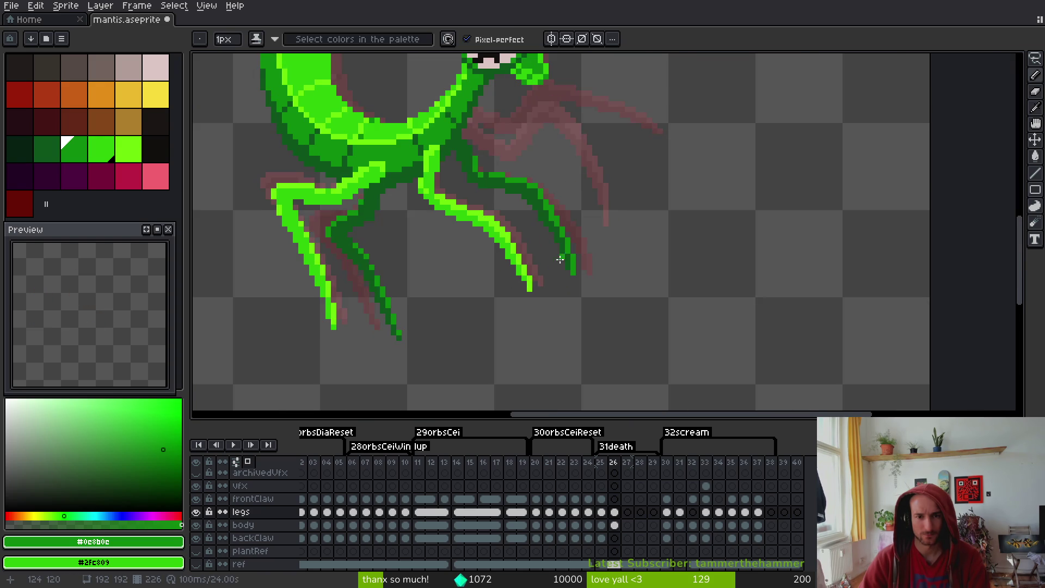
pyautogui.scroll(5, 530, 254)
# Shift the lower leg one pixel left and recolour a dark leg pixel medium green
pyautogui.press('m')
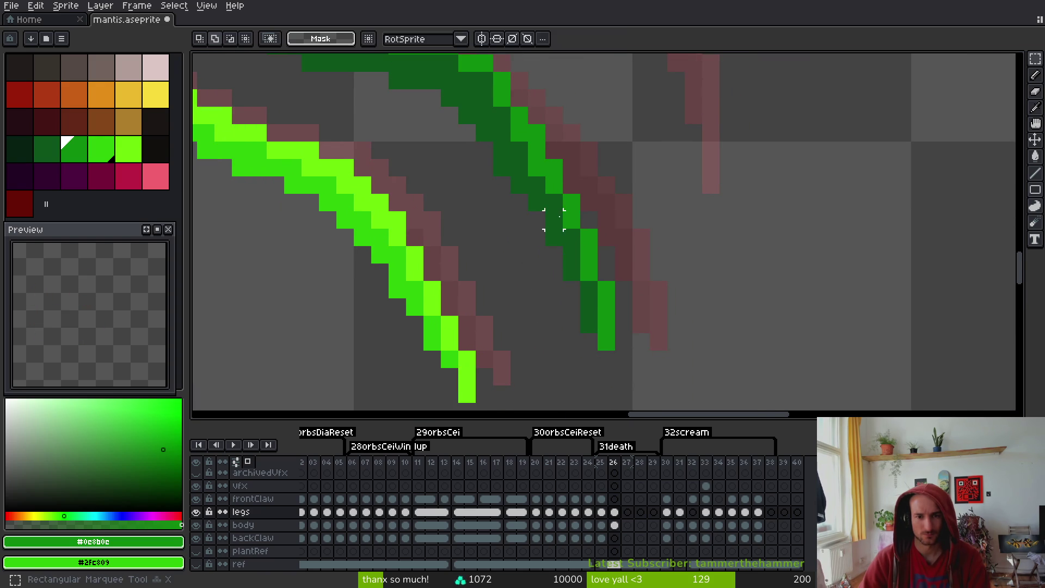
pyautogui.moveTo(554, 219); pyautogui.dragTo(621, 333)
pyautogui.press('Left')
pyautogui.hotkey('ctrl', 'd')
pyautogui.press('e')
pyautogui.press('b')
pyautogui.click(554, 202)
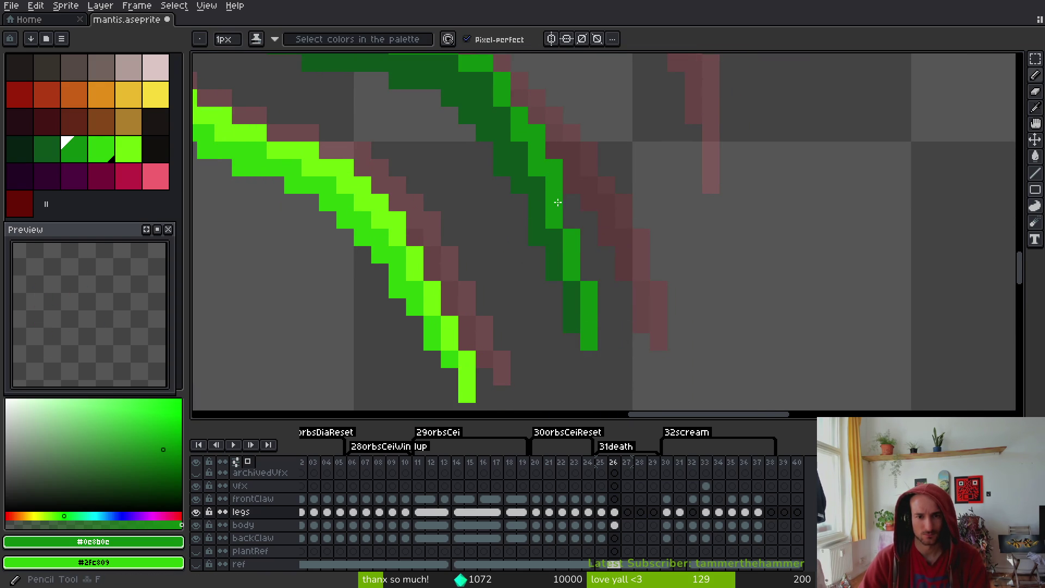
pyautogui.scroll(-3, 574, 222)
pyautogui.scroll(3, 594, 220)
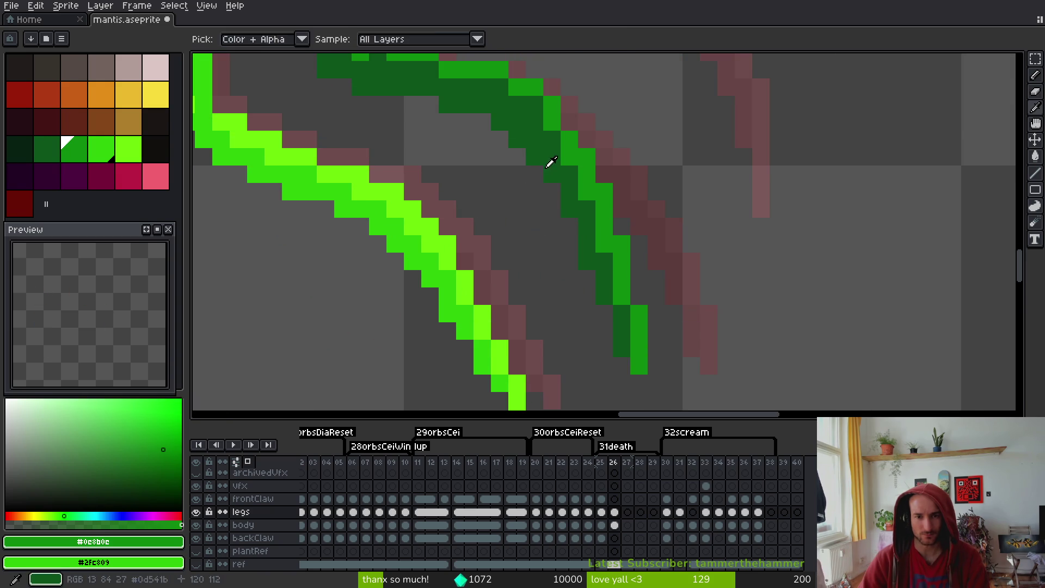
# Pick the dark outline green from the leg and save the sprite
pyautogui.keyDown('alt'); pyautogui.click(565, 164); pyautogui.keyUp('alt')
pyautogui.press('f')
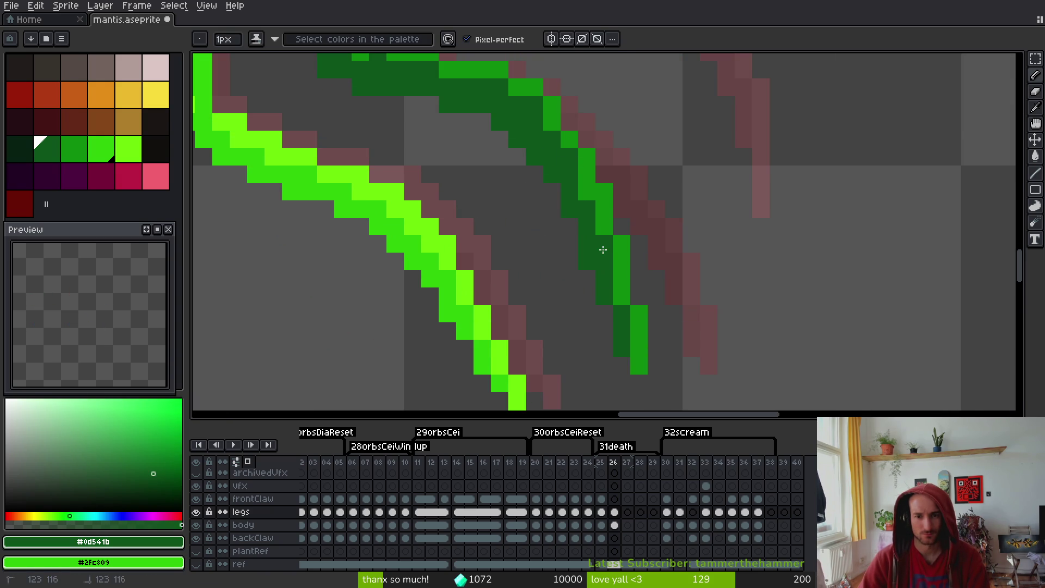
pyautogui.scroll(-3, 603, 249)
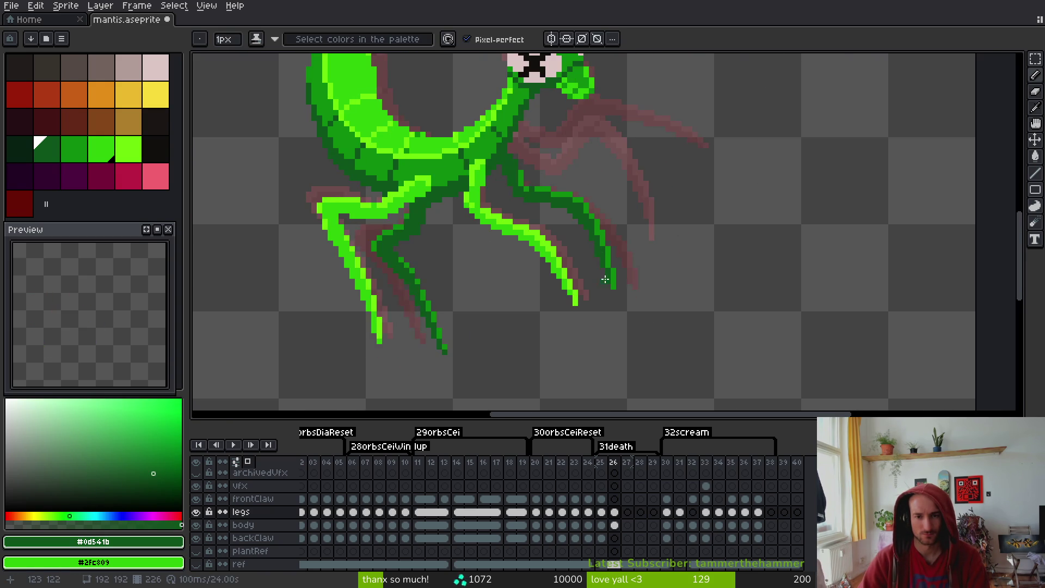
pyautogui.scroll(3, 594, 253)
pyautogui.hotkey('ctrl', 's')
# Paint a bright green pixel beside the leg and save
pyautogui.scroll(-3, 590, 256)
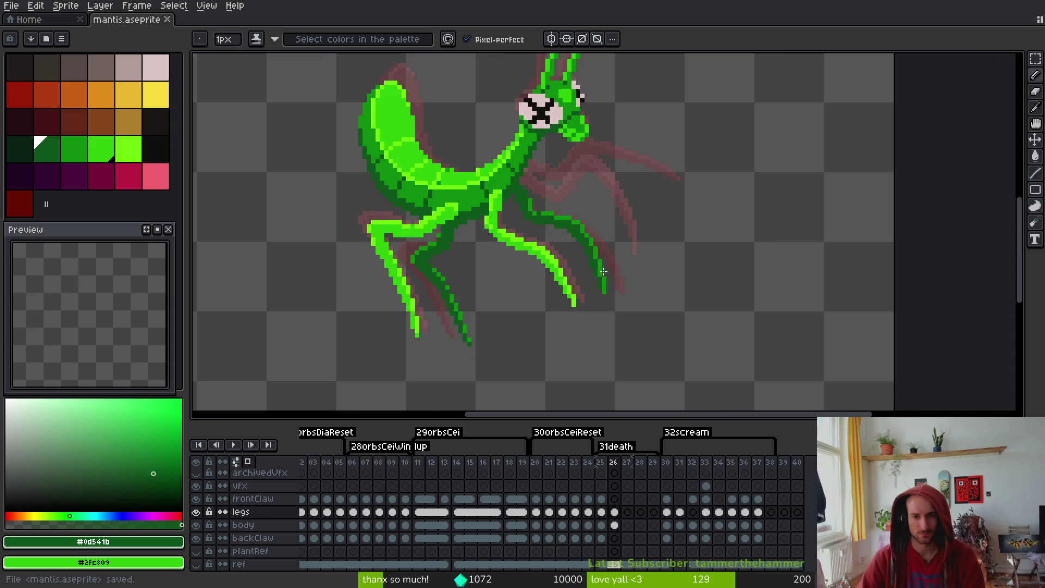
pyautogui.scroll(3, 611, 226)
pyautogui.scroll(1, 525, 239)
pyautogui.keyDown('alt'); pyautogui.click(518, 214); pyautogui.keyUp('alt')
pyautogui.click(580, 252)
pyautogui.scroll(-3, 599, 305)
pyautogui.hotkey('ctrl', 's')
# Save again and copy the frontClaw cel into death frame 26
pyautogui.scroll(2, 484, 257)
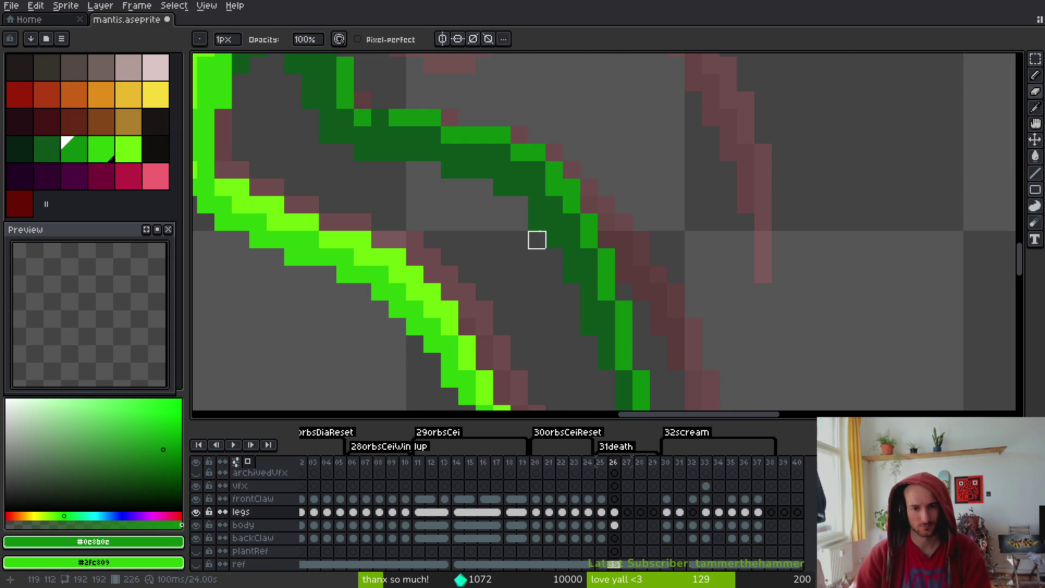
pyautogui.keyDown('alt'); pyautogui.click(554, 222); pyautogui.keyUp('alt')
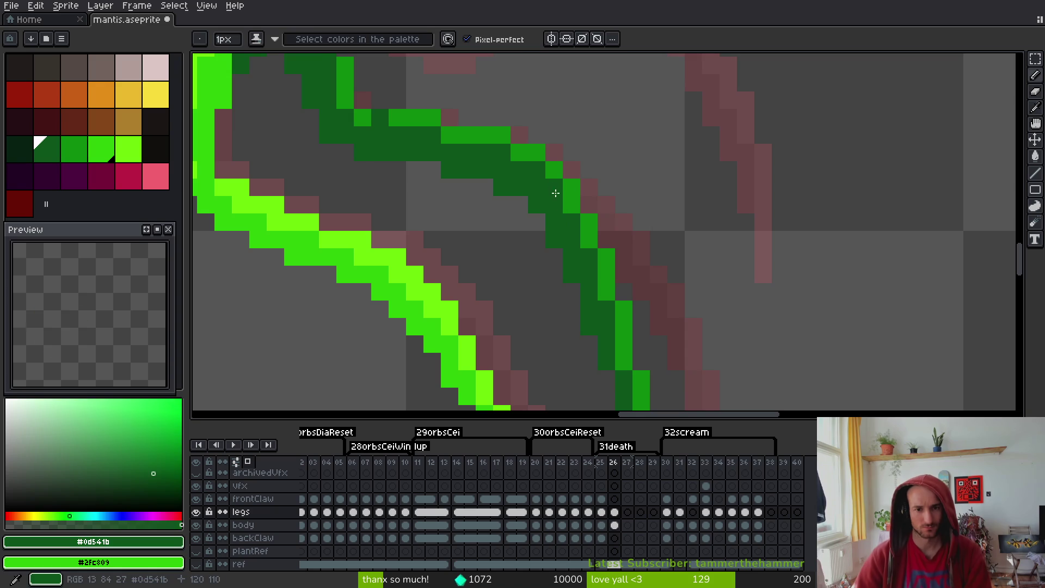
pyautogui.scroll(-3, 551, 271)
pyautogui.hotkey('ctrl', 's')
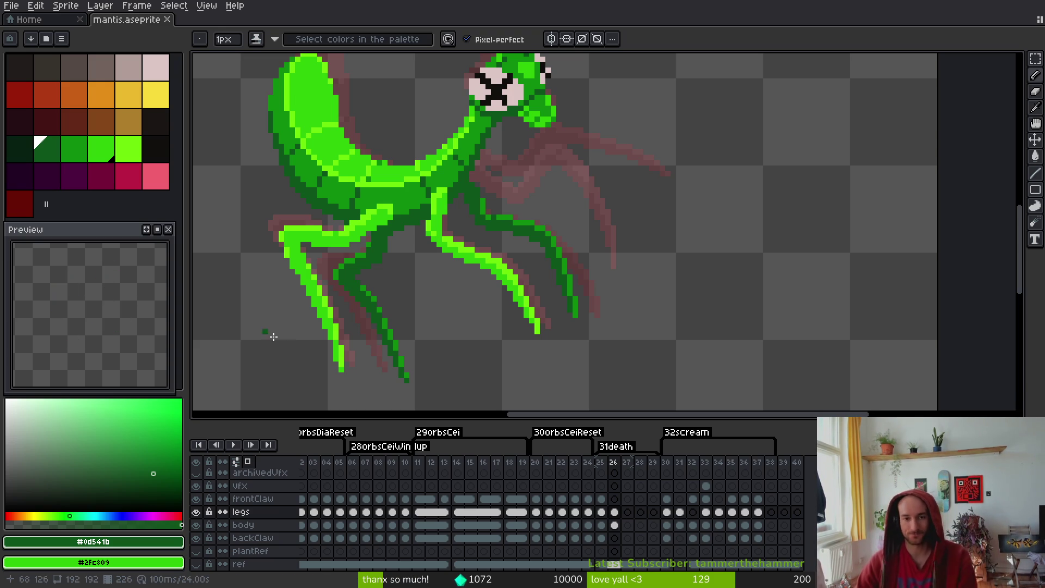
pyautogui.moveTo(602, 498); pyautogui.dragTo(615, 499)
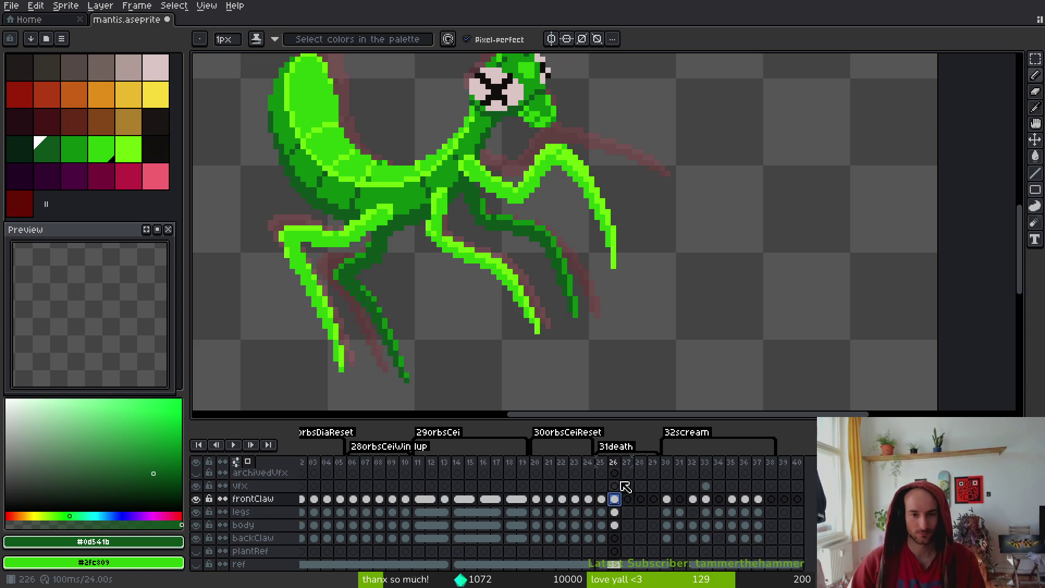
# Lasso the front claw's bent segment, rotate it about -3°, then undo the edits
pyautogui.scroll(3, 506, 185)
pyautogui.press('q')
pyautogui.moveTo(497, 183)
pyautogui.mouseDown()
pyautogui.moveTo(430, 275)
pyautogui.moveTo(599, 302)
pyautogui.mouseUp()
pyautogui.moveTo(433, 143); pyautogui.dragTo(427, 260)
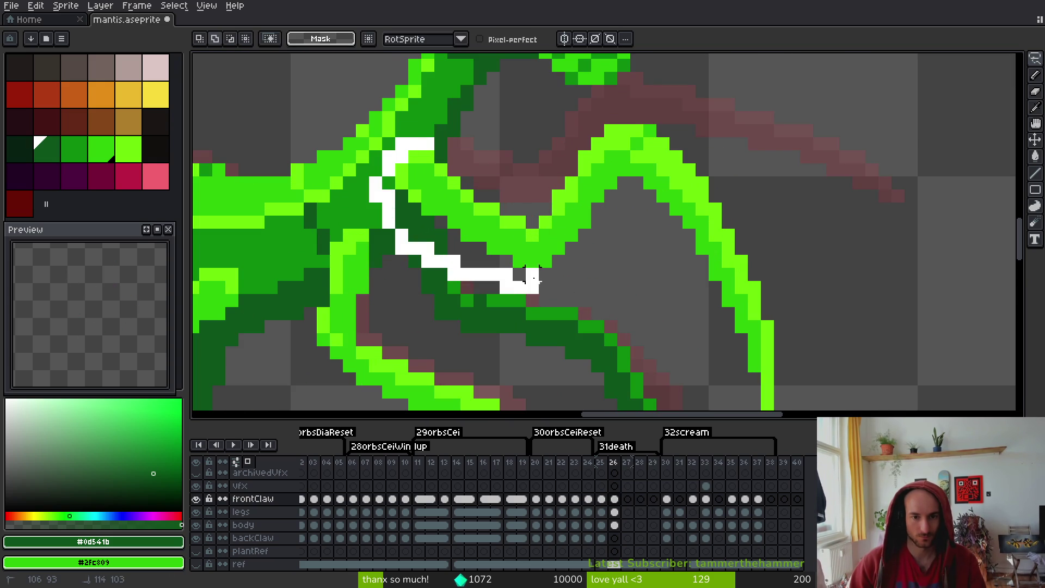
pyautogui.moveTo(532, 287); pyautogui.dragTo(501, 138)
pyautogui.moveTo(550, 302)
pyautogui.mouseDown()
pyautogui.moveTo(497, 233)
pyautogui.moveTo(485, 263)
pyautogui.moveTo(496, 248)
pyautogui.mouseUp()
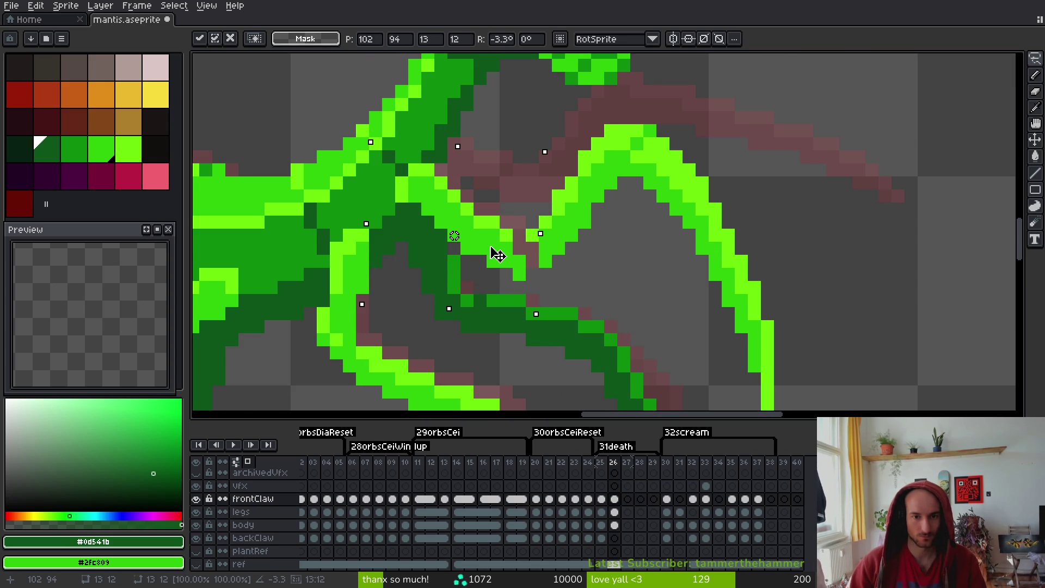
pyautogui.press('b')
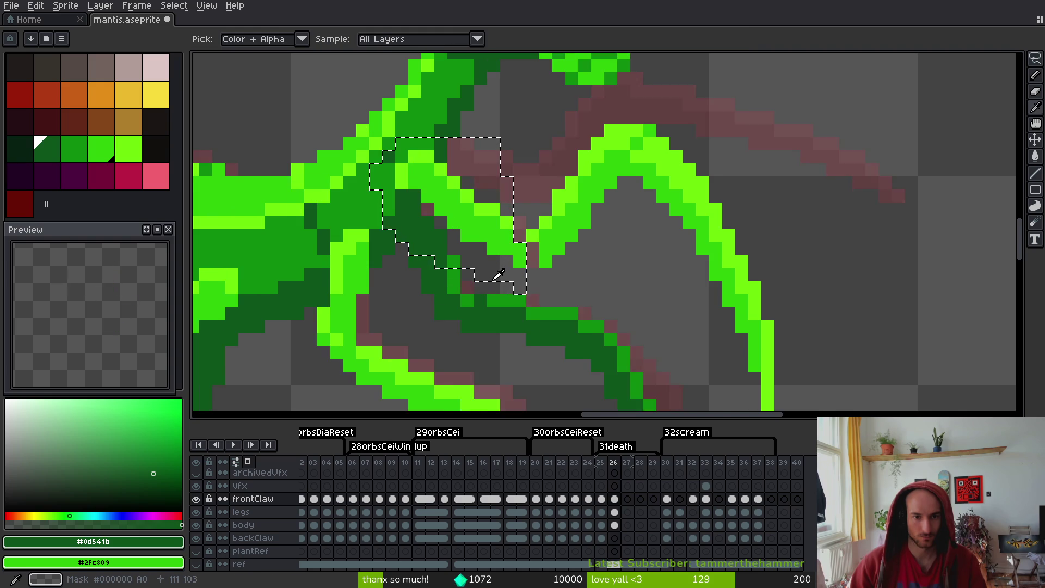
pyautogui.keyDown('alt'); pyautogui.click(419, 195); pyautogui.keyUp('alt')
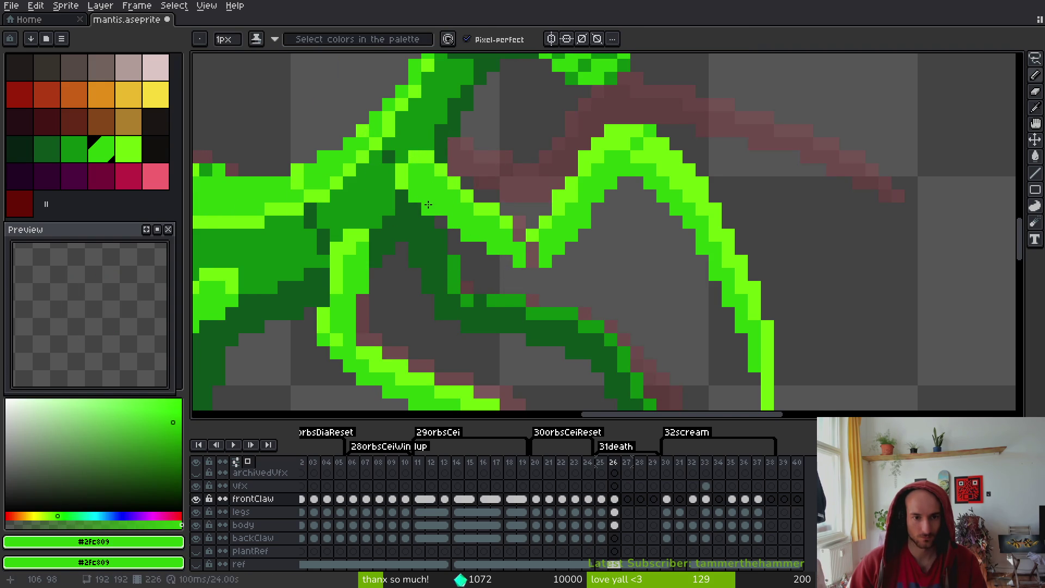
pyautogui.hotkey('ctrl', 'z')
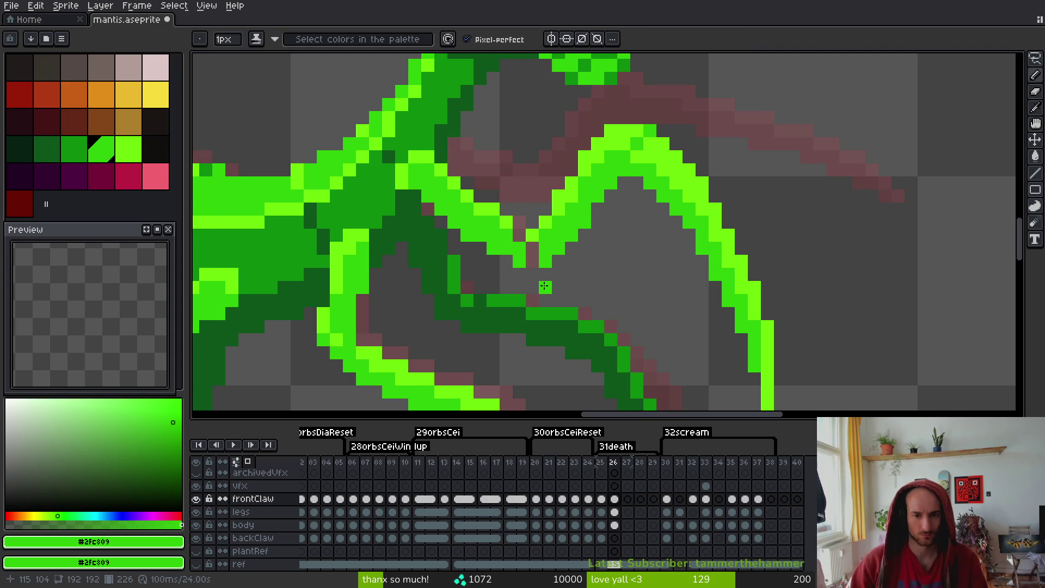
pyautogui.hotkey('ctrl', 'z')
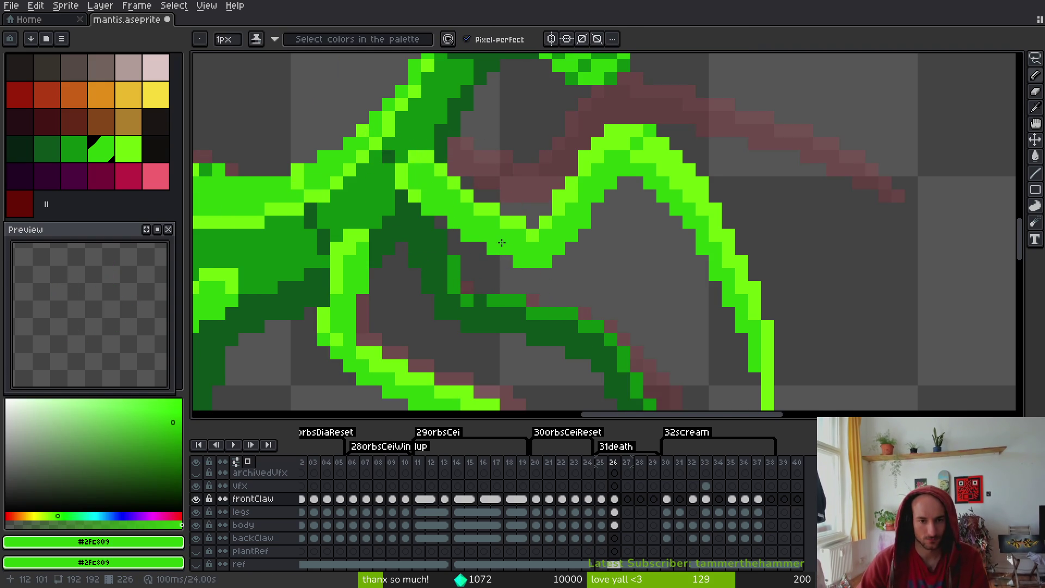
pyautogui.hotkey('ctrl', 'z')
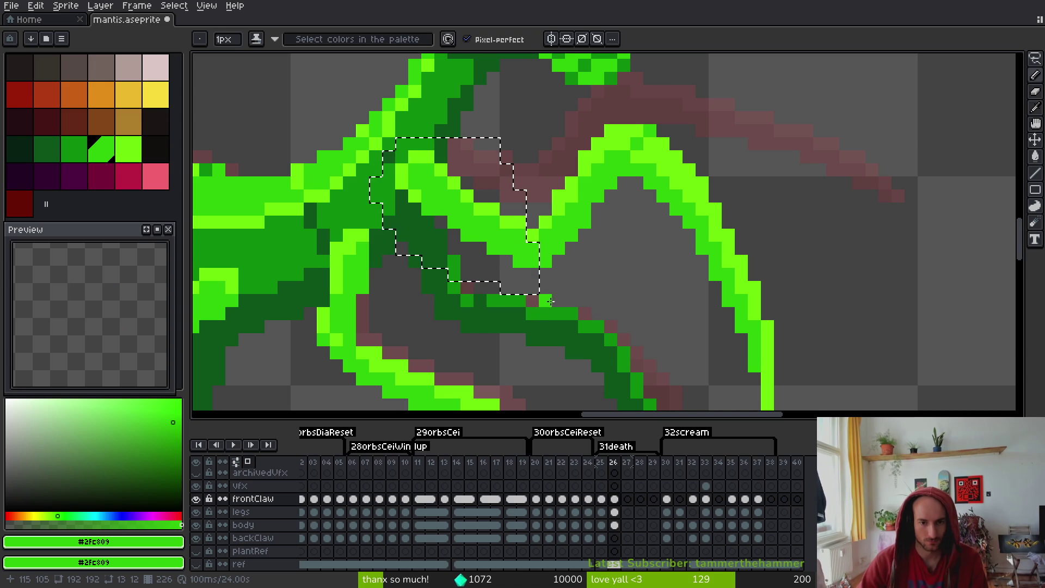
# Try another slight rotation of the claw segment, then undo to restore its pose
pyautogui.press('w')
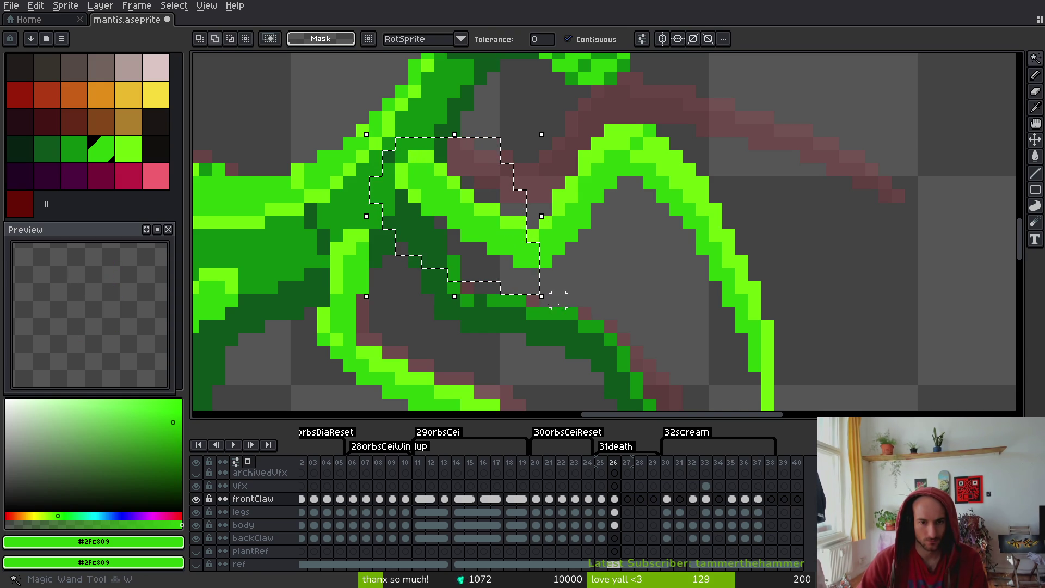
pyautogui.moveTo(550, 306); pyautogui.dragTo(555, 320)
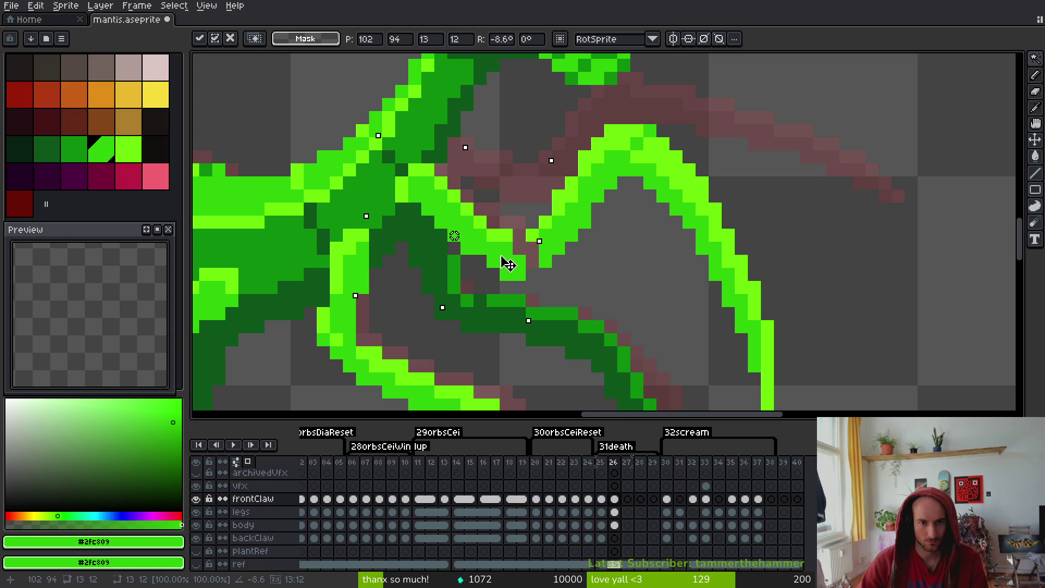
pyautogui.press('Return')
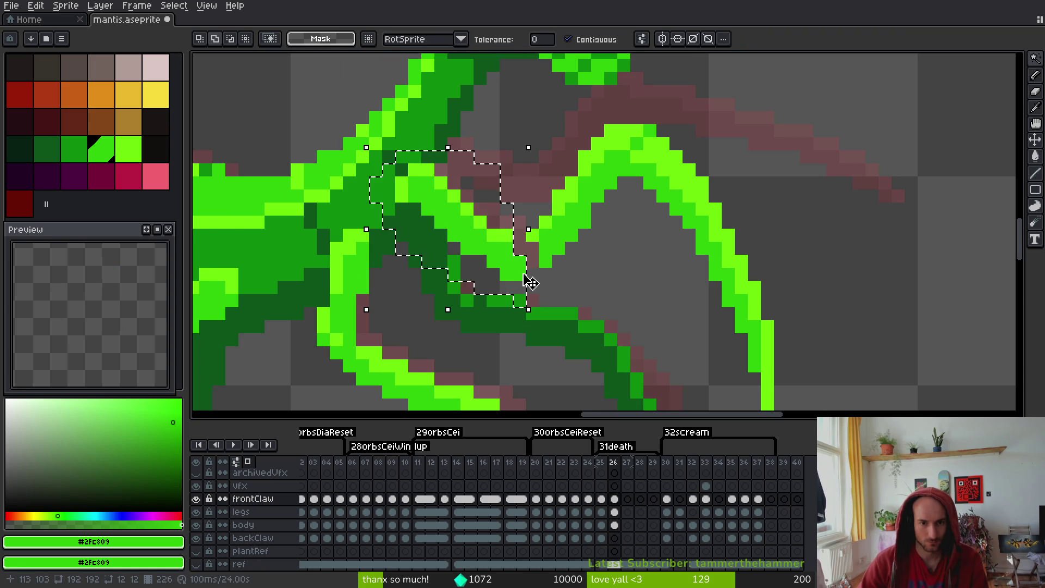
pyautogui.hotkey('ctrl', 'z')
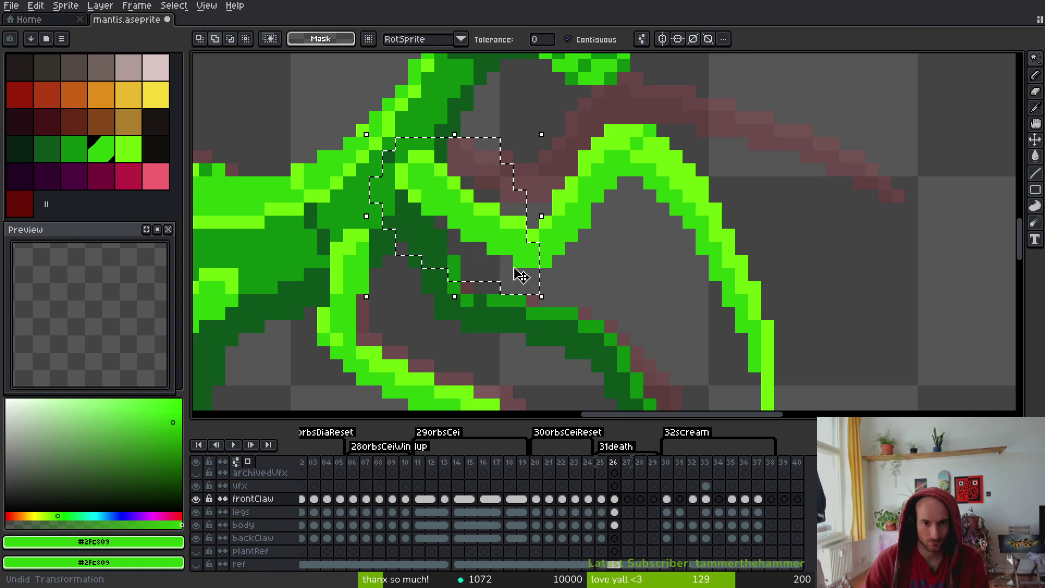
pyautogui.hotkey('ctrl', 'z')
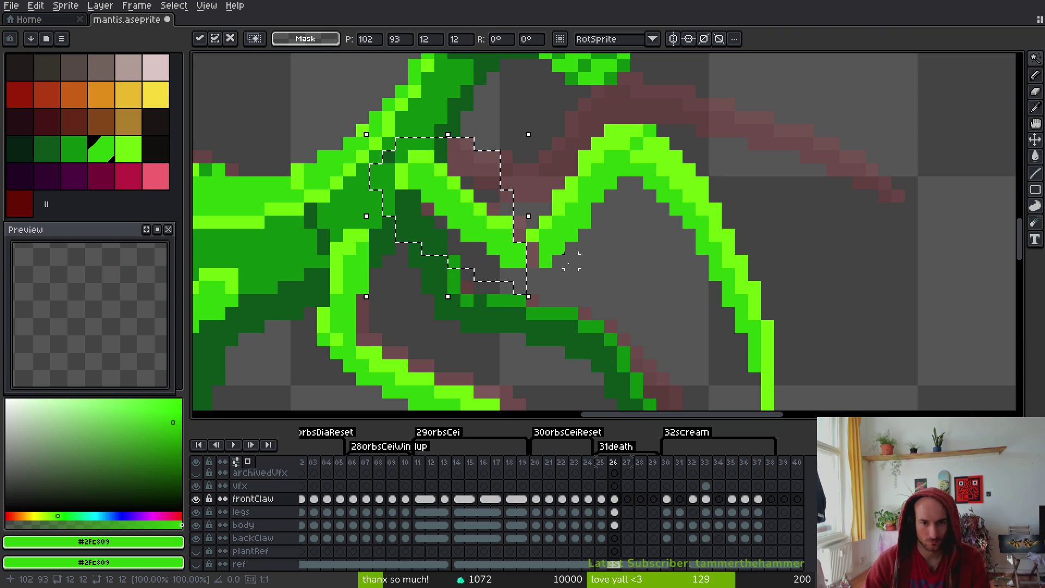
pyautogui.press('i')
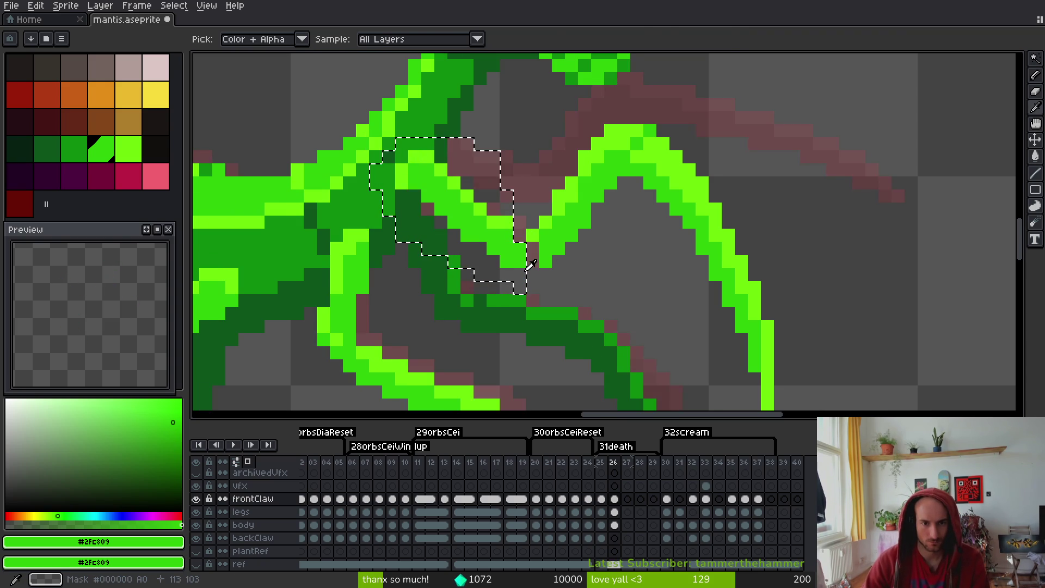
pyautogui.hotkey('ctrl', 'z')
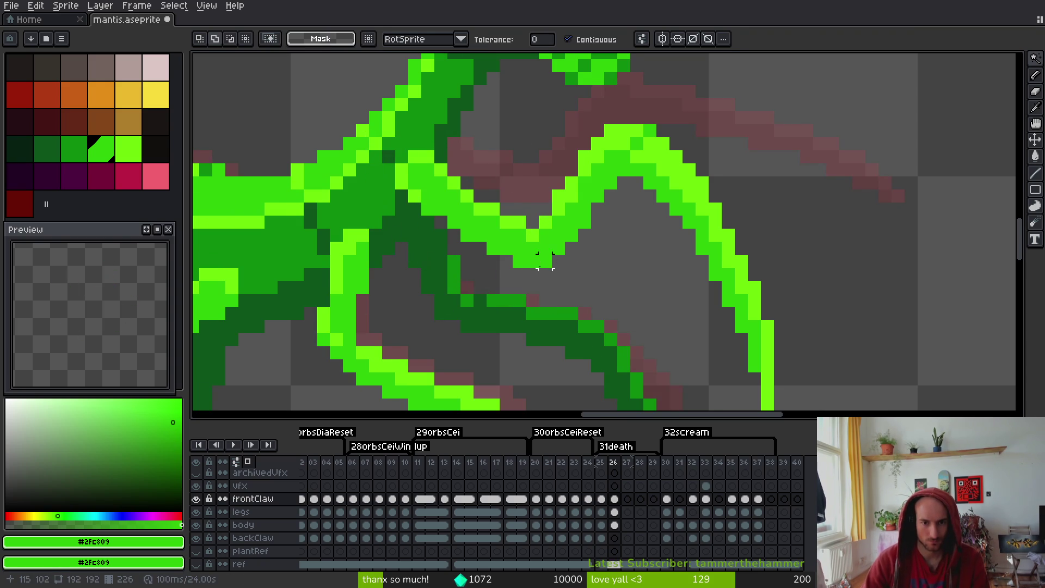
pyautogui.scroll(-3, 480, 183)
pyautogui.scroll(3, 457, 196)
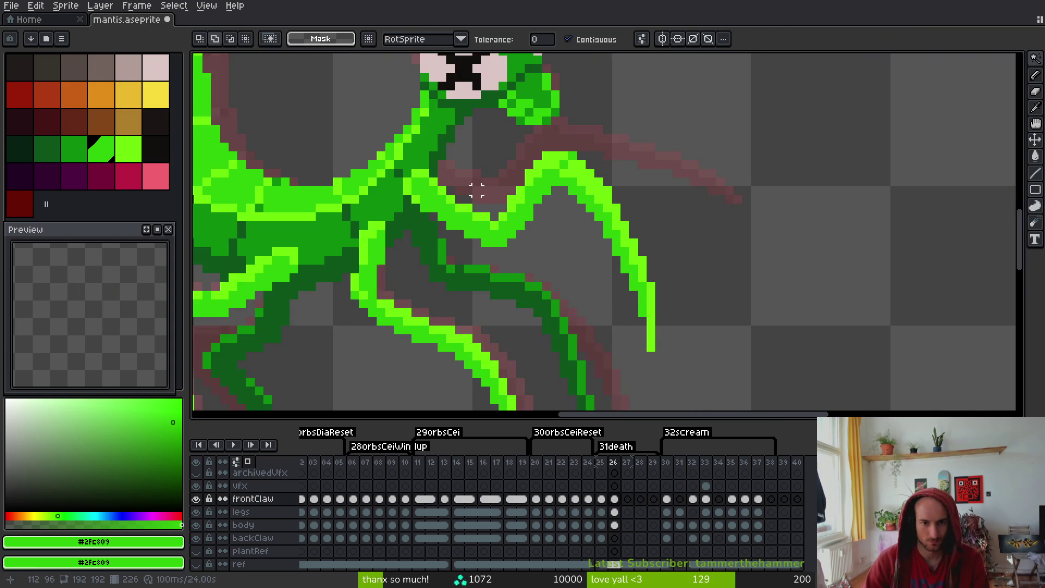
# Lasso the front-claw joint on frame 26 and nudge the selected pixels slightly left
pyautogui.scroll(1, 453, 197)
pyautogui.hotkey('shift', 'w')
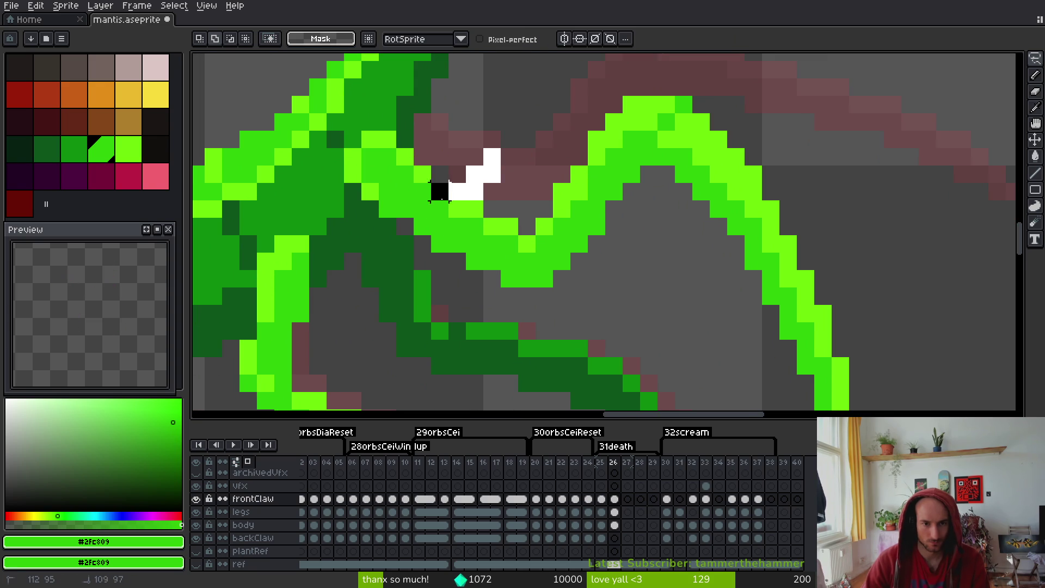
pyautogui.moveTo(422, 226); pyautogui.dragTo(684, 296)
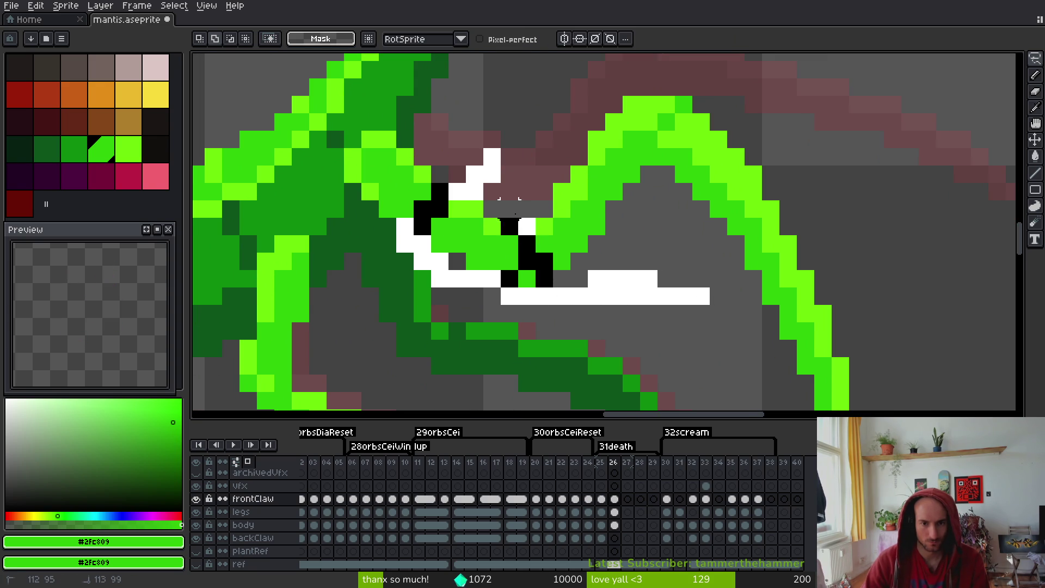
pyautogui.moveTo(524, 222); pyautogui.dragTo(525, 224)
pyautogui.hotkey('ctrl', 'd')
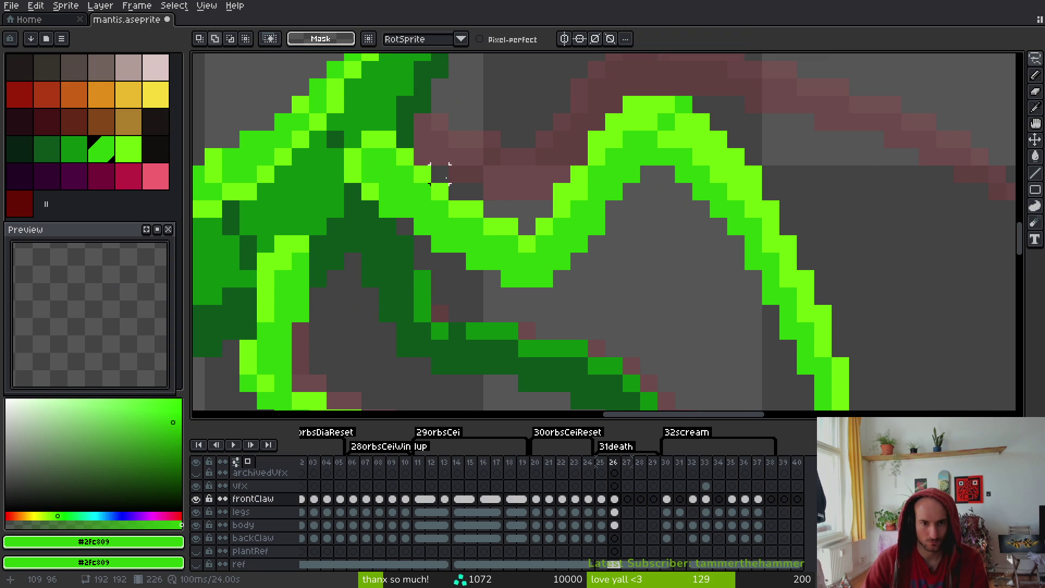
pyautogui.moveTo(423, 235); pyautogui.dragTo(441, 184)
pyautogui.moveTo(562, 314); pyautogui.dragTo(563, 314)
pyautogui.moveTo(473, 137)
pyautogui.mouseDown()
pyautogui.moveTo(427, 182)
pyautogui.moveTo(571, 303)
pyautogui.moveTo(572, 275)
pyautogui.mouseUp()
pyautogui.moveTo(478, 240); pyautogui.dragTo(467, 240)
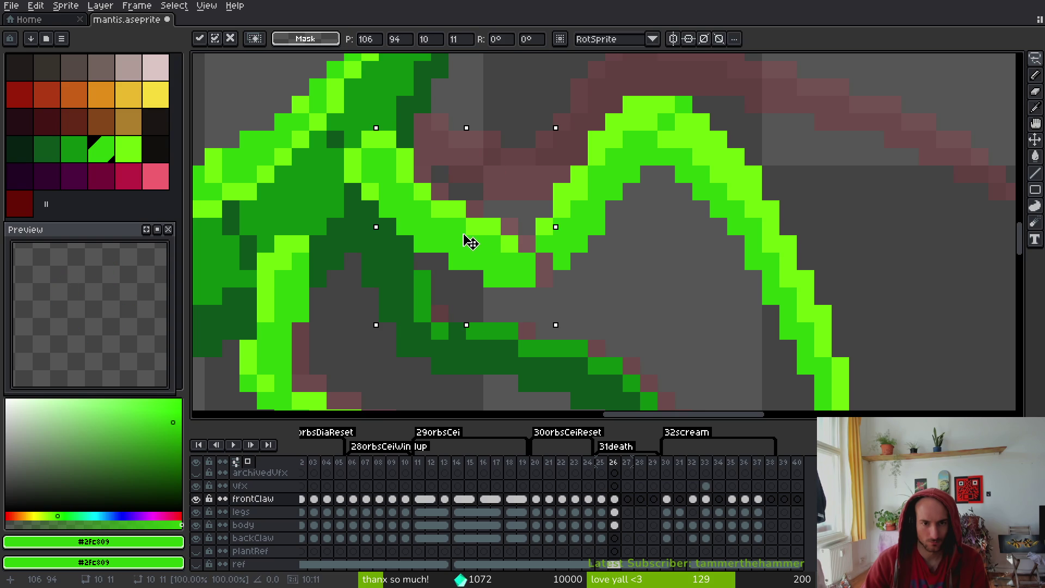
pyautogui.hotkey('ctrl', 'd')
# Compare the claw pose on frame 26 against the neighbouring frames
pyautogui.press('i')
pyautogui.press('b')
pyautogui.scroll(-3, 447, 228)
pyautogui.press(',')
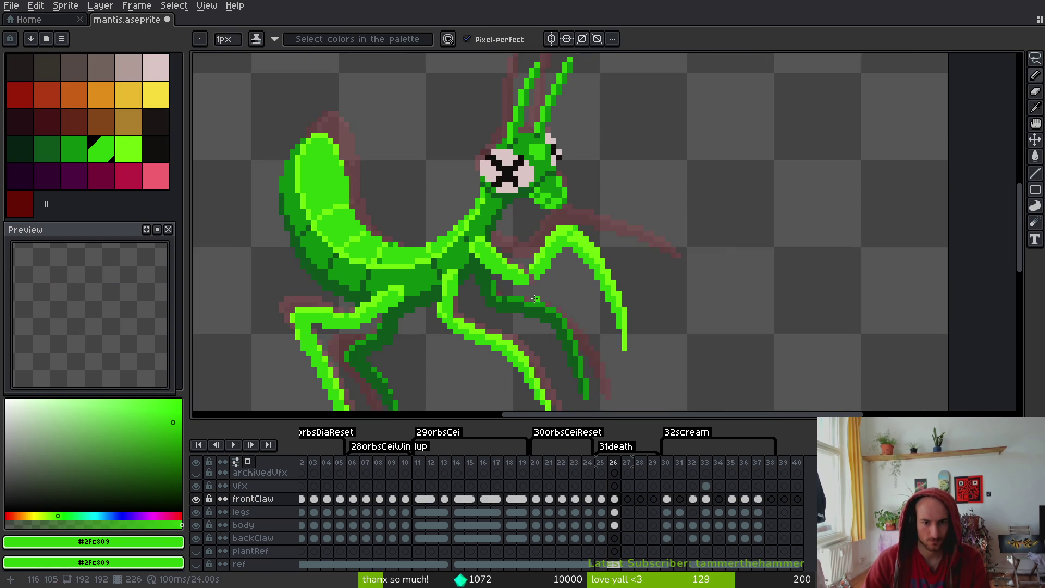
pyautogui.scroll(3, 561, 287)
pyautogui.press('i')
pyautogui.press('.')
pyautogui.press(',')
pyautogui.press('.')
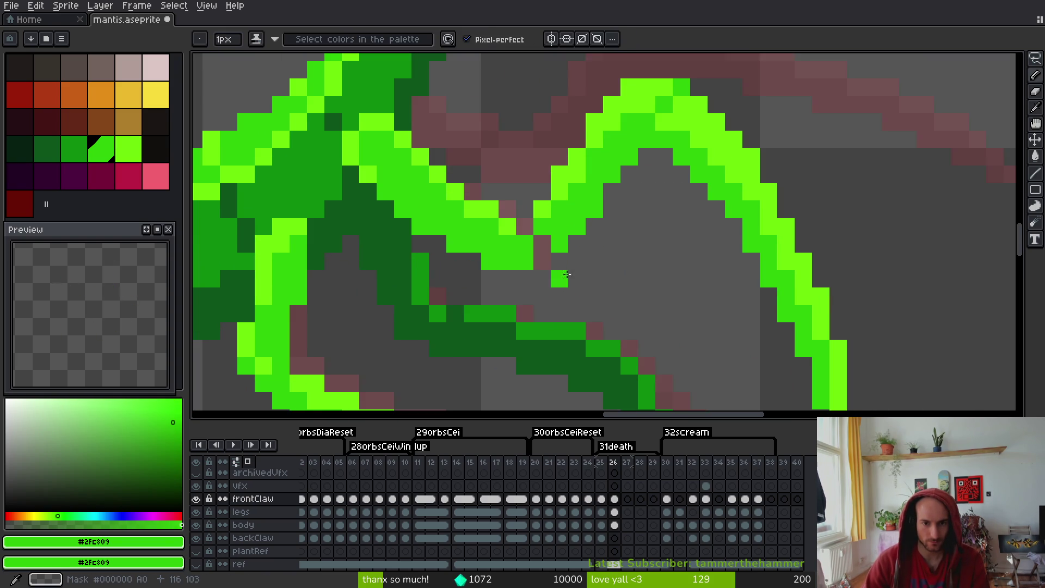
pyautogui.scroll(-2, 560, 276)
# Lasso the claw forearm, move it right and down, and rotate it about -12°
pyautogui.press('q')
pyautogui.scroll(3, 544, 164)
pyautogui.moveTo(547, 108)
pyautogui.mouseDown()
pyautogui.moveTo(465, 191)
pyautogui.moveTo(520, 243)
pyautogui.mouseUp()
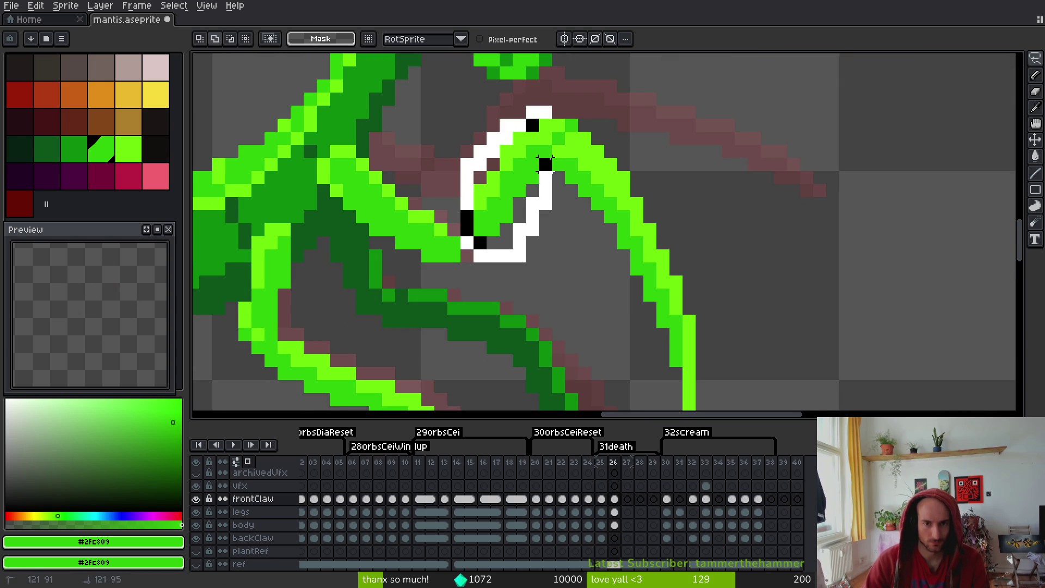
pyautogui.moveTo(571, 119)
pyautogui.mouseDown()
pyautogui.moveTo(556, 90)
pyautogui.moveTo(618, 343)
pyautogui.moveTo(619, 93)
pyautogui.mouseUp()
pyautogui.moveTo(591, 184); pyautogui.dragTo(716, 205)
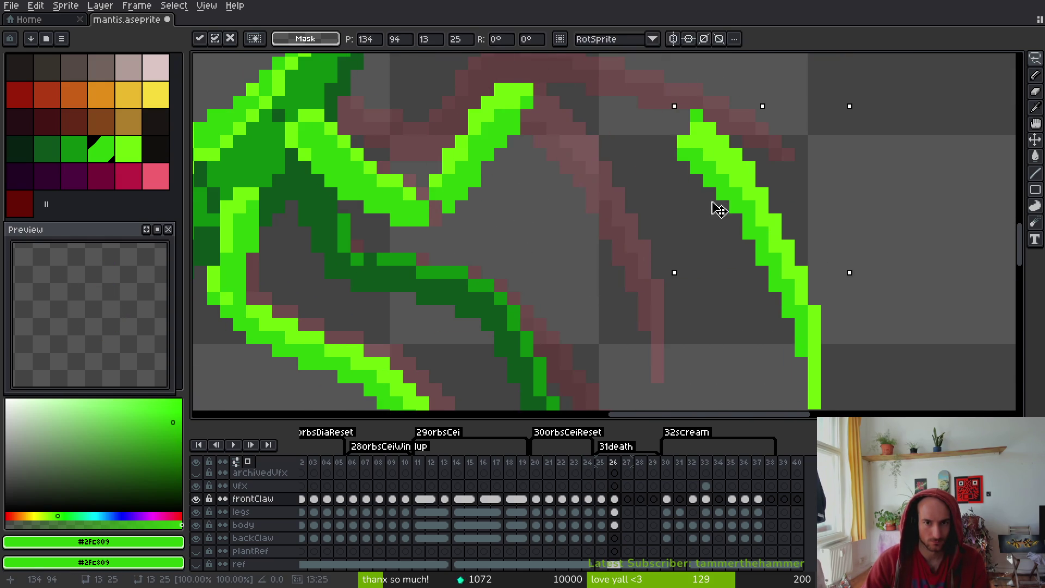
pyautogui.moveTo(545, 125)
pyautogui.mouseDown()
pyautogui.moveTo(455, 191)
pyautogui.moveTo(550, 182)
pyautogui.moveTo(550, 163)
pyautogui.mouseUp()
pyautogui.moveTo(511, 214)
pyautogui.mouseDown()
pyautogui.moveTo(536, 235)
pyautogui.moveTo(518, 231)
pyautogui.mouseUp()
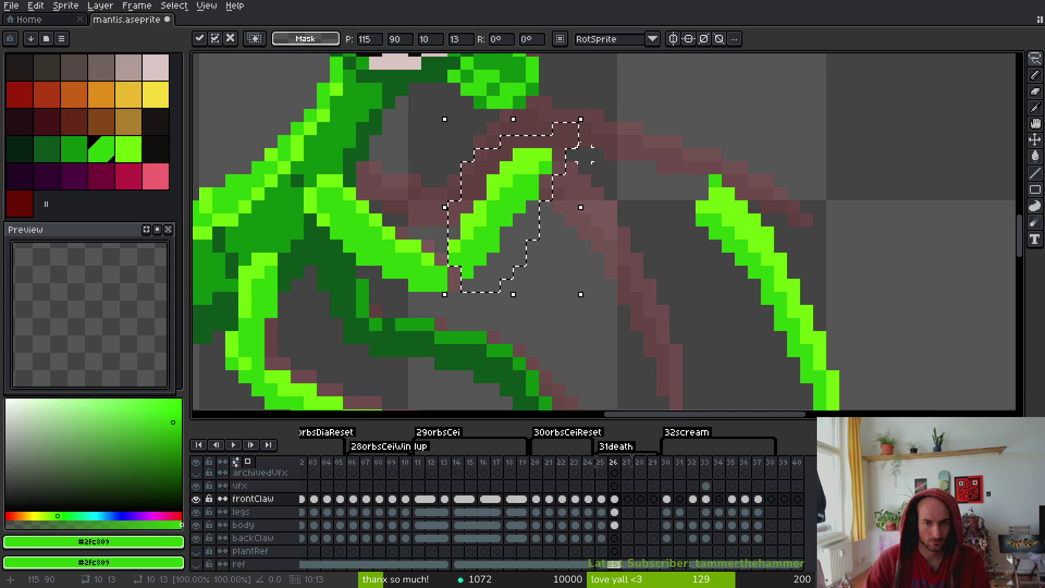
pyautogui.moveTo(587, 112); pyautogui.dragTo(611, 131)
pyautogui.moveTo(529, 190)
pyautogui.mouseDown()
pyautogui.moveTo(555, 215)
pyautogui.moveTo(539, 222)
pyautogui.mouseUp()
# Commit the claw transform and place a brighter green pixel near the claw
pyautogui.press('b')
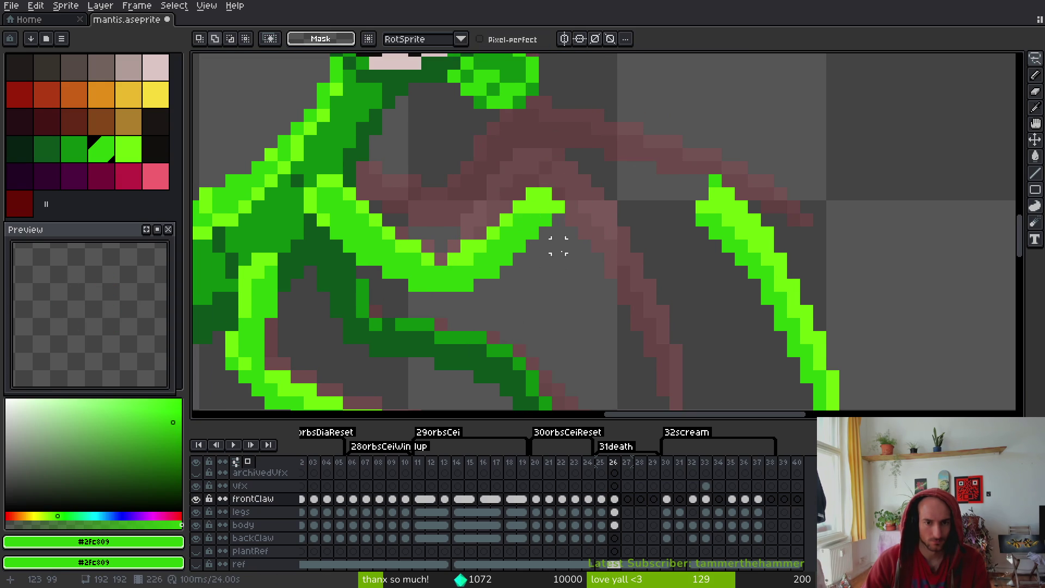
pyautogui.press(']')
pyautogui.click(571, 246)
pyautogui.scroll(-3, 572, 246)
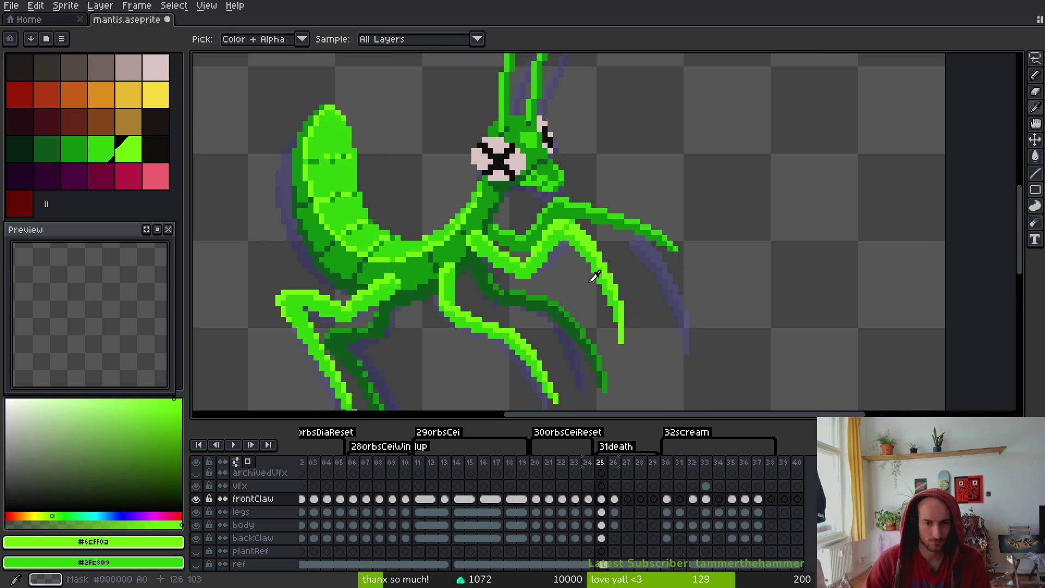
# Erase the stray bright-green pixel beside the reposed front claw
pyautogui.moveTo(593, 277); pyautogui.dragTo(551, 237)
pyautogui.scroll(2, 551, 236)
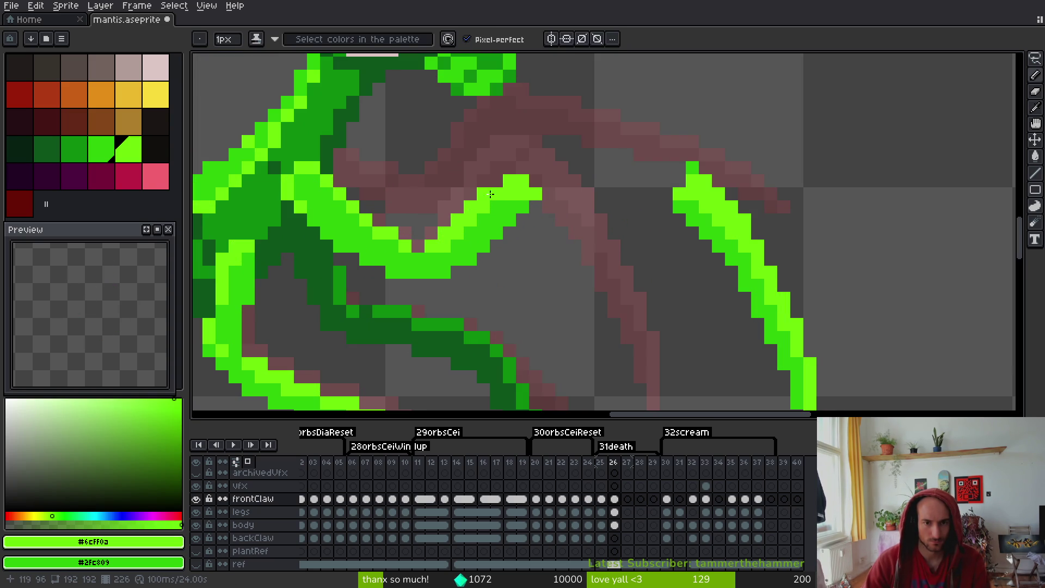
pyautogui.hotkey('ctrl', 'z')
pyautogui.keyDown('alt'); pyautogui.click(497, 226); pyautogui.keyUp('alt')
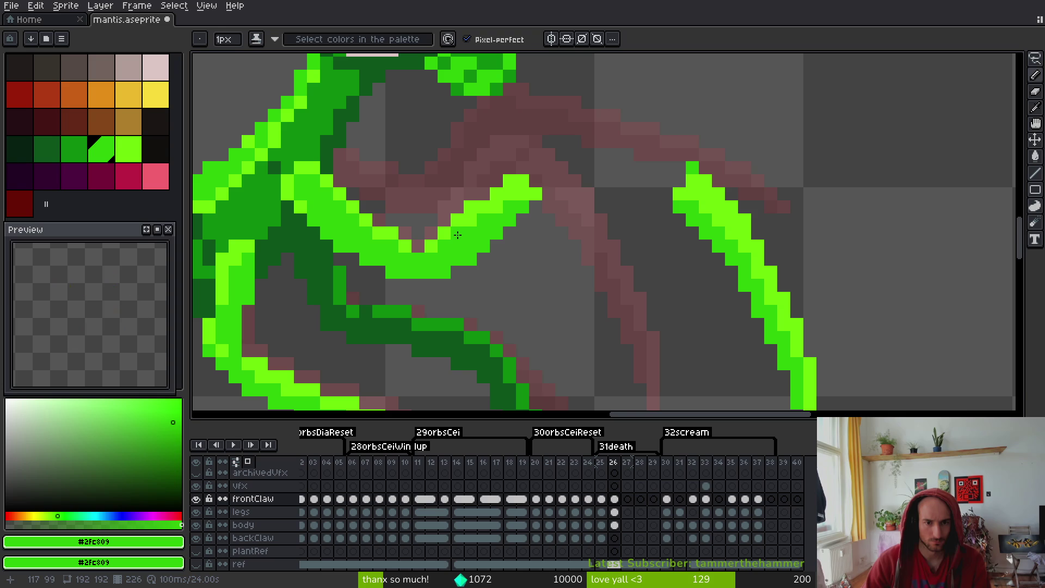
pyautogui.press('e')
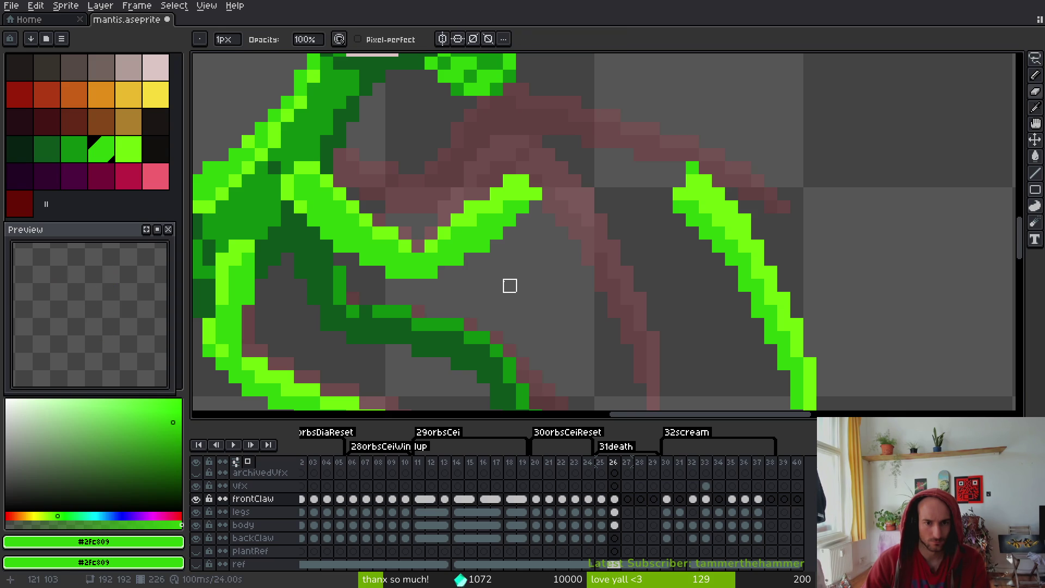
pyautogui.keyDown('alt'); pyautogui.click(415, 243); pyautogui.keyUp('alt')
pyautogui.scroll(-3, 513, 278)
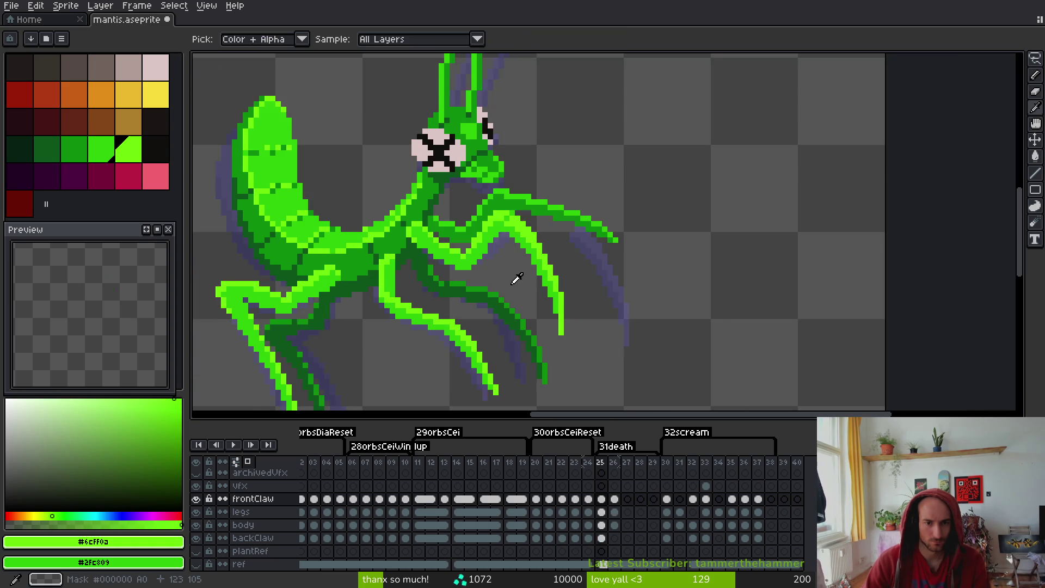
# Flip between frames 25 and 26 to check the cleaned-up claw
pyautogui.moveTo(525, 279); pyautogui.dragTo(495, 238)
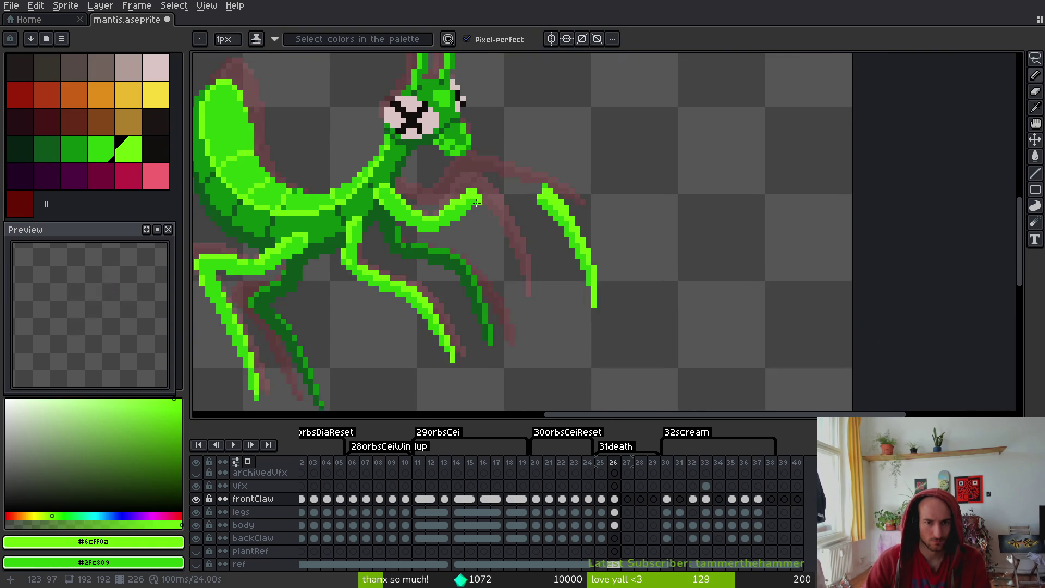
pyautogui.scroll(4, 465, 196)
pyautogui.press('Left')
pyautogui.press('Right')
pyautogui.scroll(-4, 533, 250)
pyautogui.press('Left')
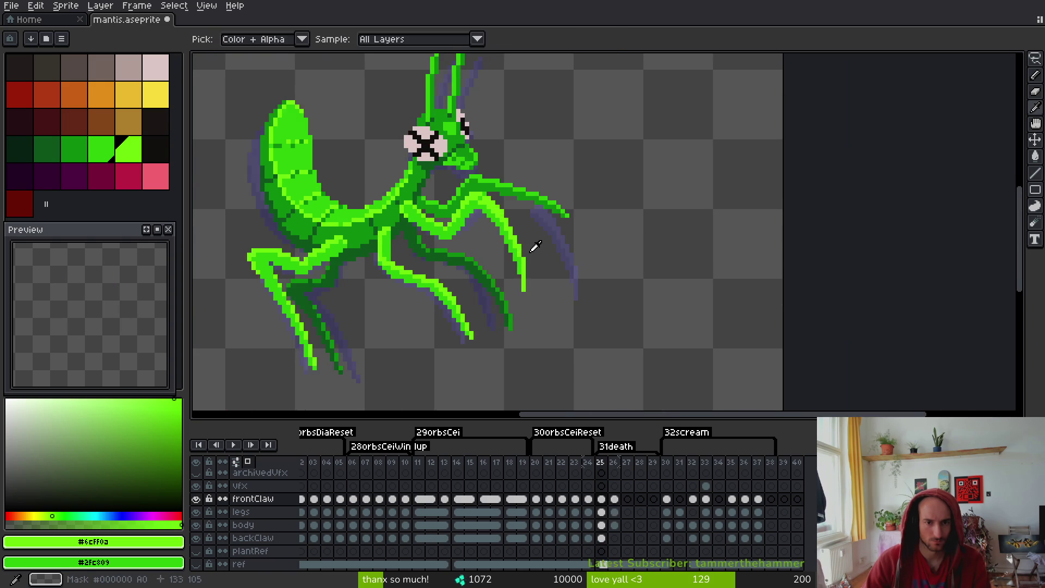
pyautogui.press('Right')
pyautogui.scroll(5, 474, 216)
pyautogui.scroll(-5, 504, 248)
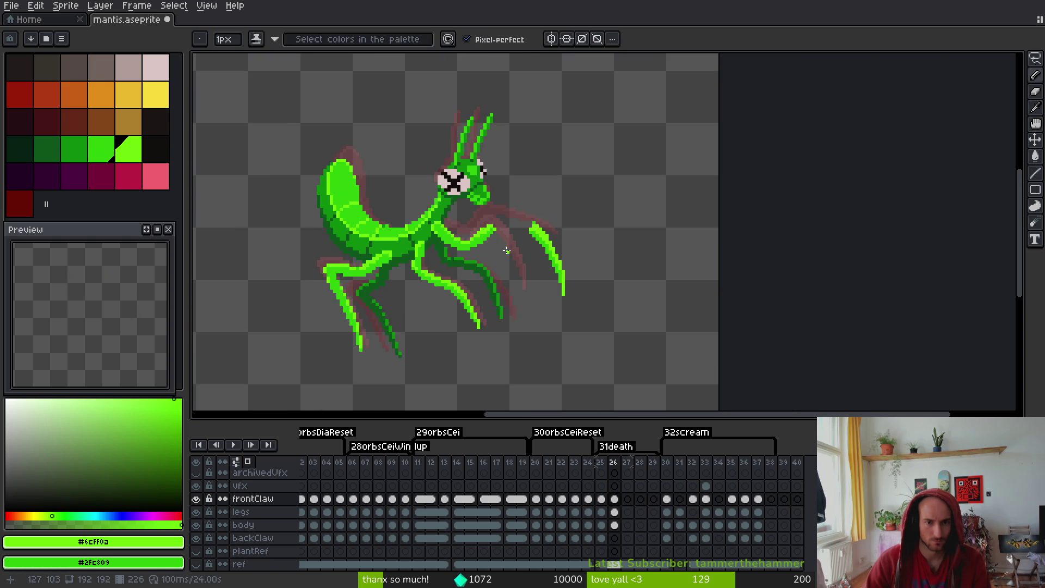
pyautogui.scroll(5, 506, 251)
pyautogui.scroll(-5, 505, 232)
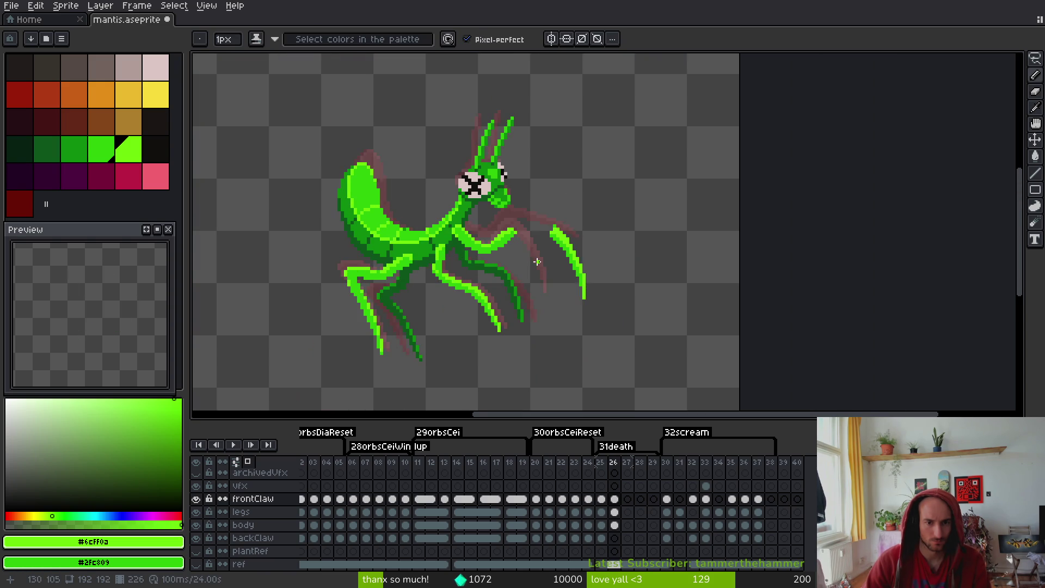
pyautogui.scroll(3, 531, 234)
pyautogui.hotkey('shift', 'w')
# Lasso the loose front-claw tip and move it left and down onto the forearm
pyautogui.moveTo(508, 112)
pyautogui.mouseDown()
pyautogui.moveTo(578, 158)
pyautogui.moveTo(508, 114)
pyautogui.mouseUp()
pyautogui.moveTo(518, 175); pyautogui.dragTo(447, 199)
pyautogui.press('i')
pyautogui.scroll(5, 420, 151)
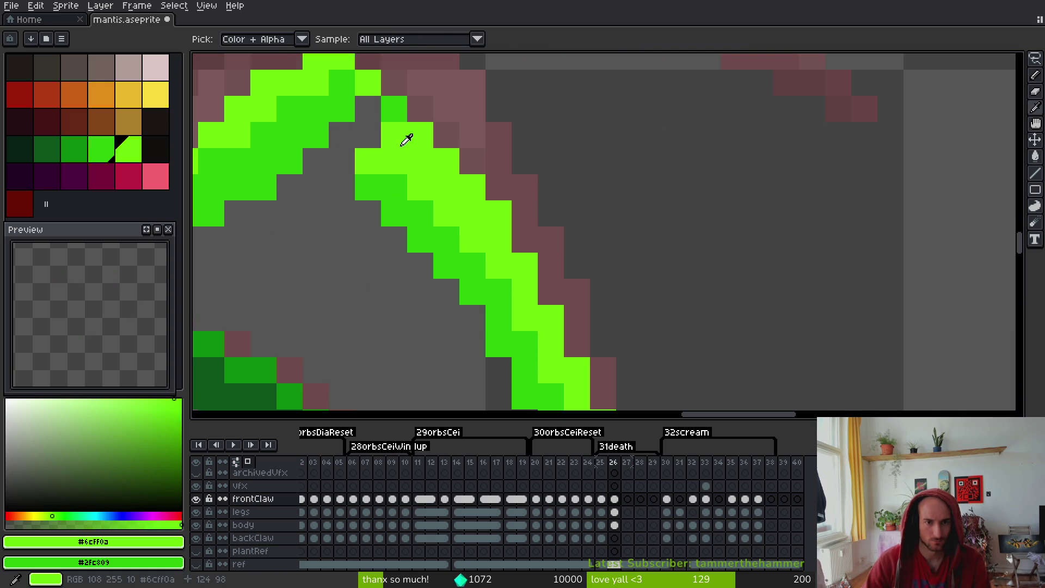
# Fill the claw's elbow gap with light and dark green pixels
pyautogui.press('f')
pyautogui.click(388, 113)
pyautogui.rightClick(369, 87)
pyautogui.click(378, 110)
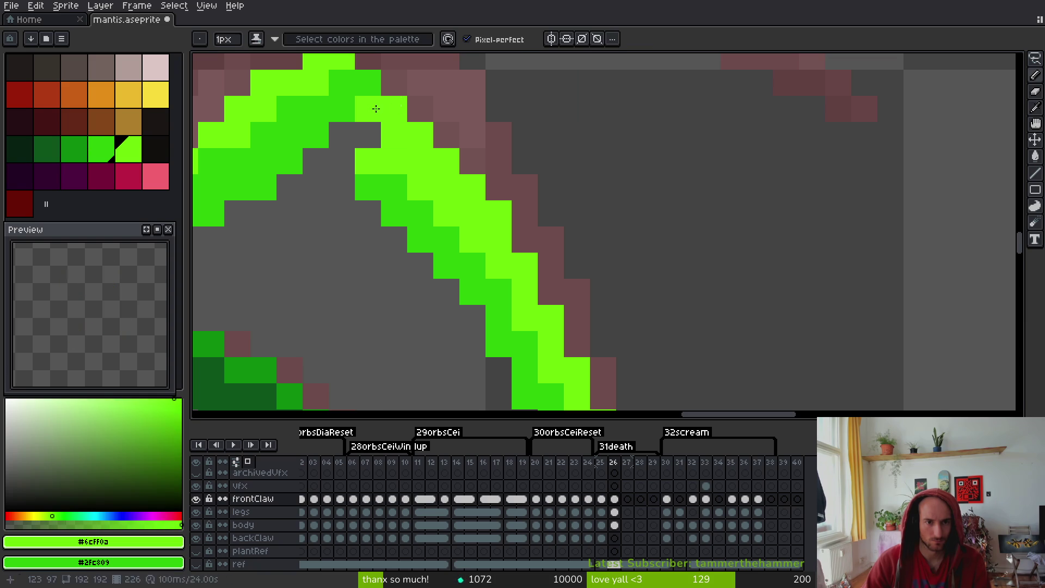
pyautogui.keyDown('alt'); pyautogui.click(392, 179); pyautogui.keyUp('alt')
# Compare frames 25 and 26, then select the backClaw layer
pyautogui.scroll(-5, 502, 272)
pyautogui.scroll(-2, 502, 272)
pyautogui.press('Left')
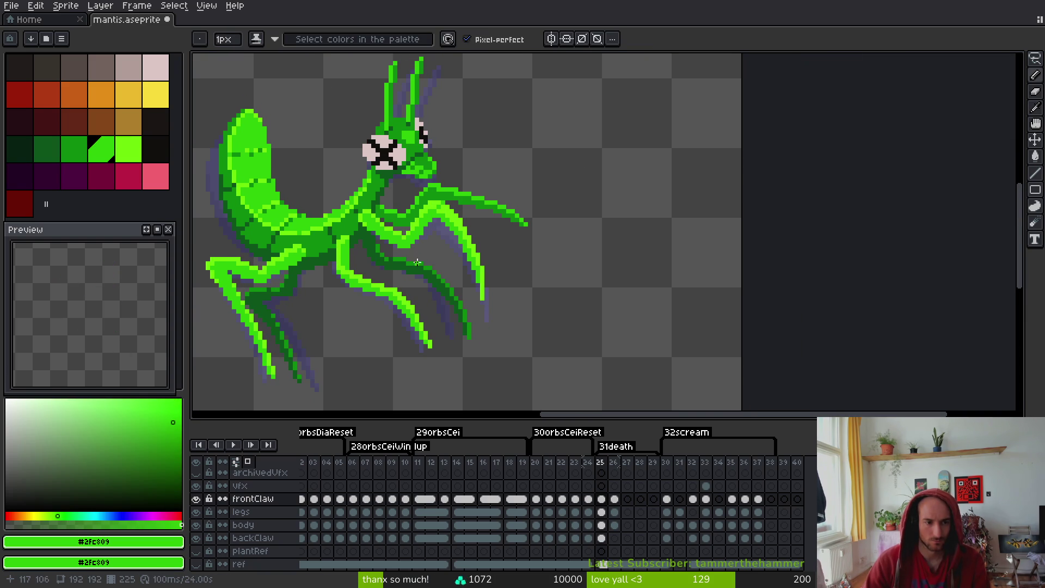
pyautogui.press('Right')
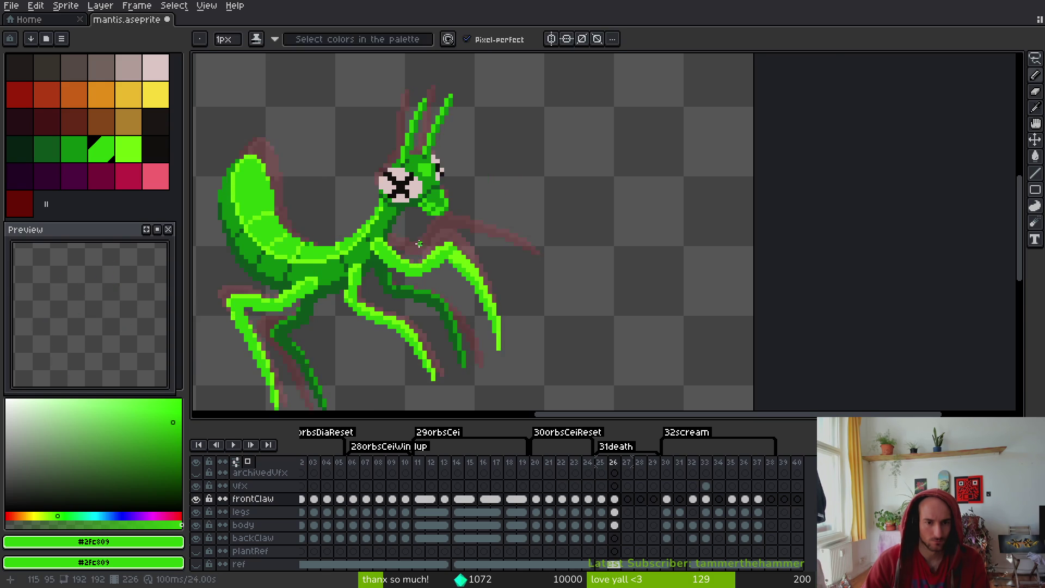
pyautogui.scroll(4, 438, 242)
pyautogui.click(613, 539)
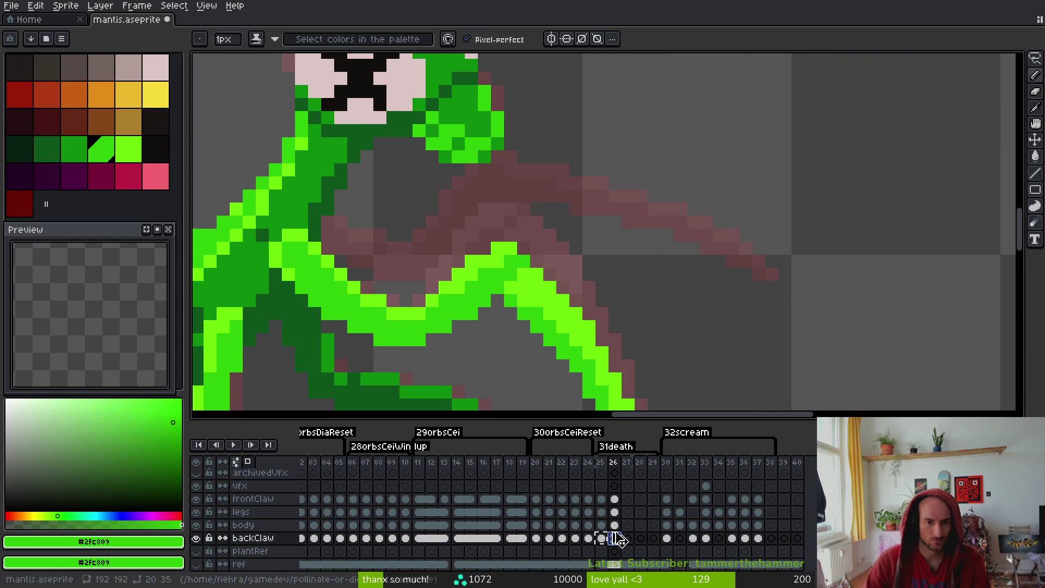
# Save mantis.aseprite and flip between frames 25 and 26 to compare
pyautogui.press('ctrl')
pyautogui.hotkey('ctrl', 's')
pyautogui.scroll(-3, 460, 306)
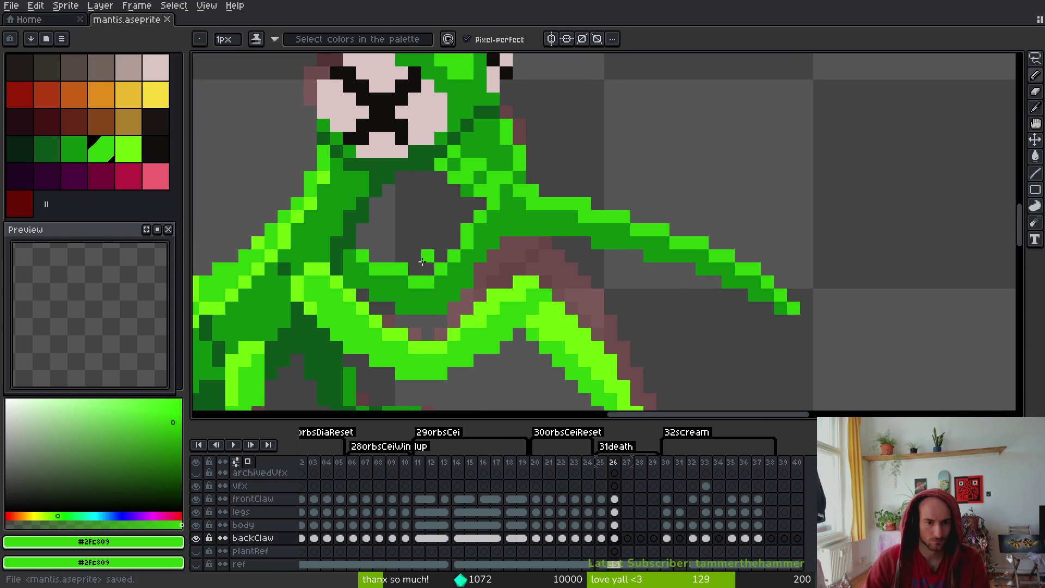
pyautogui.press('Left')
pyautogui.press('Right')
pyautogui.press('Left')
pyautogui.press('Right')
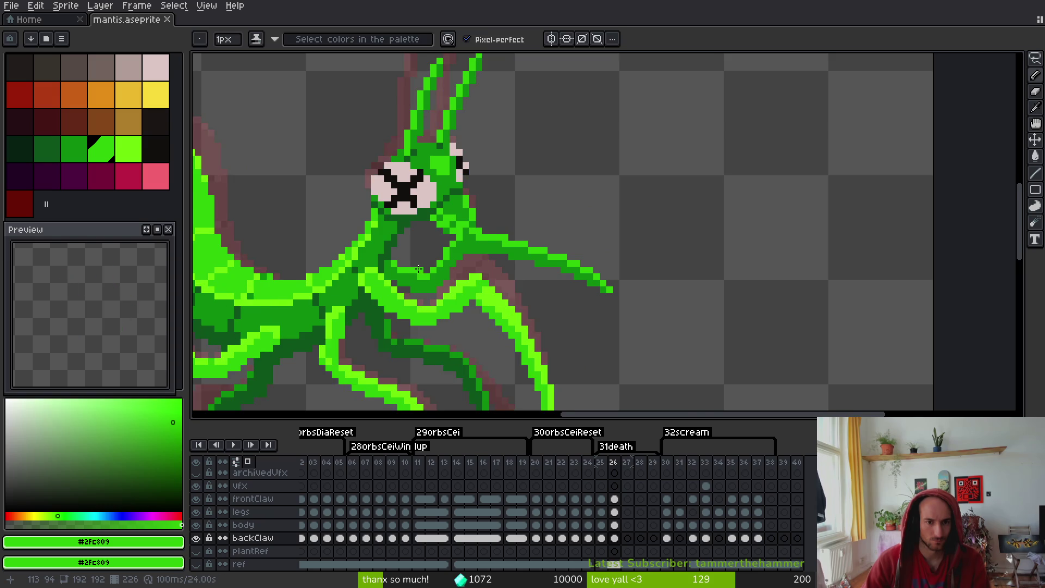
pyautogui.scroll(2, 412, 228)
# Lasso the back claw, nudge it 2 pixels down, and commit
pyautogui.press('q')
pyautogui.scroll(-2, 801, 165)
pyautogui.moveTo(560, 116)
pyautogui.mouseDown()
pyautogui.moveTo(742, 311)
pyautogui.moveTo(730, 142)
pyautogui.moveTo(742, 117)
pyautogui.moveTo(759, 145)
pyautogui.mouseUp()
pyautogui.scroll(2, 730, 141)
pyautogui.moveTo(632, 233)
pyautogui.mouseDown()
pyautogui.moveTo(648, 250)
pyautogui.moveTo(628, 248)
pyautogui.mouseUp()
pyautogui.press('Return')
# Compare the back claw pose across frames 25 and 26
pyautogui.press('i')
pyautogui.press('Left')
pyautogui.press('Right')
pyautogui.press('Left')
pyautogui.scroll(-2, 655, 291)
pyautogui.press('Right')
pyautogui.press('Left')
pyautogui.press('Right')
pyautogui.scroll(2, 659, 296)
pyautogui.scroll(1, 675, 264)
pyautogui.press('Left')
pyautogui.press('Right')
pyautogui.press('Left')
pyautogui.press('Right')
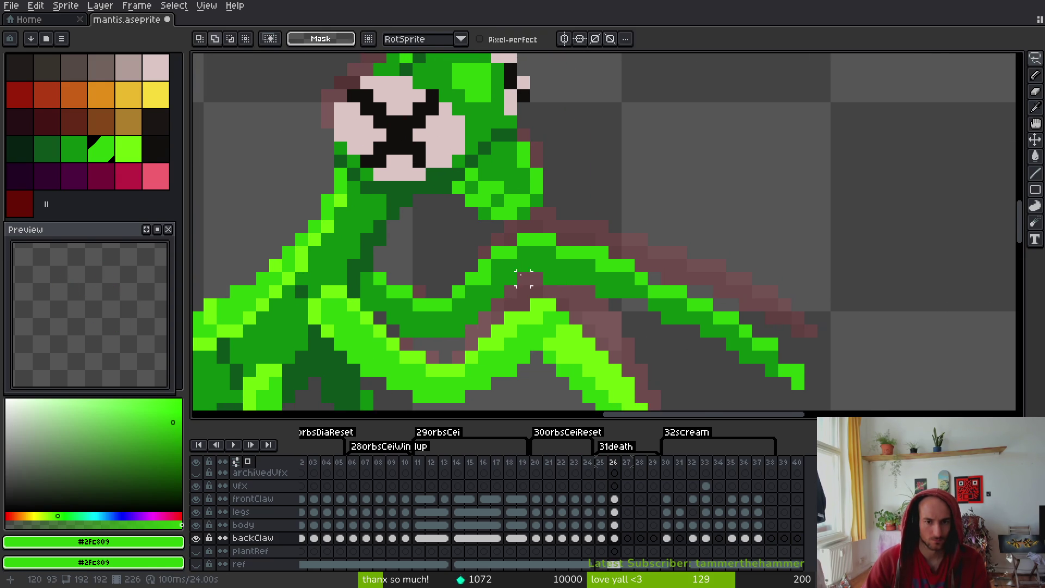
# Recolour the claw-tip pixels with dark green #0c8b0c and bright green #2fc809, erasing a stray one
pyautogui.keyDown('alt'); pyautogui.click(511, 274); pyautogui.keyUp('alt')
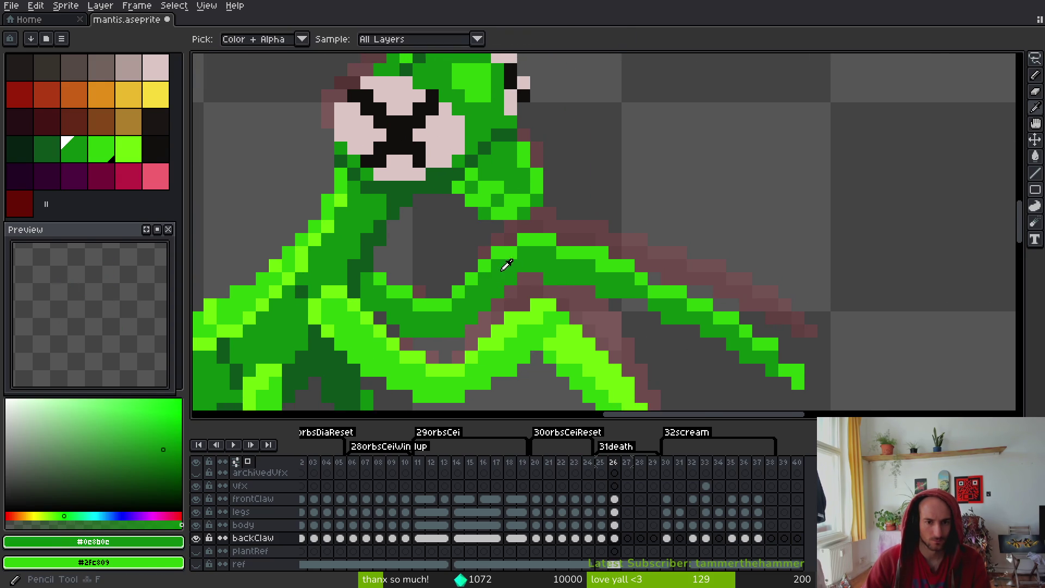
pyautogui.moveTo(677, 320); pyautogui.dragTo(539, 302)
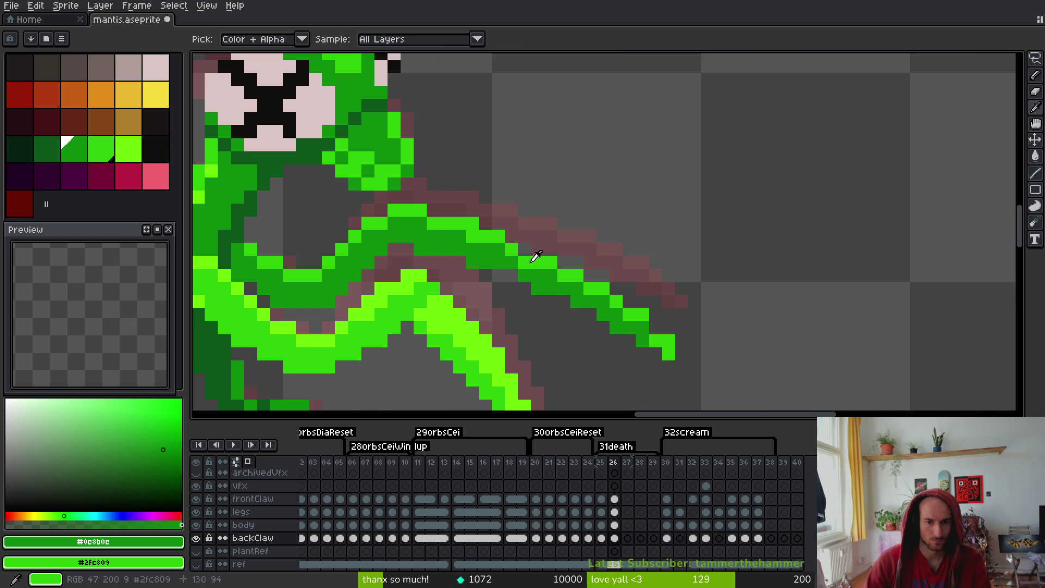
pyautogui.click(717, 320)
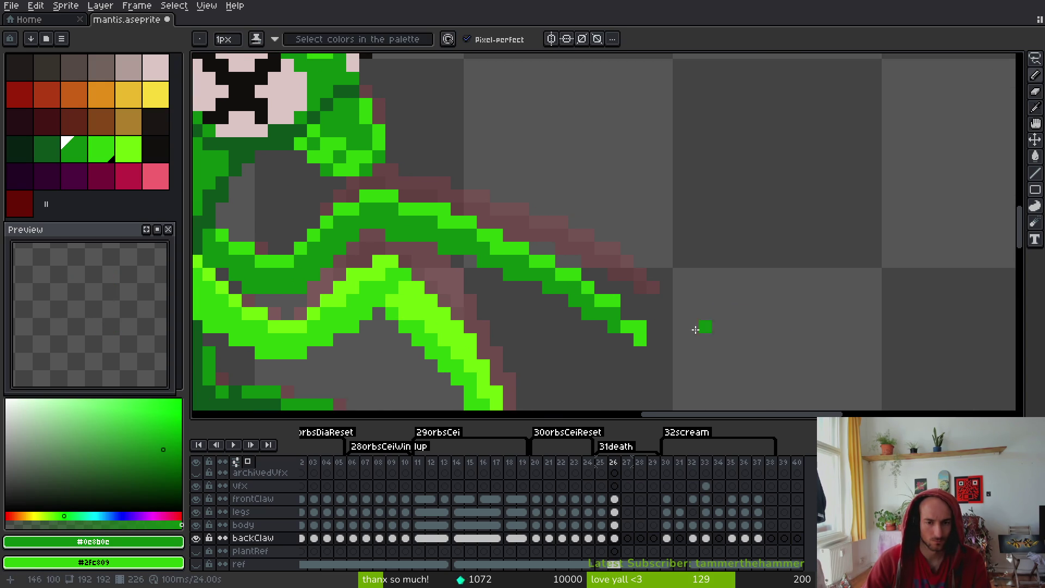
pyautogui.keyDown('alt'); pyautogui.click(619, 309); pyautogui.keyUp('alt')
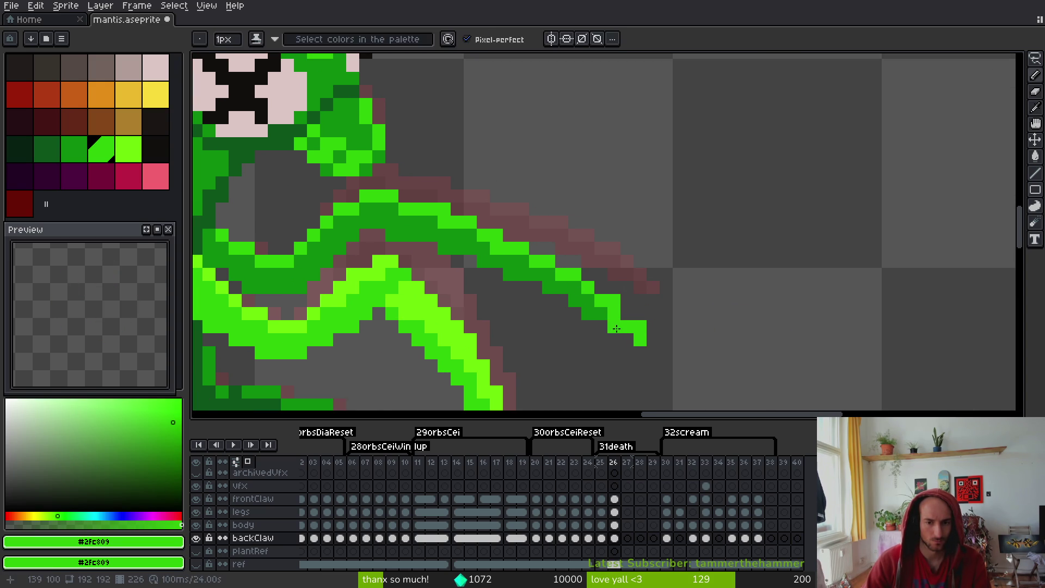
pyautogui.keyDown('alt'); pyautogui.click(611, 313); pyautogui.keyUp('alt')
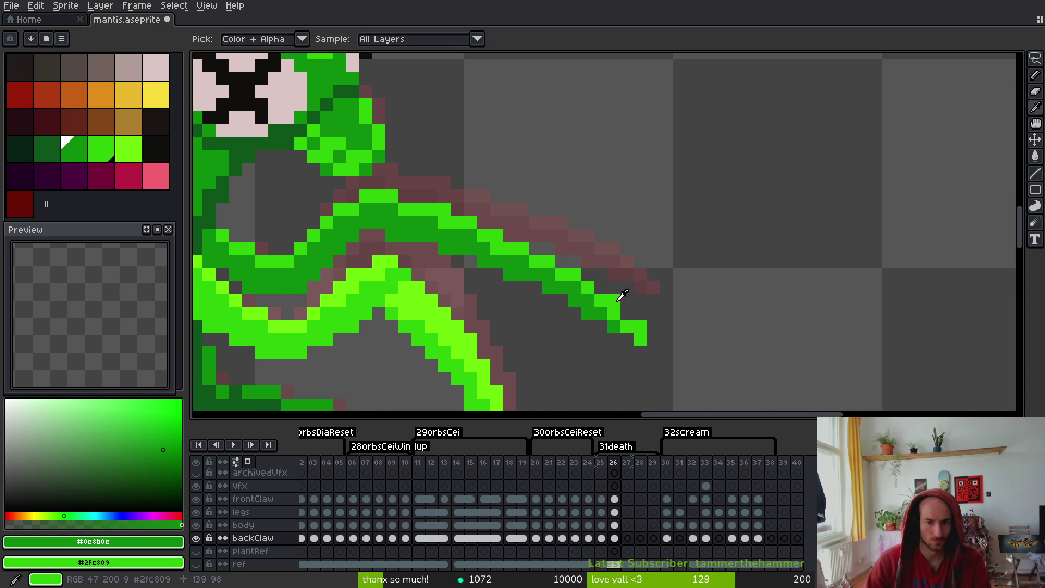
pyautogui.click(634, 338)
pyautogui.keyDown('alt'); pyautogui.click(626, 319); pyautogui.keyUp('alt')
pyautogui.click(626, 315)
pyautogui.keyDown('alt'); pyautogui.click(611, 314); pyautogui.keyUp('alt')
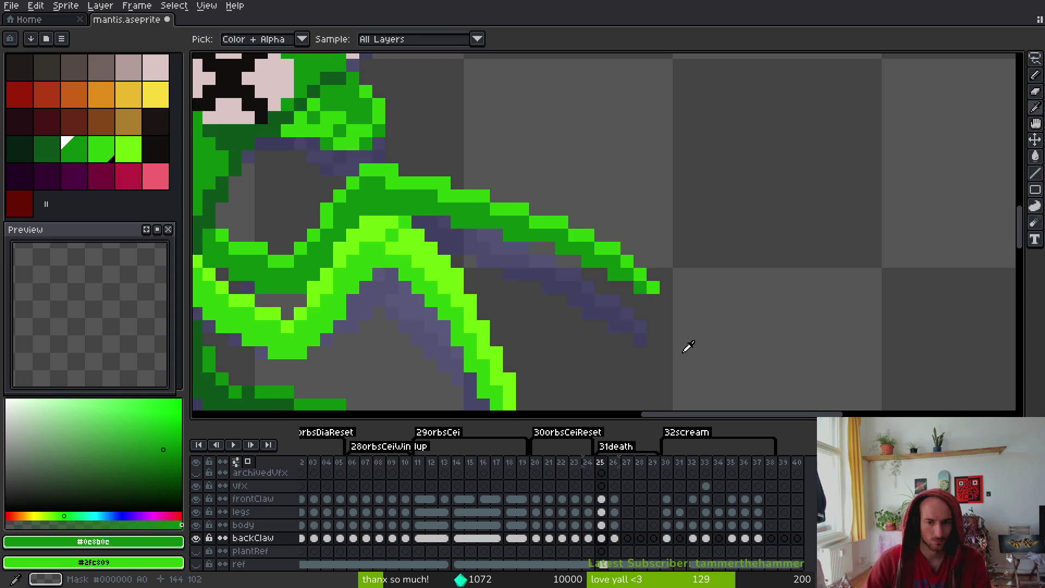
pyautogui.keyDown('alt'); pyautogui.click(645, 327); pyautogui.keyUp('alt')
pyautogui.press('e')
pyautogui.click(614, 327)
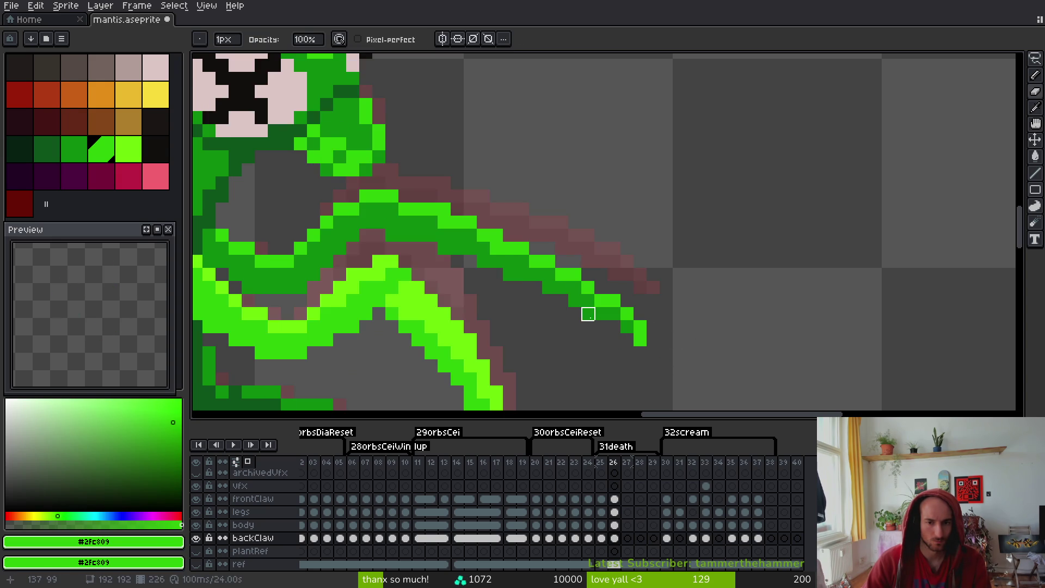
# Recheck against frame 25 and paint the remaining mauve claw-tip pixel dark green
pyautogui.scroll(-3, 664, 348)
pyautogui.scroll(3, 666, 350)
pyautogui.scroll(-3, 675, 354)
pyautogui.press(',')
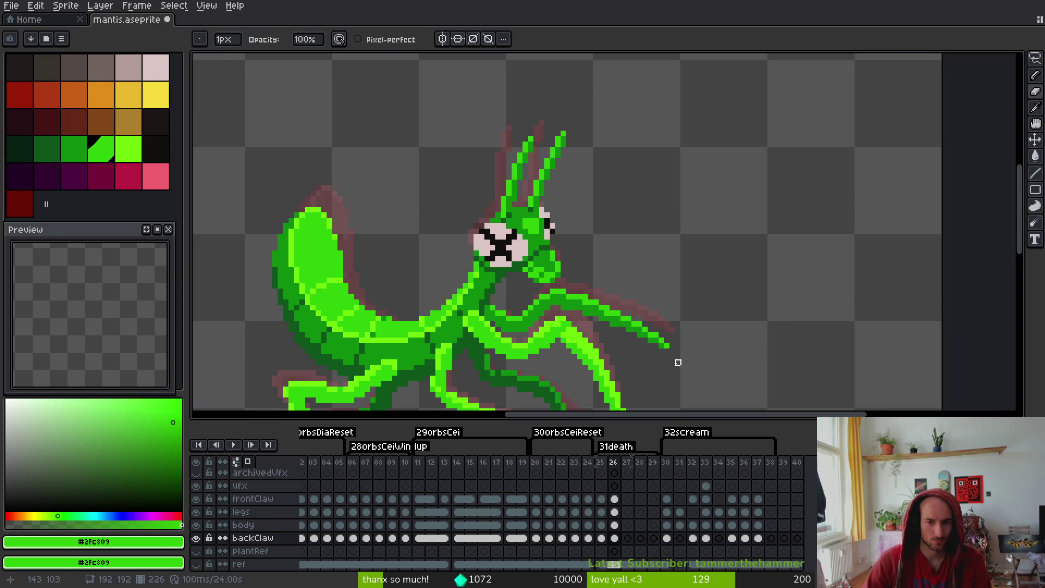
pyautogui.press('.')
pyautogui.scroll(4, 670, 356)
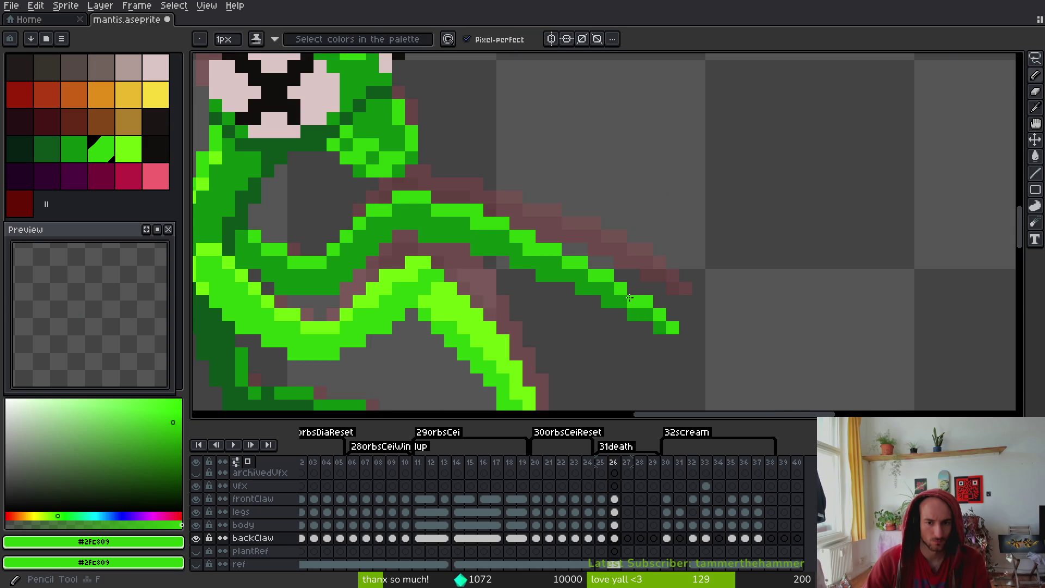
pyautogui.scroll(-4, 716, 366)
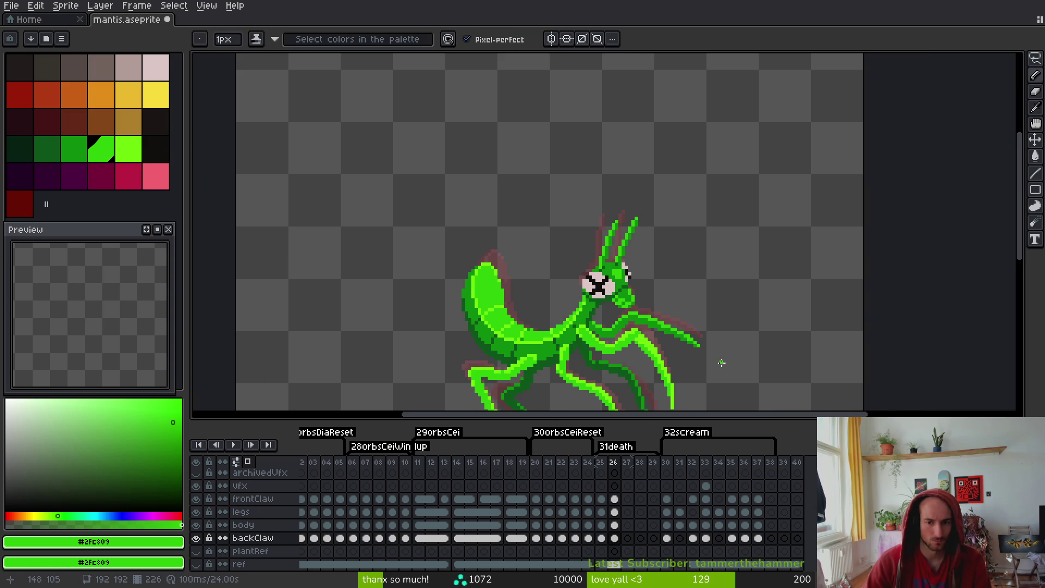
pyautogui.scroll(3, 693, 354)
pyautogui.scroll(4, 684, 321)
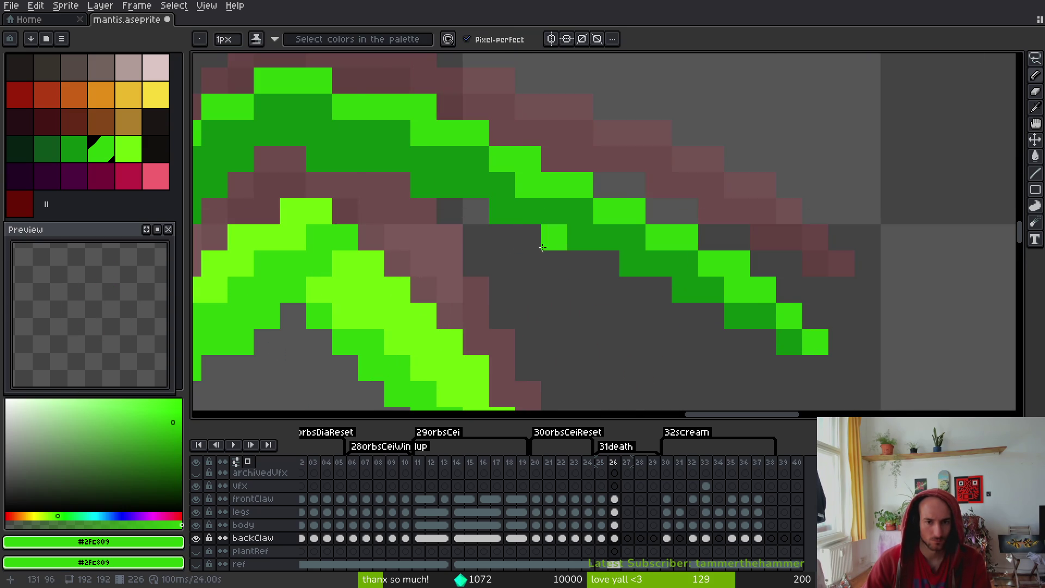
pyautogui.keyDown('alt'); pyautogui.click(499, 252); pyautogui.keyUp('alt')
pyautogui.click(415, 226)
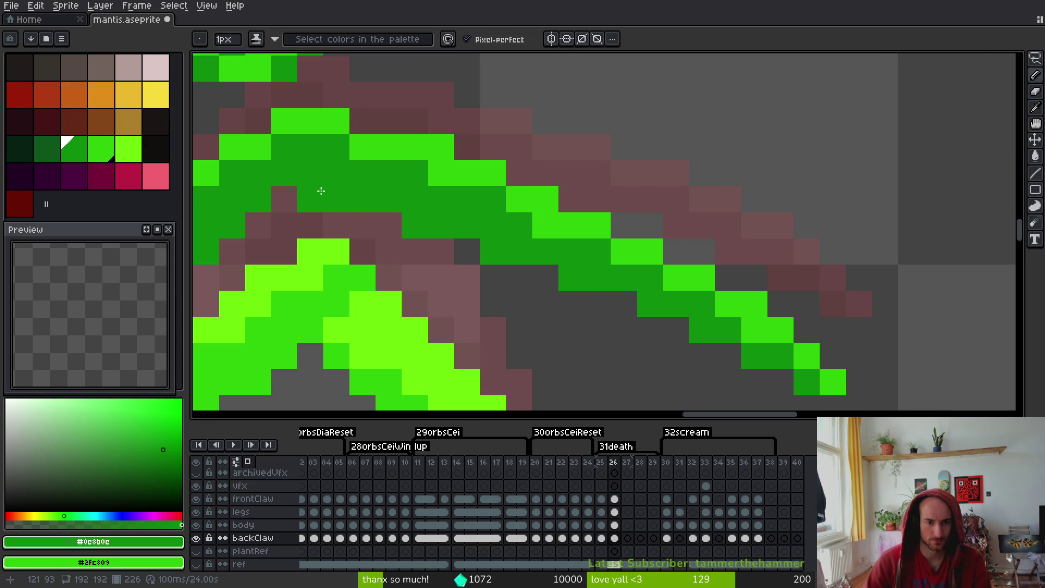
pyautogui.scroll(-3, 327, 194)
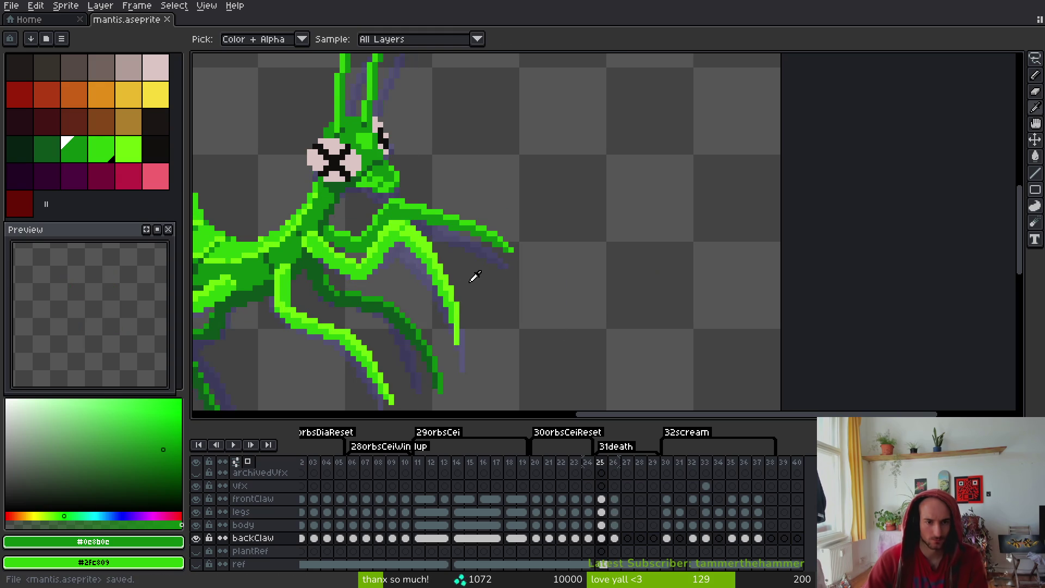
pyautogui.scroll(3, 570, 281)
# Zoom out to view the whole dead mantis, then select empty frames 27–29 in the timeline
pyautogui.scroll(-4, 574, 268)
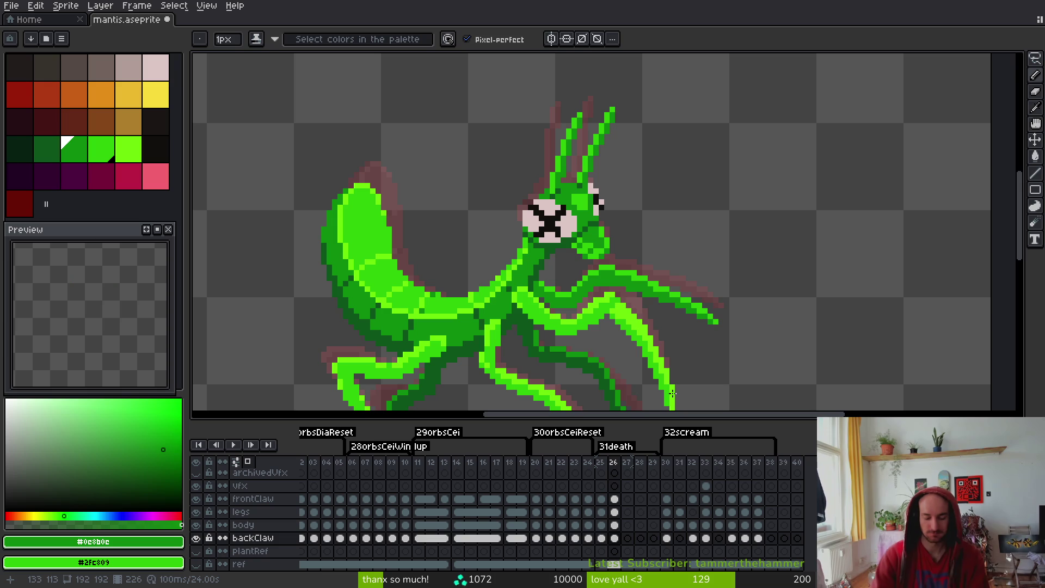
pyautogui.scroll(-1, 560, 222)
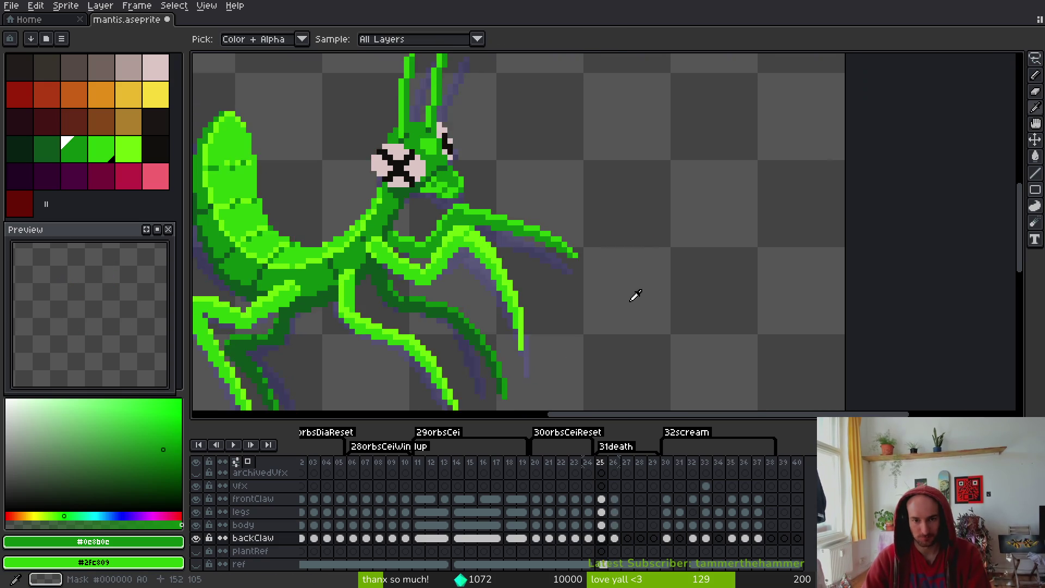
pyautogui.scroll(-1, 527, 303)
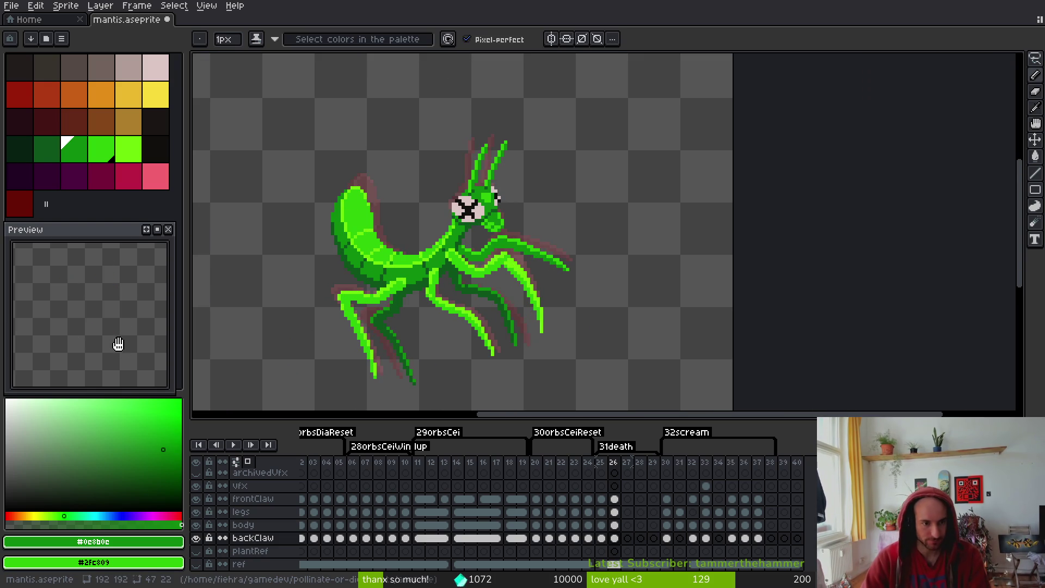
pyautogui.scroll(-2, 525, 322)
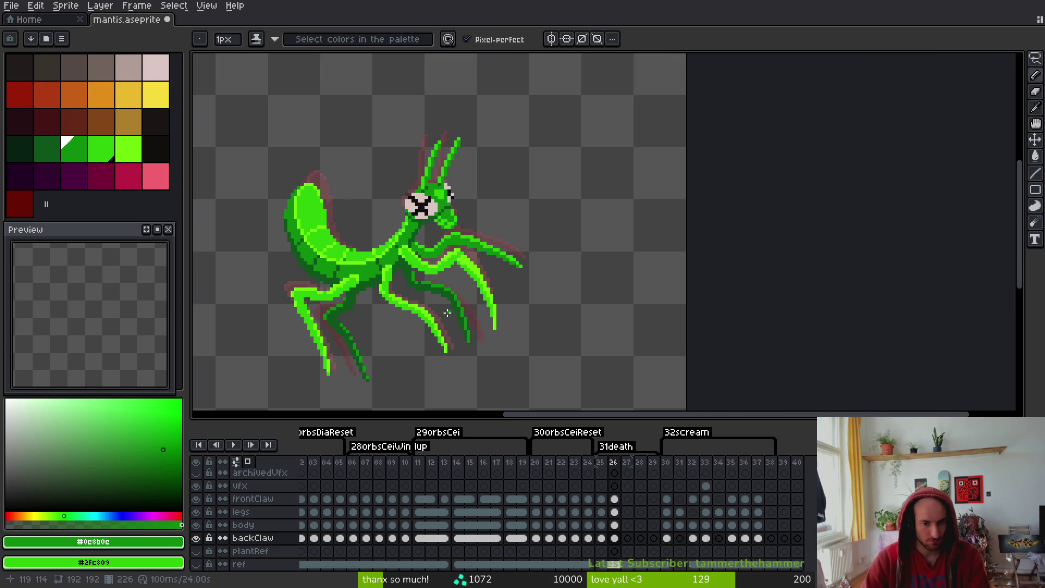
pyautogui.moveTo(627, 462); pyautogui.dragTo(652, 463)
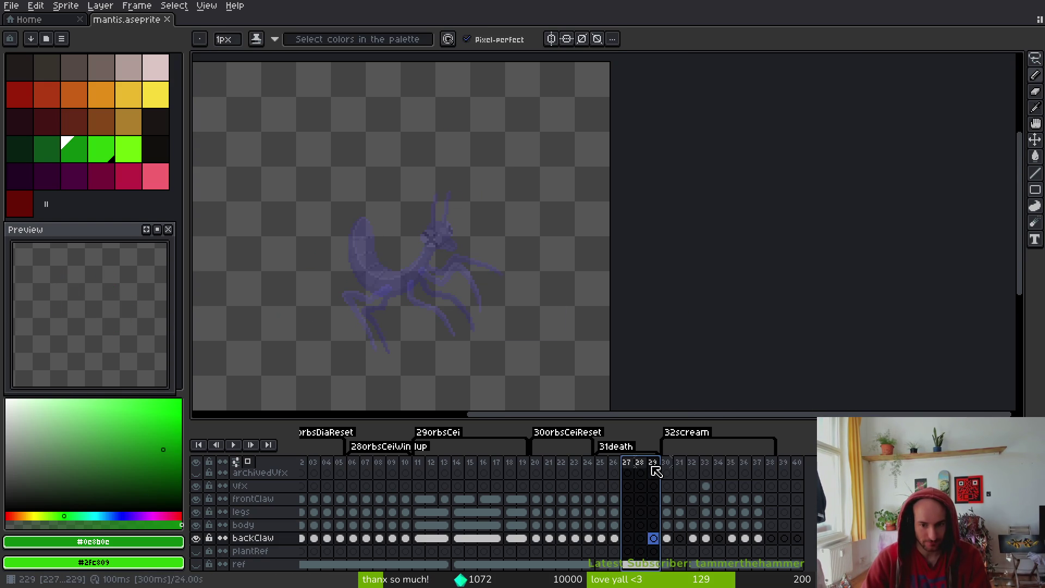
# Delete the empty frames 27–29 from the mantis sprite and start the sprite sheet export
pyautogui.hotkey('alt', 'c')
pyautogui.hotkey('ctrl', 'e')
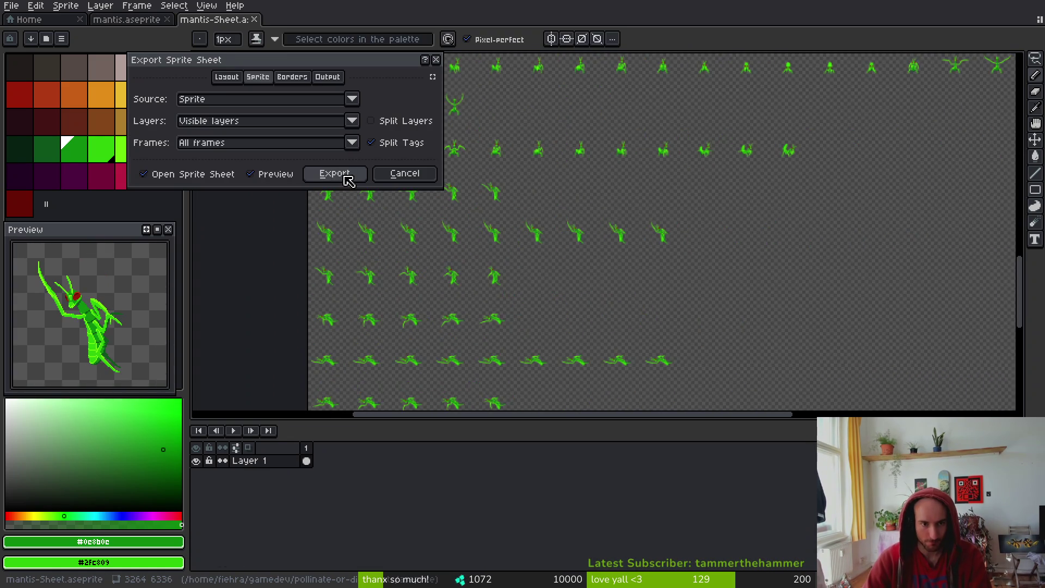
pyautogui.click(334, 173)
pyautogui.hotkey('ctrl', 'shift', 'e')
# Export the sheet over mantis-Sheet.png in art/enemies, confirming the overwrite
pyautogui.click(263, 28)
pyautogui.click(299, 43)
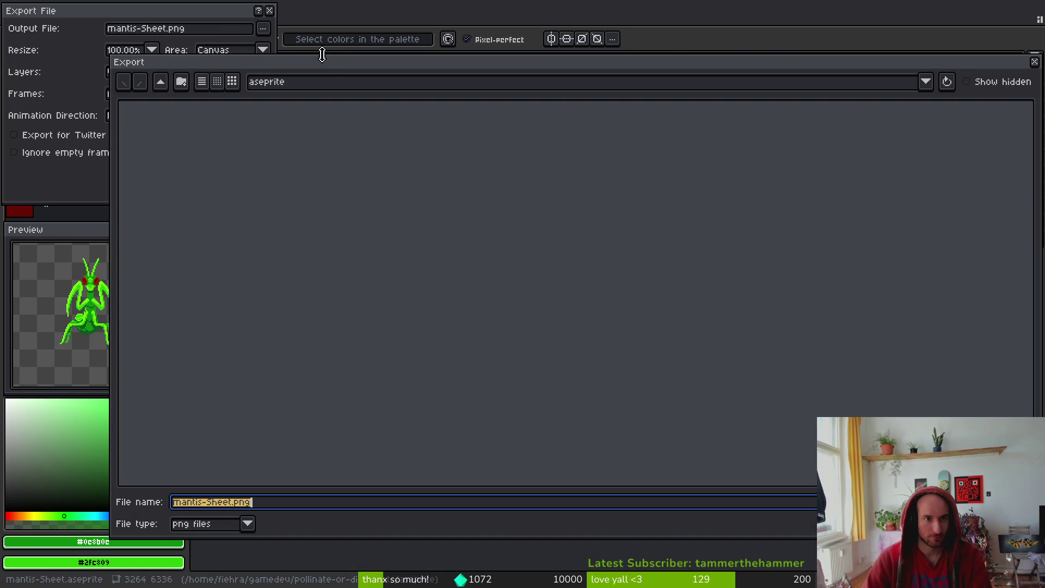
pyautogui.click(163, 84)
pyautogui.doubleClick(168, 136)
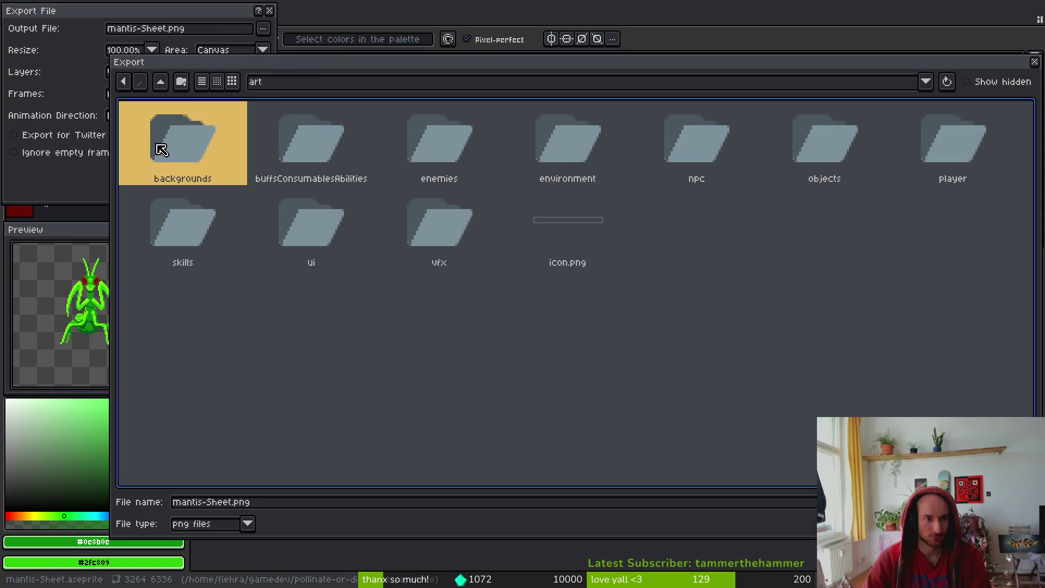
pyautogui.click(483, 156)
pyautogui.doubleClick(483, 157)
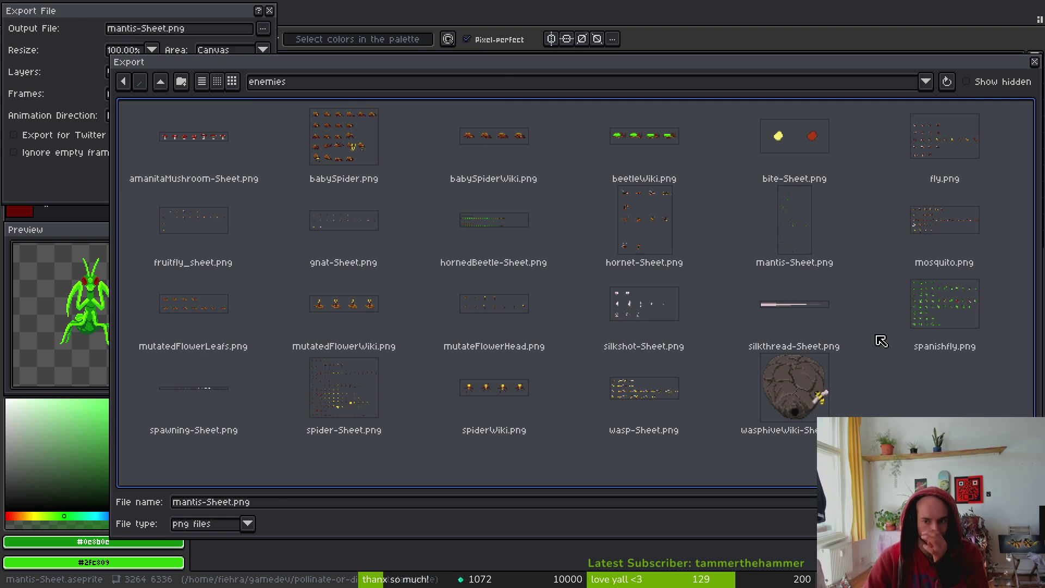
pyautogui.click(536, 233)
pyautogui.click(805, 203)
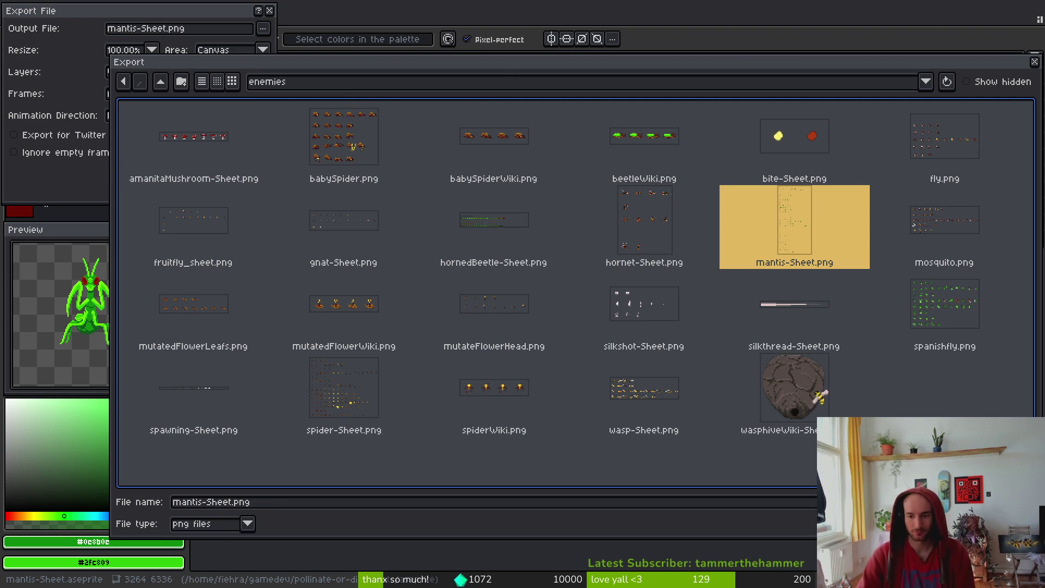
pyautogui.press('Return')
pyautogui.click(460, 325)
pyautogui.click(171, 171)
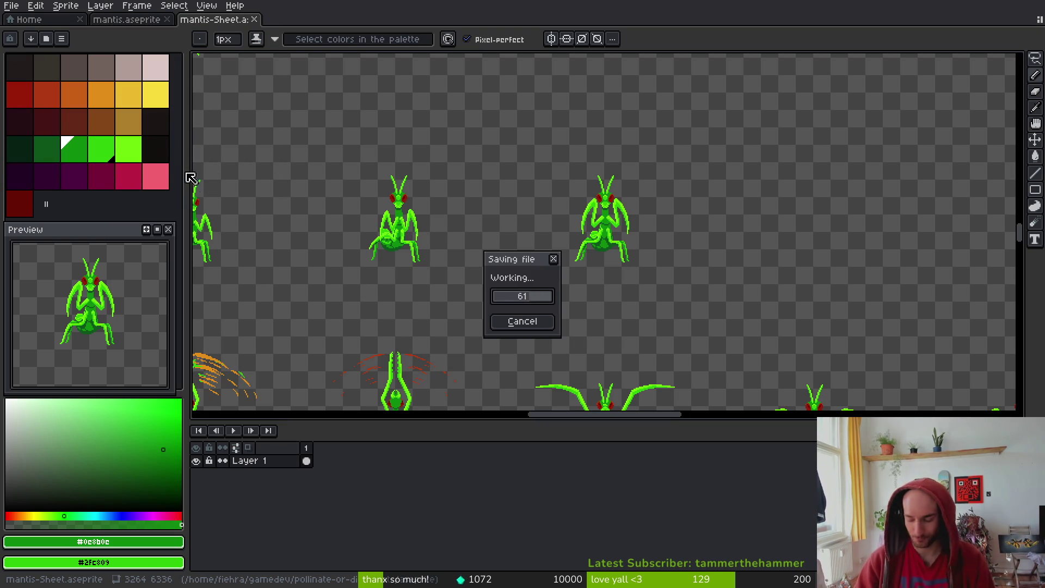
pyautogui.hotkey('alt', 'Tab')
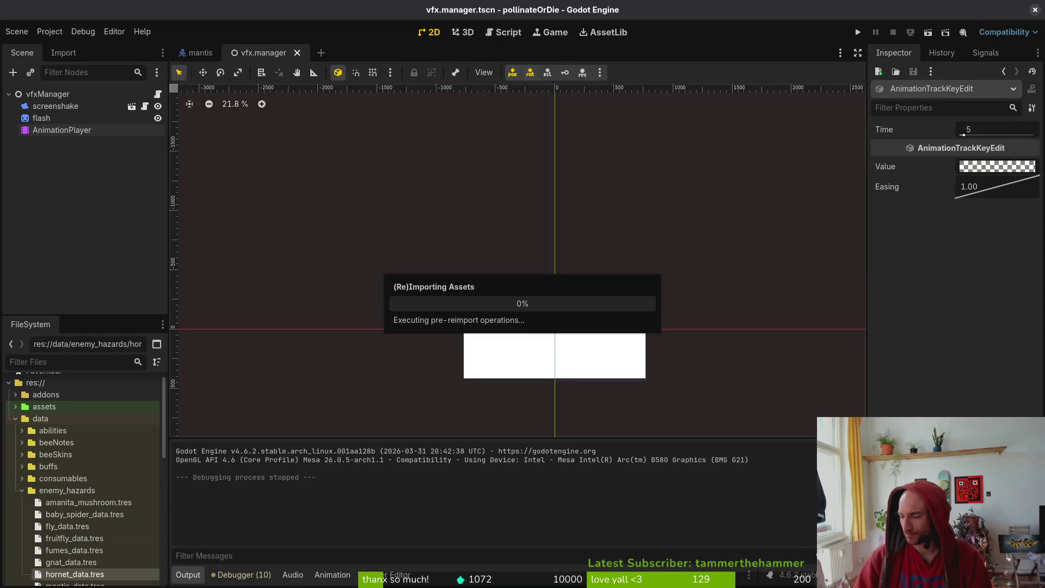
# Open mantis.tscn and load the AnimationPlayer's 'dying' animation in the animation editor
pyautogui.hotkey('alt', 'Tab')
pyautogui.hotkey('alt', 'Tab')
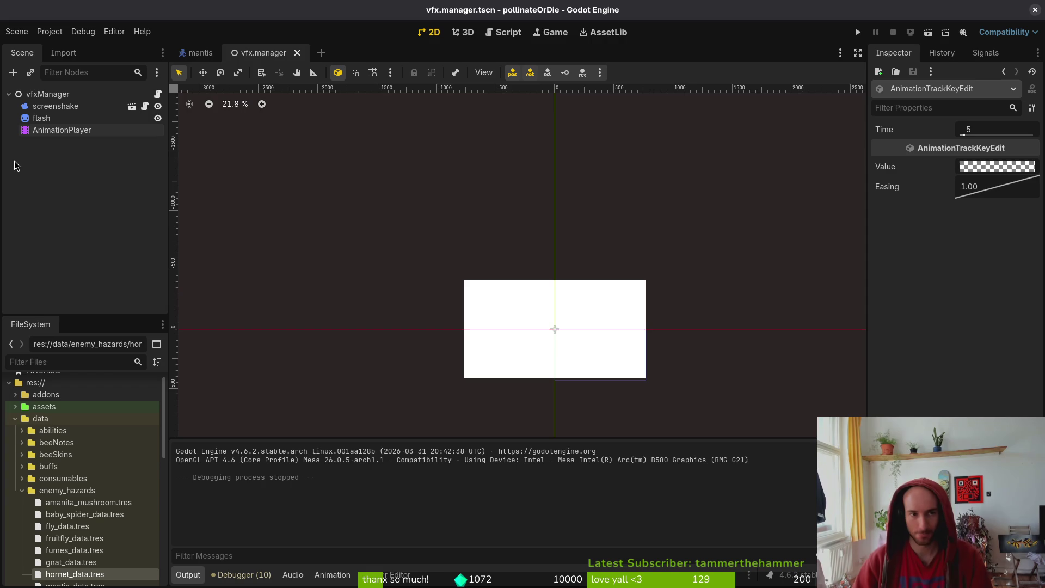
pyautogui.click(189, 53)
pyautogui.click(22, 107)
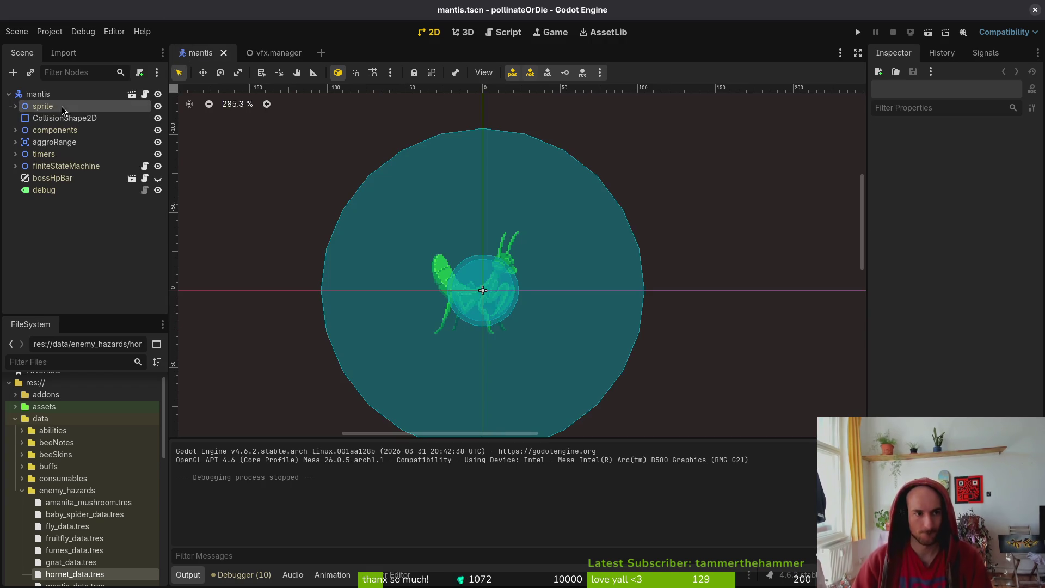
pyautogui.click(16, 106)
pyautogui.click(61, 131)
pyautogui.click(424, 412)
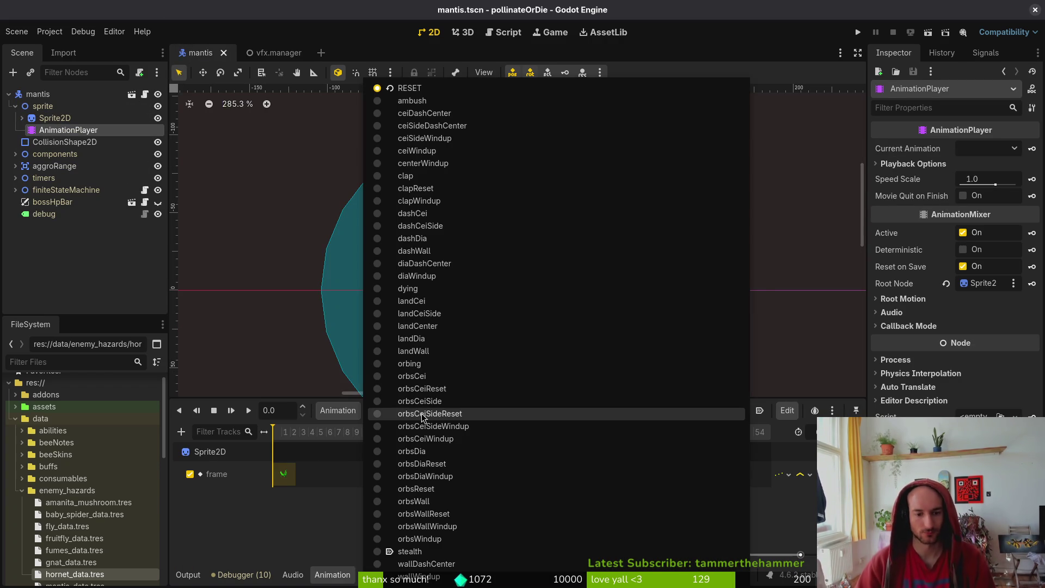
pyautogui.click(424, 289)
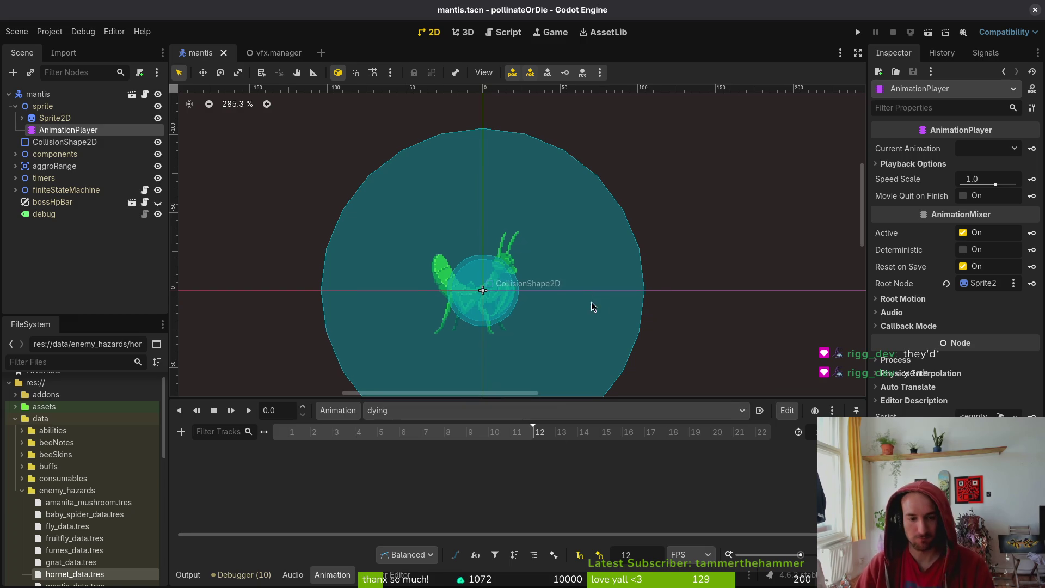
# Set the Sprite2D's Frame Coords row to 31 and create a frame track with its first key
pyautogui.click(54, 117)
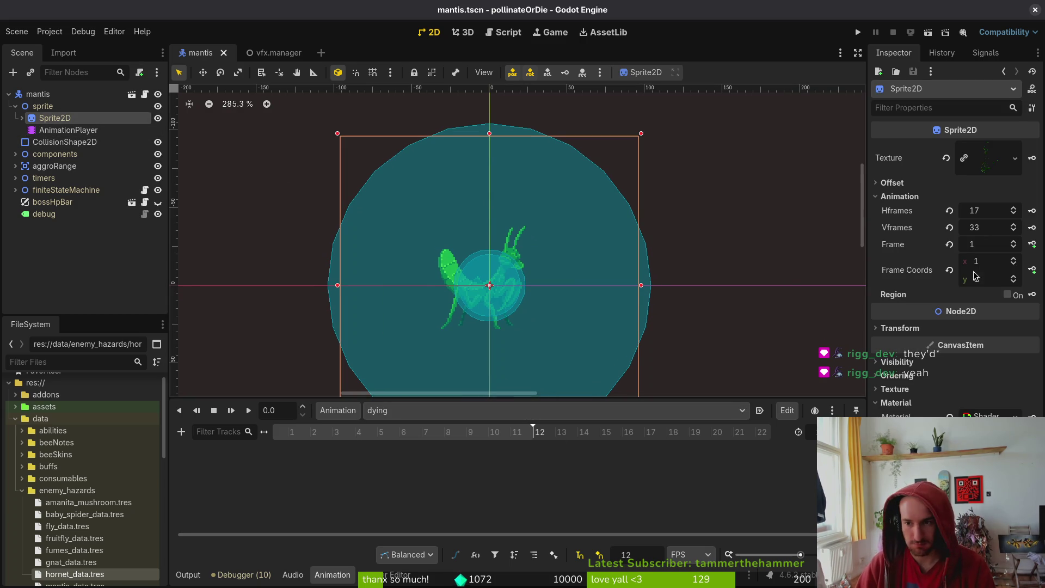
pyautogui.click(992, 279)
pyautogui.write('32')
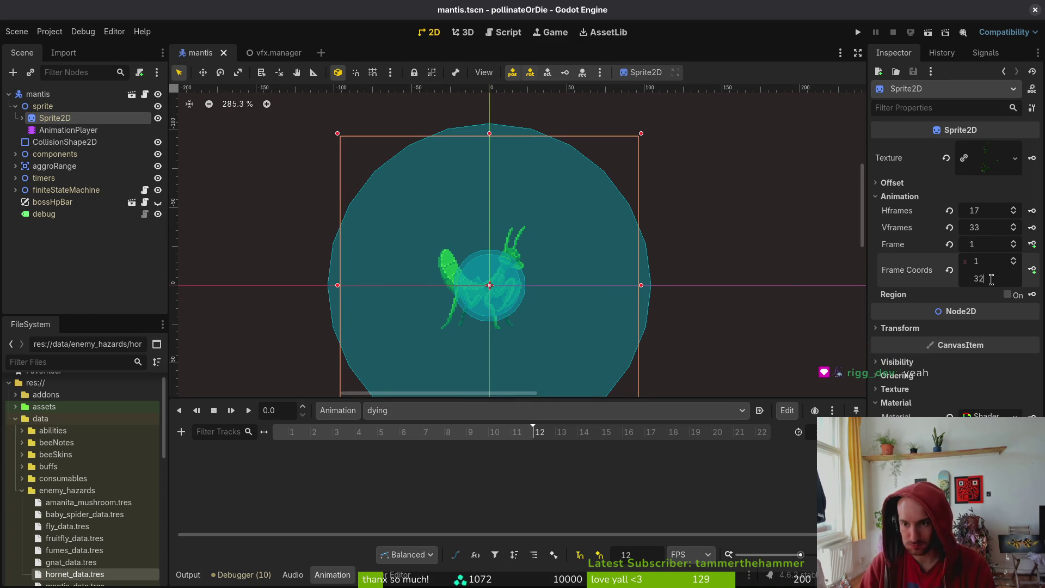
pyautogui.press('Return')
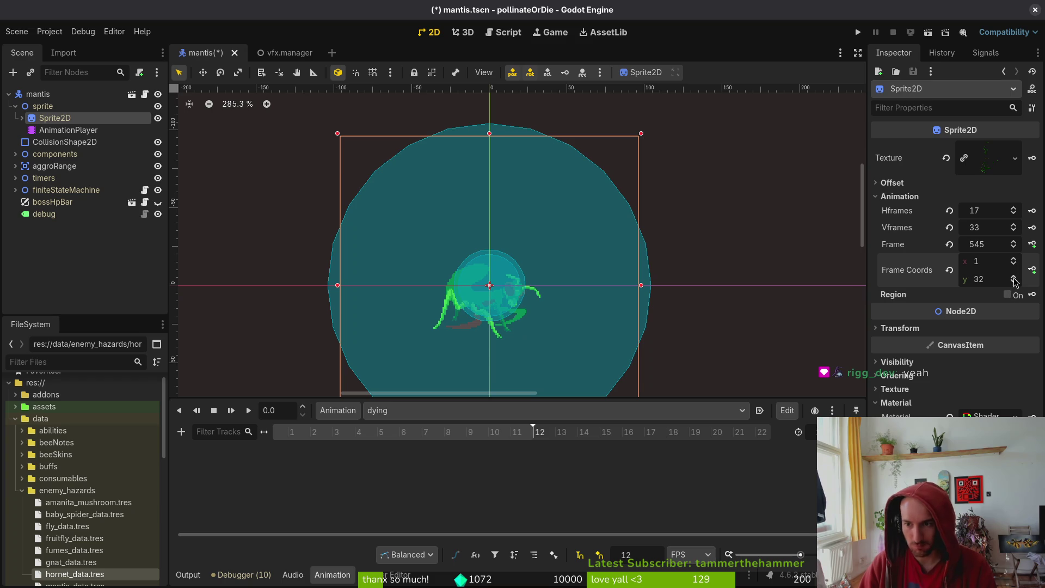
pyautogui.click(1014, 282)
pyautogui.click(1032, 244)
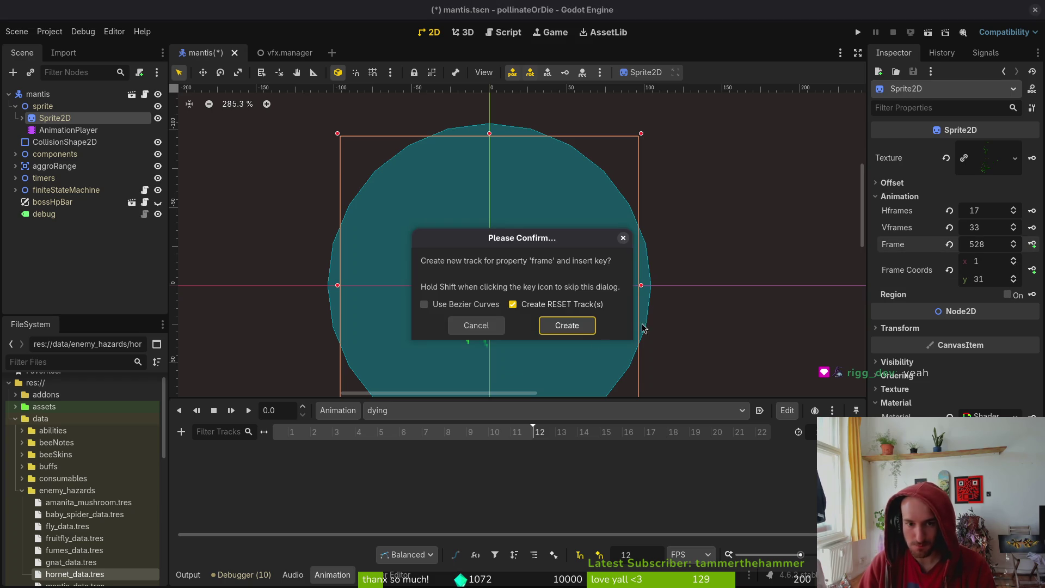
pyautogui.click(567, 325)
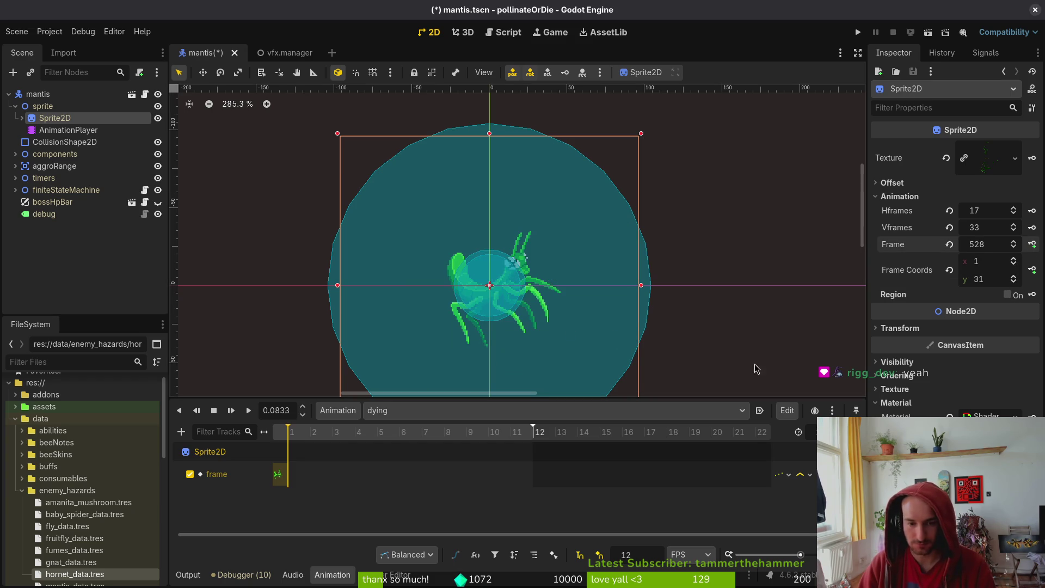
# Add alternating frame keys at frames 3, 5 and 7, save mantis.tscn, and play the animation
pyautogui.click(1033, 245)
pyautogui.click(300, 473)
pyautogui.moveTo(299, 474); pyautogui.dragTo(344, 474)
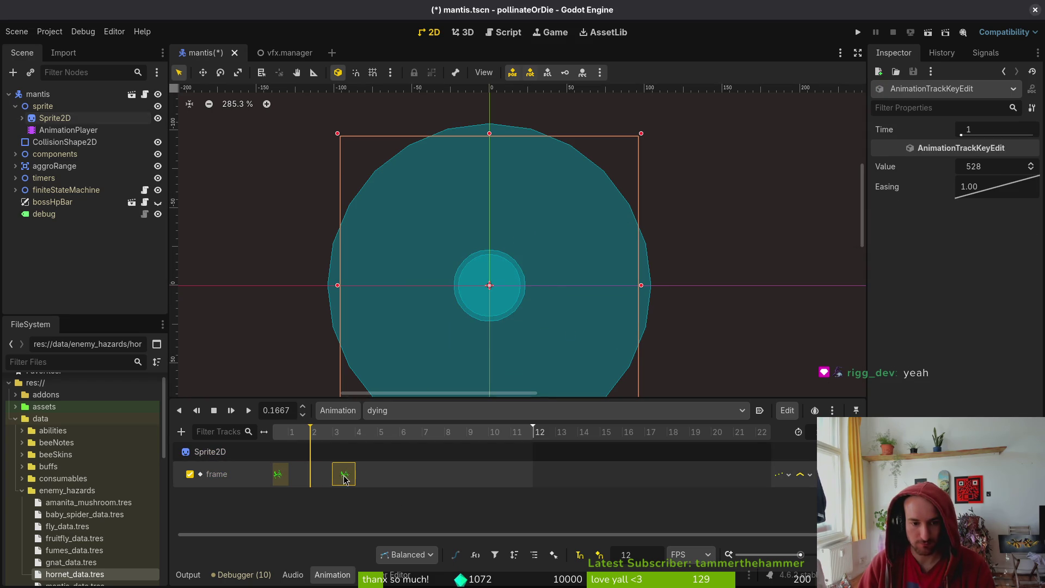
pyautogui.click(281, 479)
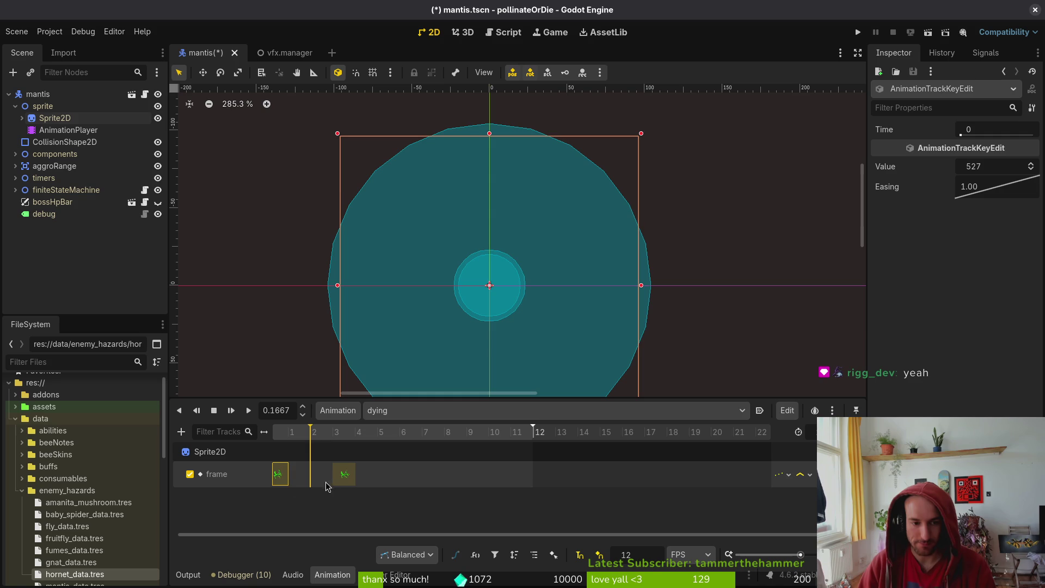
pyautogui.click(380, 433)
pyautogui.hotkey('ctrl', 'd')
pyautogui.click(344, 473)
pyautogui.click(426, 433)
pyautogui.hotkey('ctrl', 'd')
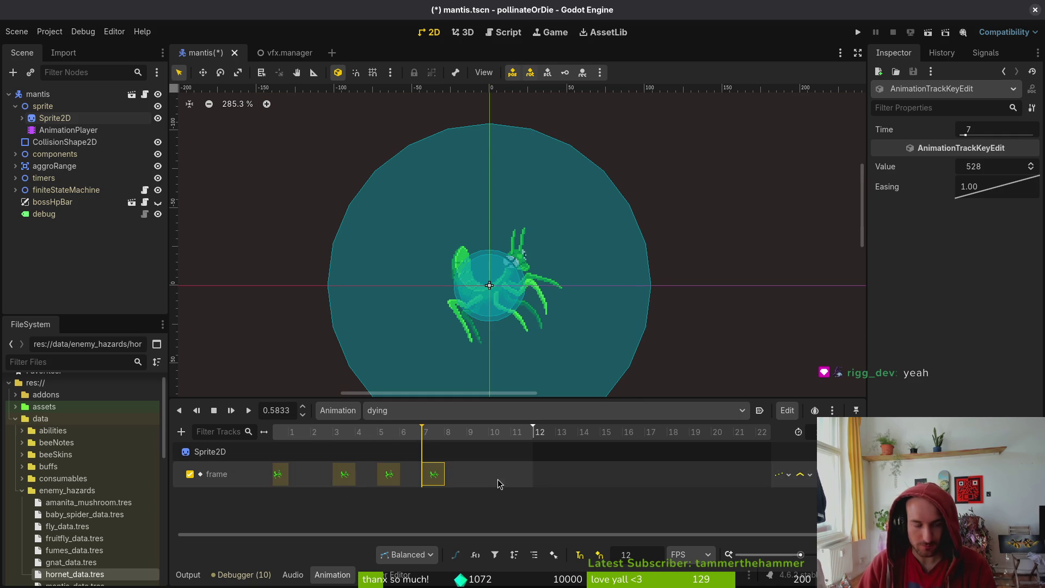
pyautogui.hotkey('ctrl', 's')
pyautogui.click(231, 411)
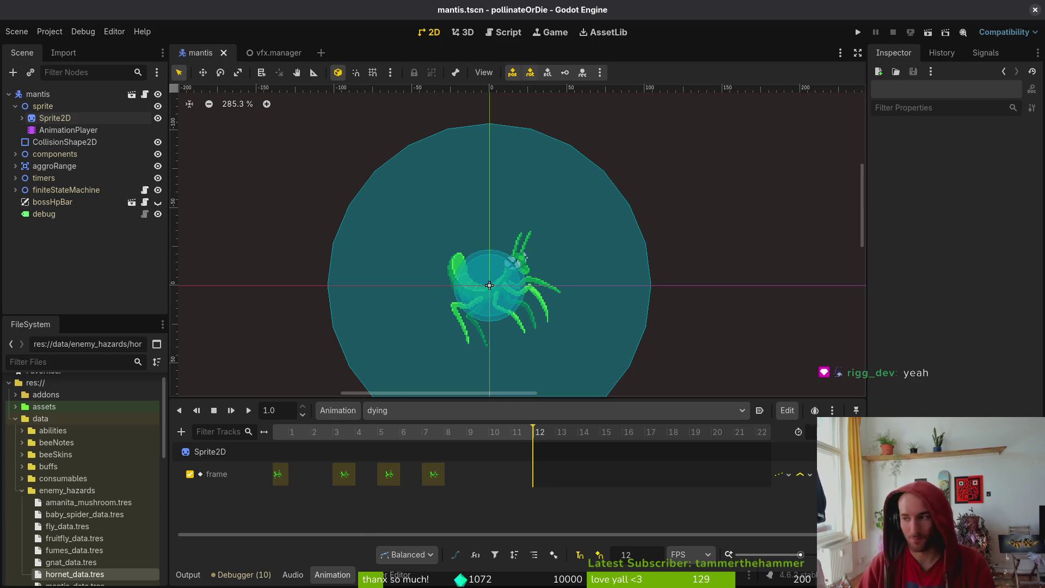
# Run the game, load the mantis arena from the debug level select, play, then stop with F8
pyautogui.click(857, 32)
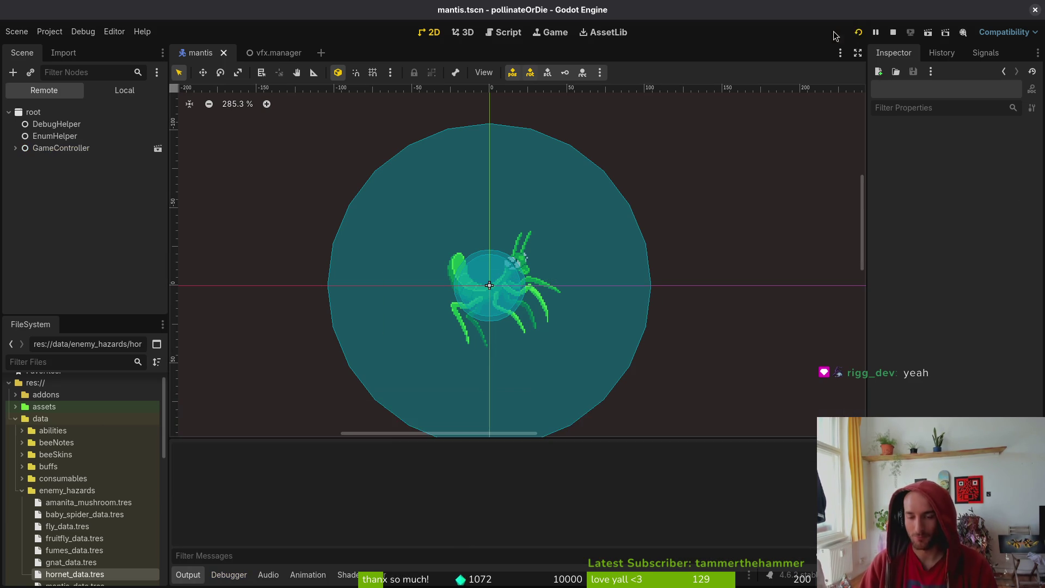
pyautogui.press('Return')
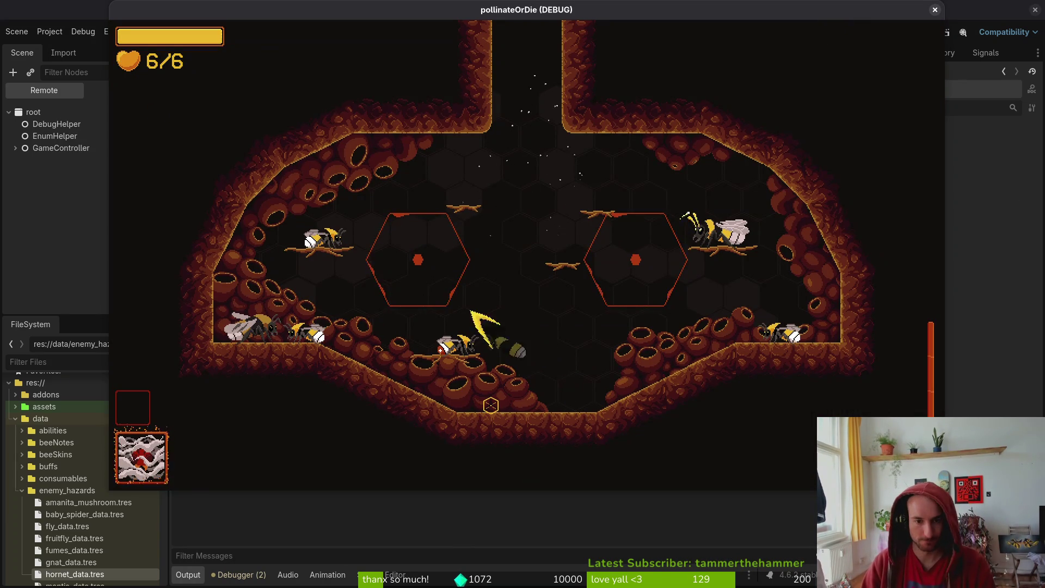
pyautogui.press('Escape')
pyautogui.press('Down')
pyautogui.press('Return')
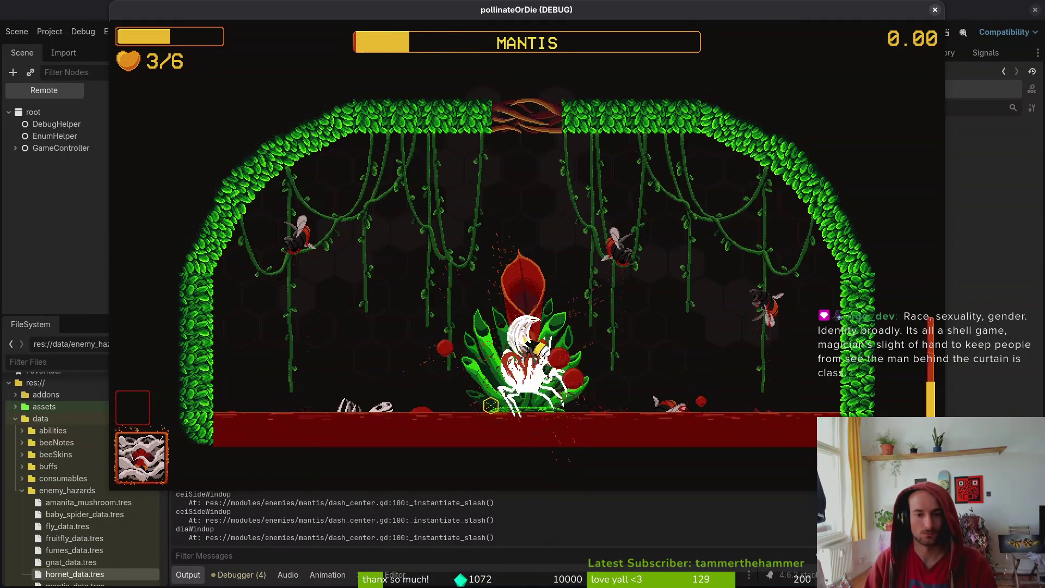
pyautogui.press('a')
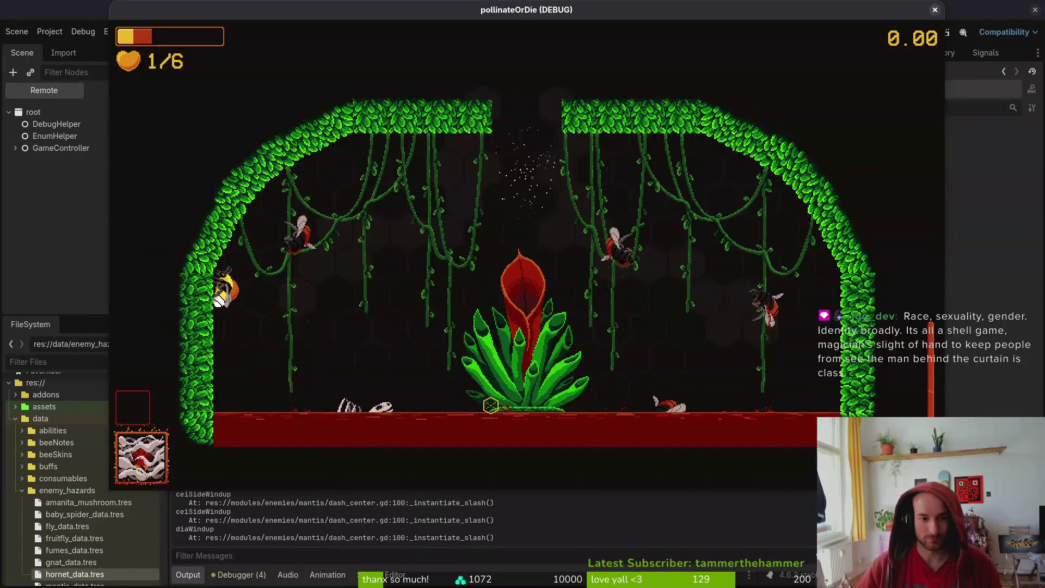
pyautogui.press('F8')
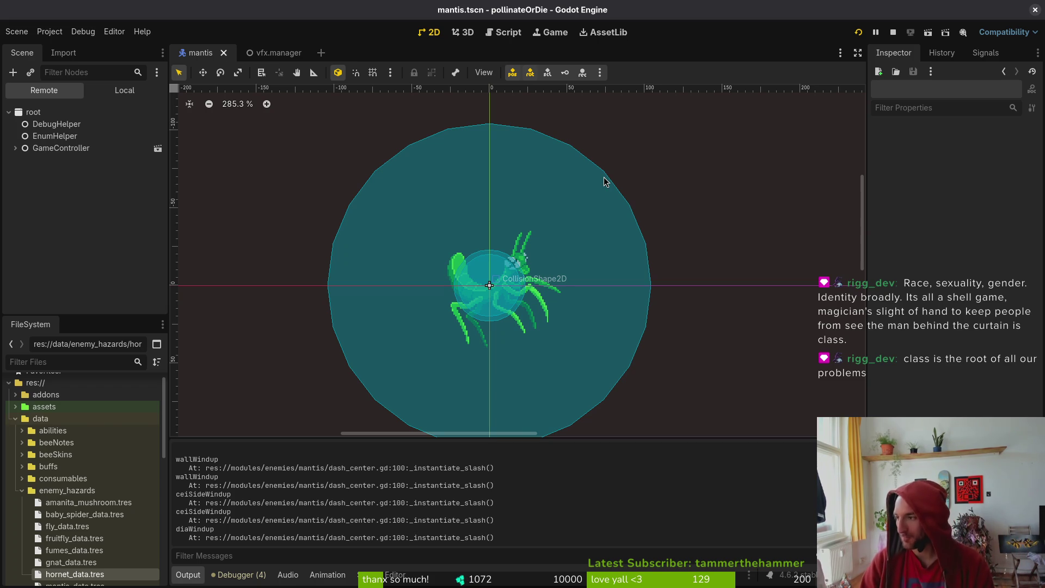
# Open bloodorb.gd in Neovim with the Telescope file finder
pyautogui.hotkey('alt', 'Tab')
pyautogui.press('space')
pyautogui.press('f')
pyautogui.press('f')
pyautogui.write('bloodorb')
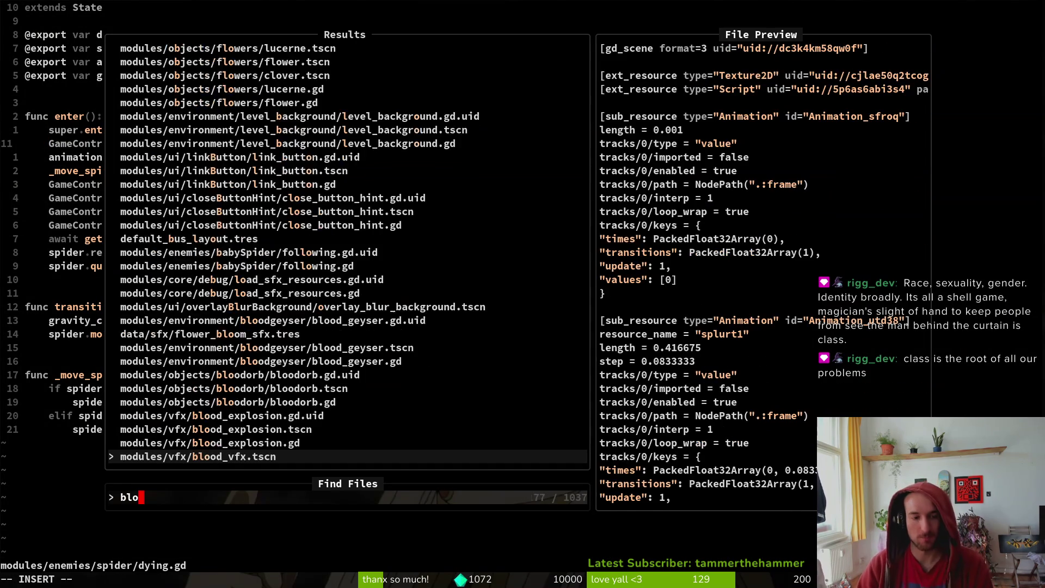
pyautogui.press('Return')
pyautogui.rightClick(593, 170)
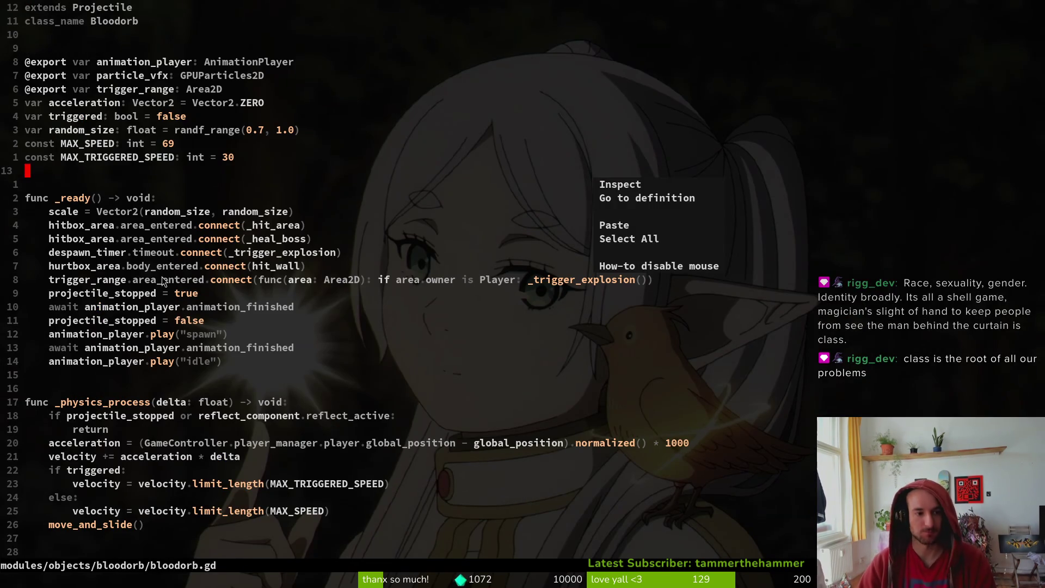
pyautogui.press('Escape')
# Check the emit_boss_died signal declaration in signal.manager.gd, then return to bloodorb.gd
pyautogui.press('space')
pyautogui.press('f')
pyautogui.press('f')
pyautogui.write('signa')
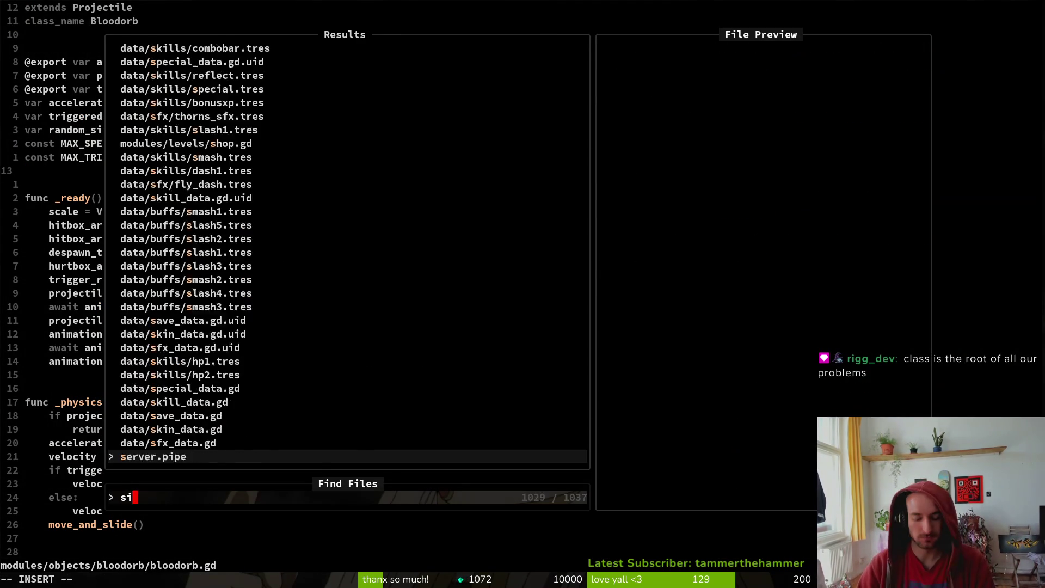
pyautogui.press('Return')
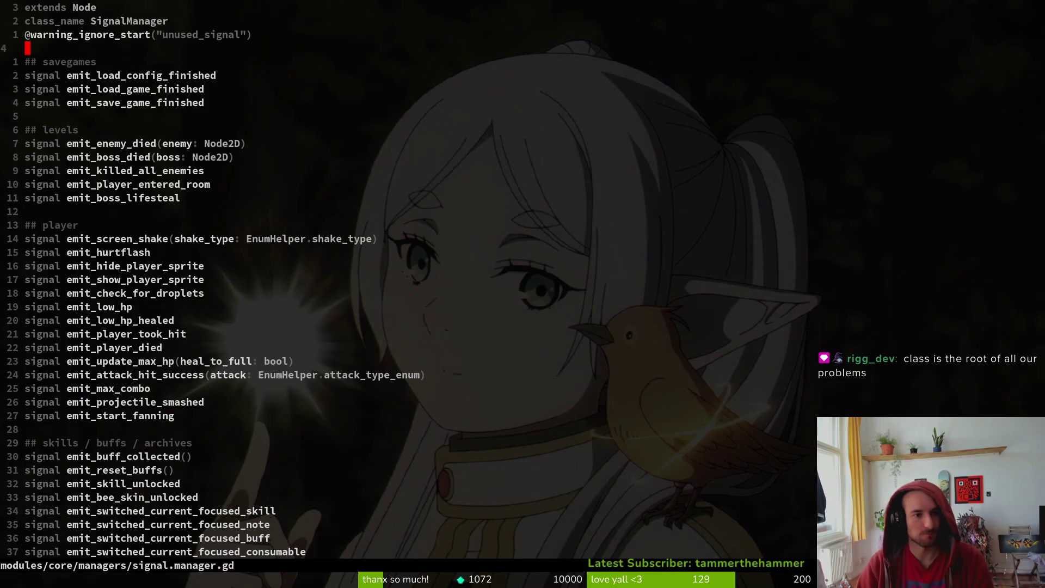
pyautogui.press('j')
pyautogui.press('V')
pyautogui.press('j')
pyautogui.press('Escape')
pyautogui.press('w')
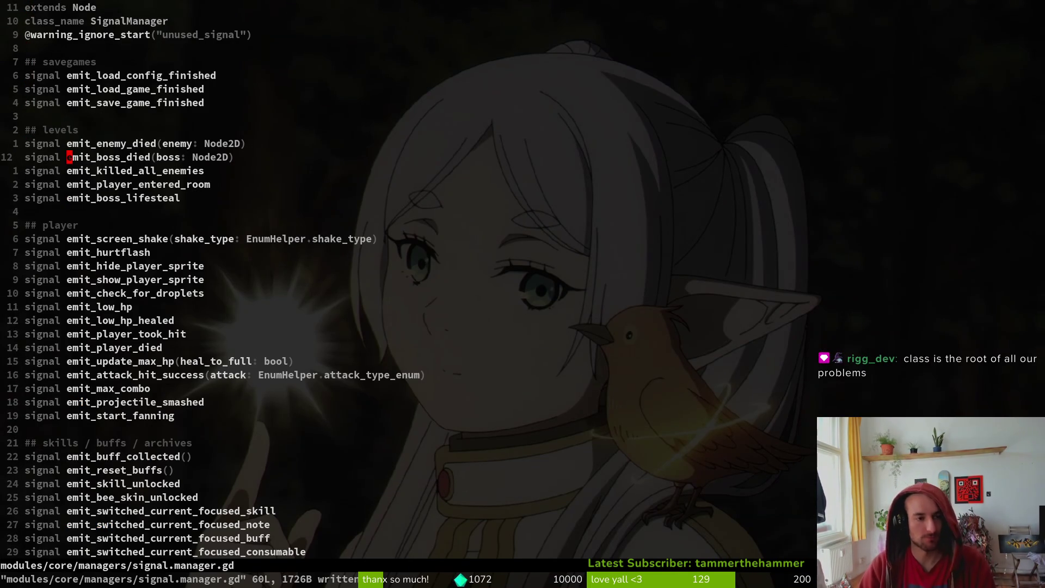
pyautogui.hotkey('ctrl', 'o')
# In _ready, write GameController.signal_manager.emit_boss_died.connect(func(boss: Boss)) and verify the signal's definition
pyautogui.write('o')
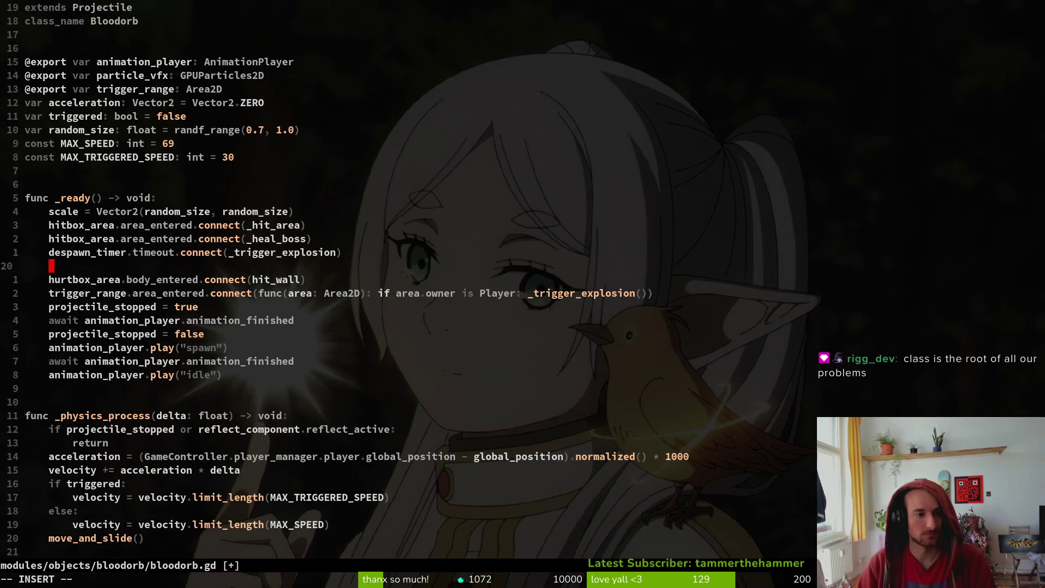
pyautogui.write('meController.signal_manager')
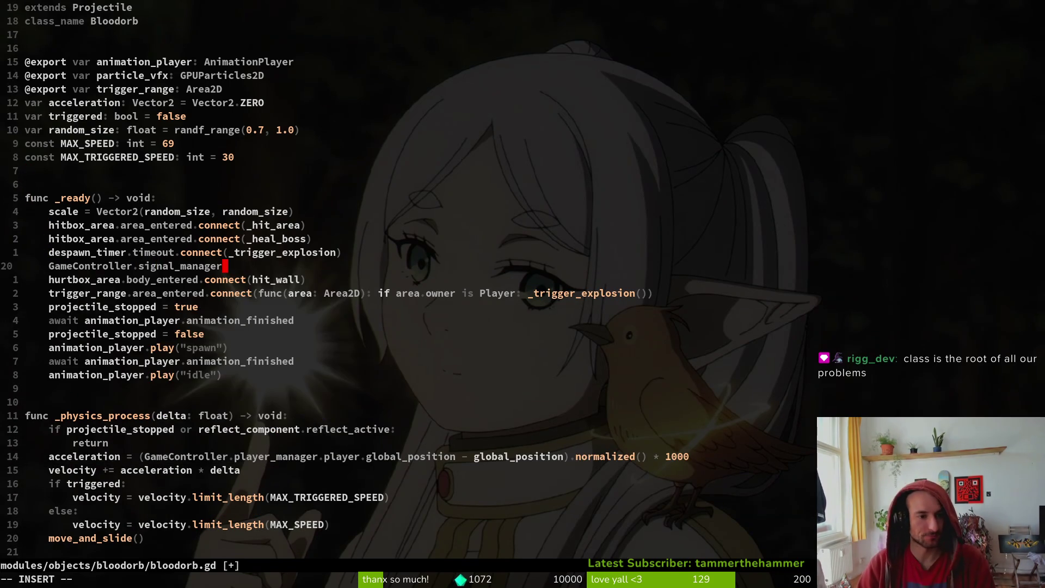
pyautogui.write('.emit_boss_died')
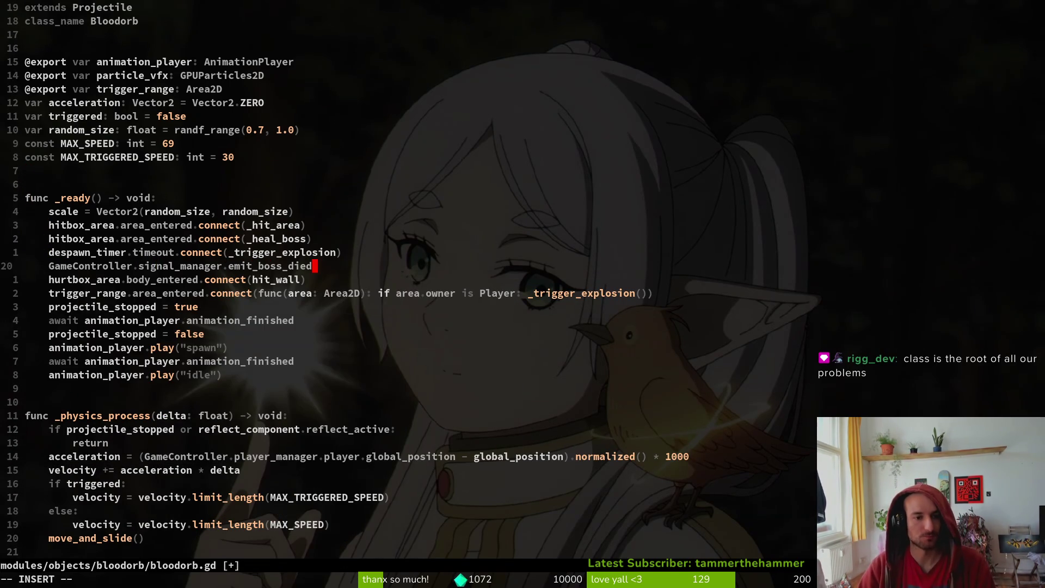
pyautogui.write('.connect(')
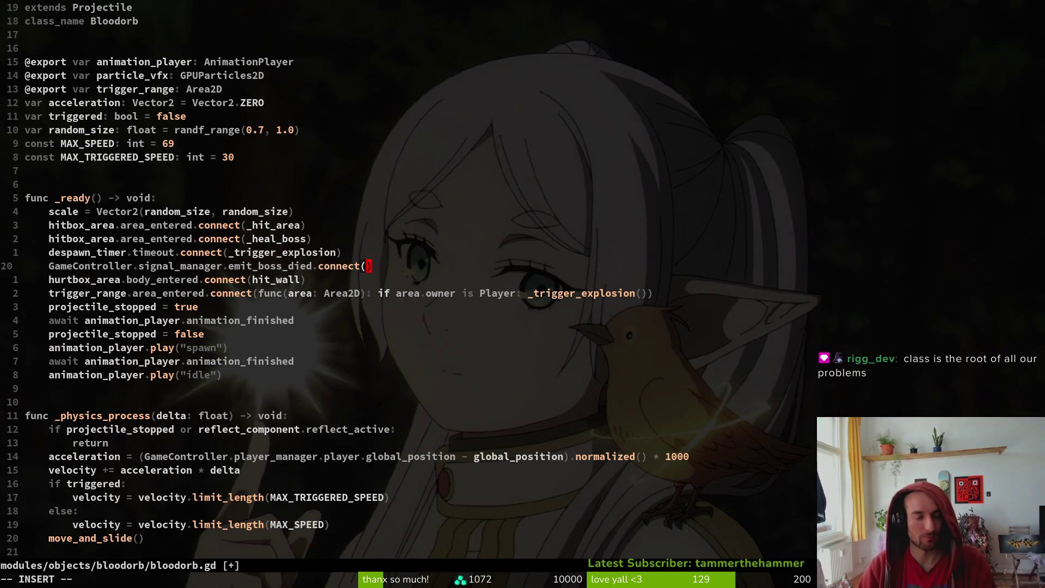
pyautogui.write('func')
pyautogui.press('BackSpace')
pyautogui.press('BackSpace')
pyautogui.press('BackSpace')
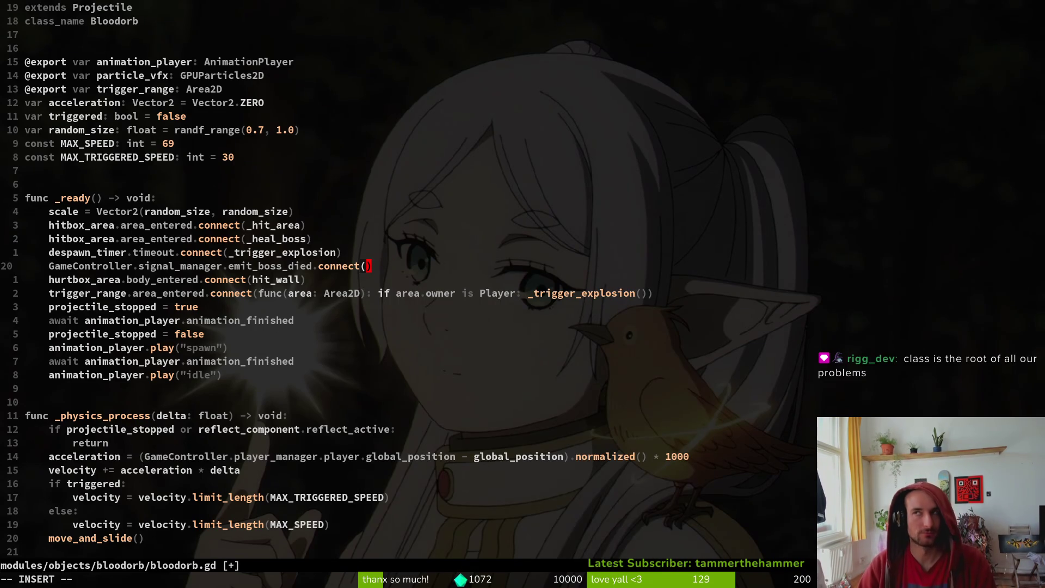
pyautogui.write('unc')
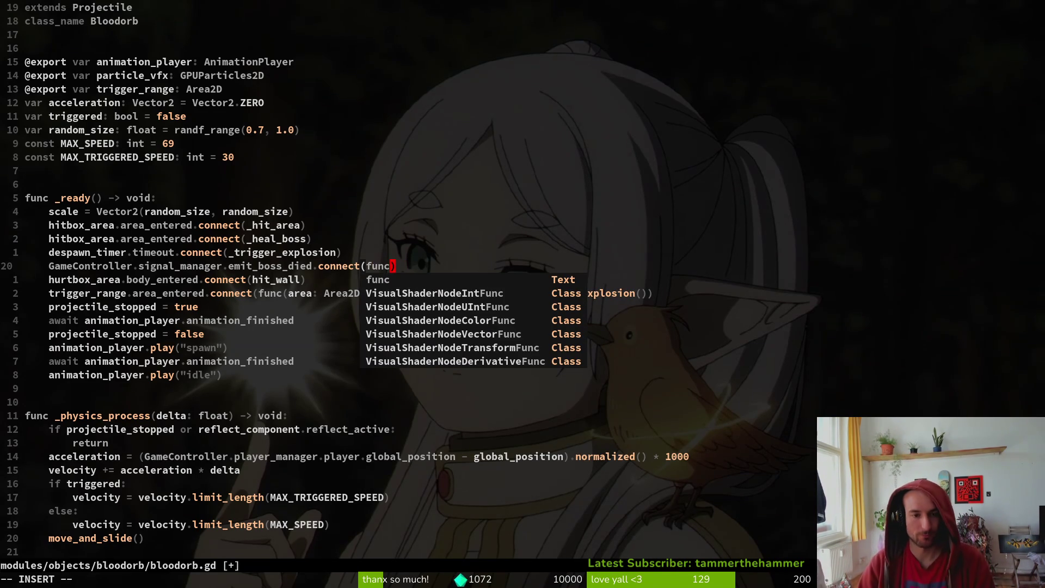
pyautogui.write('()')
pyautogui.press('Left')
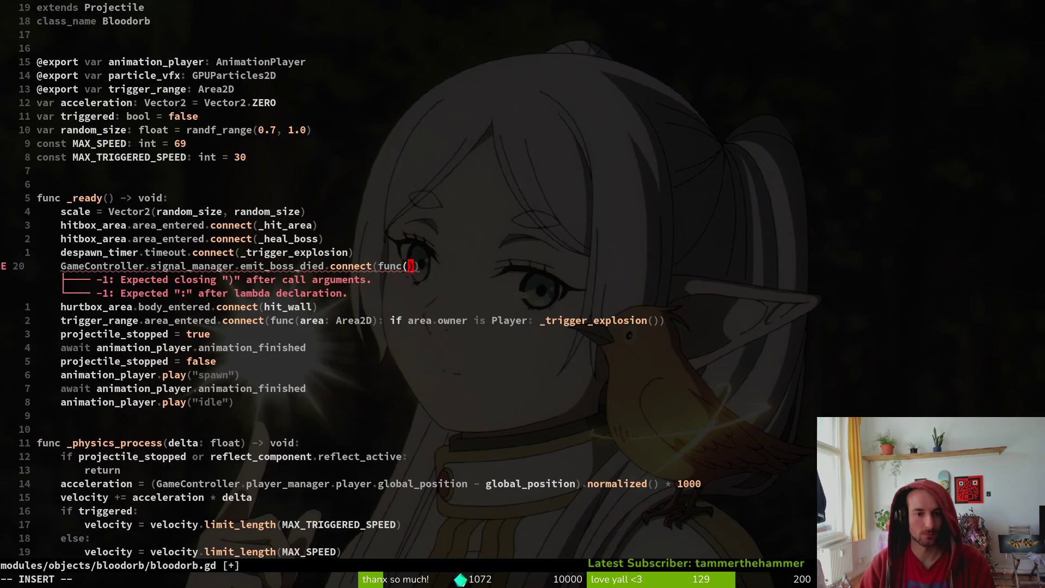
pyautogui.write('boss: Boss')
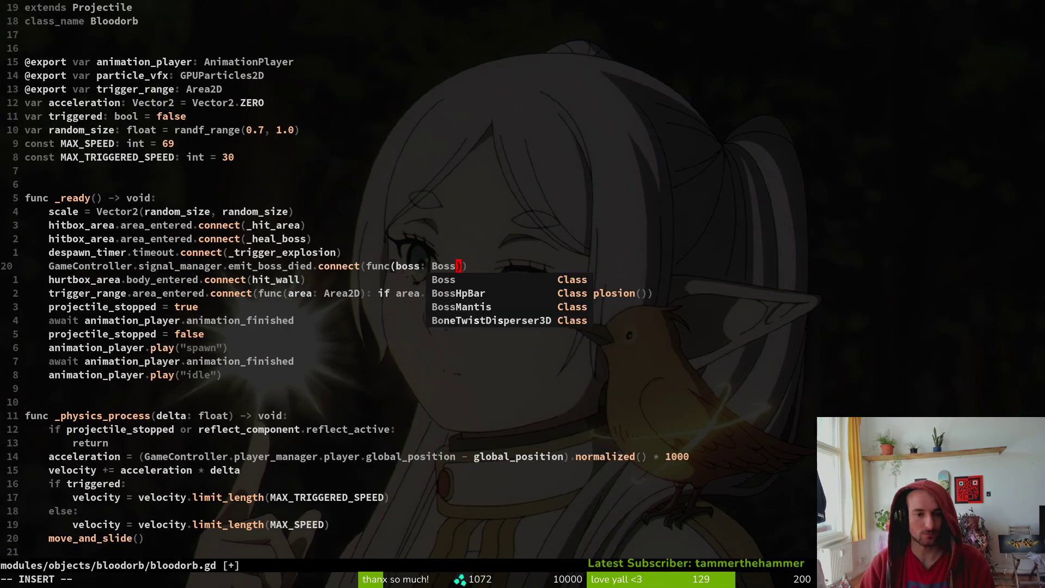
pyautogui.press('Escape')
pyautogui.press('g')
pyautogui.press('d')
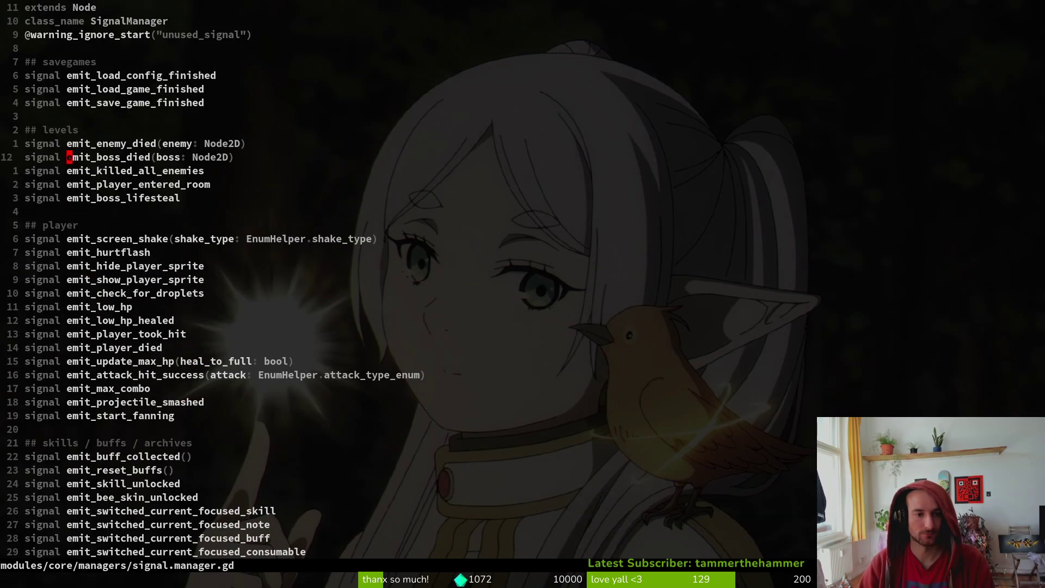
pyautogui.hotkey('ctrl', 'o')
# Change the parameter to _boss: Node2D, make the lambda call queue_free(), and save with :w
pyautogui.write('ciwNode2D')
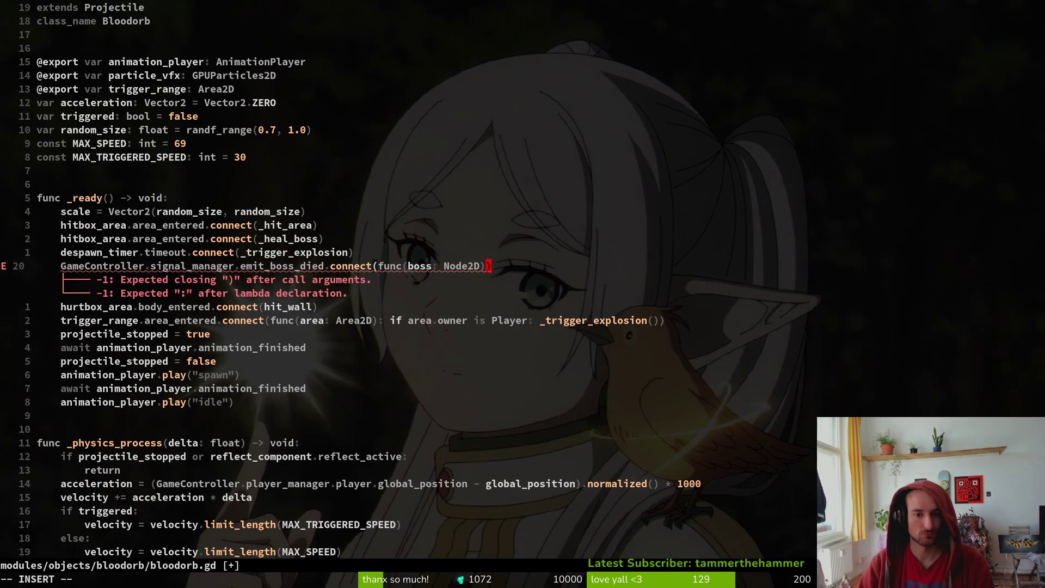
pyautogui.write(':')
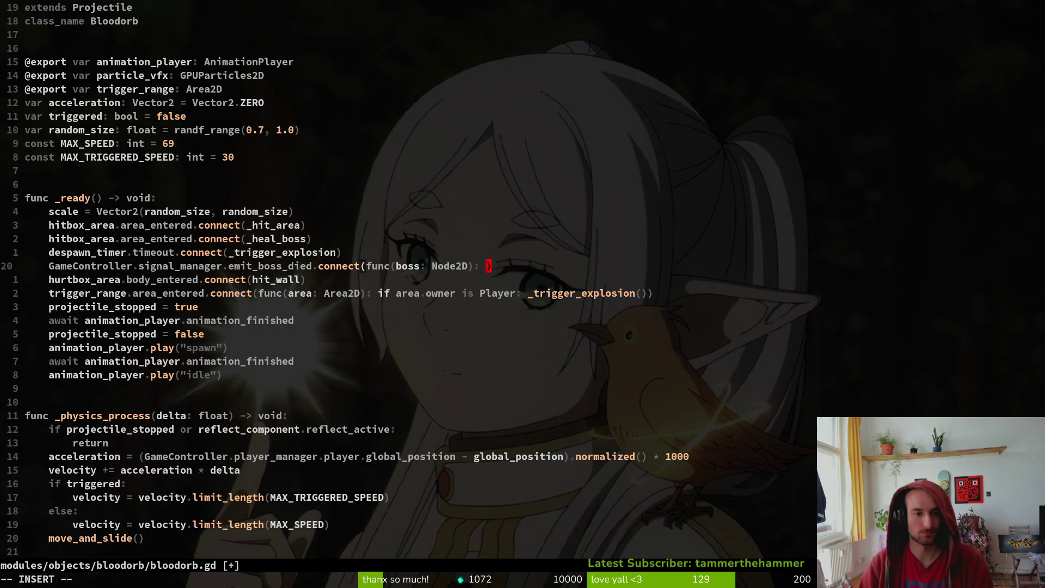
pyautogui.write('queue_free(')
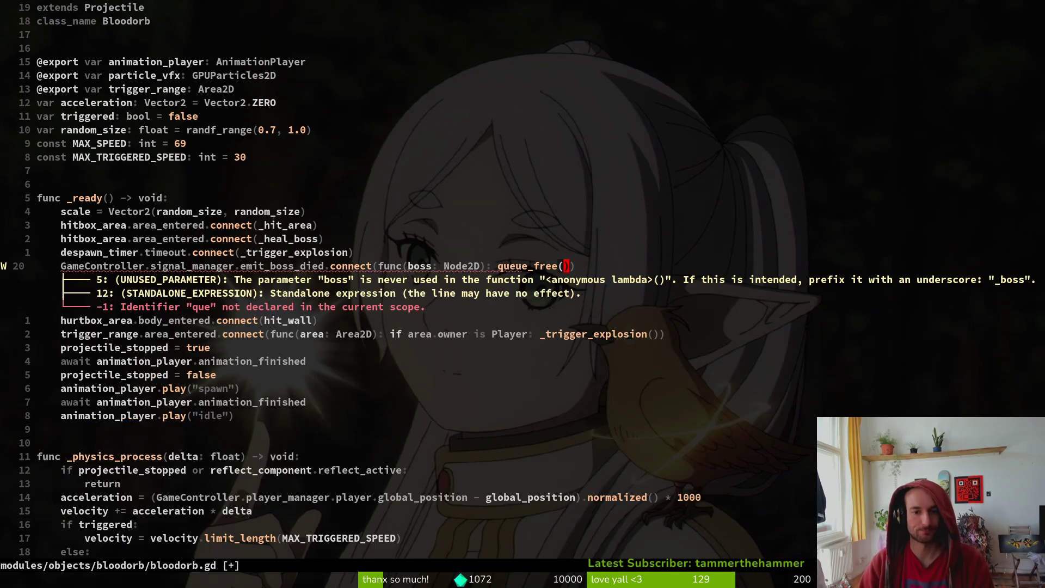
pyautogui.press('Escape')
pyautogui.write(':w')
pyautogui.press('Return')
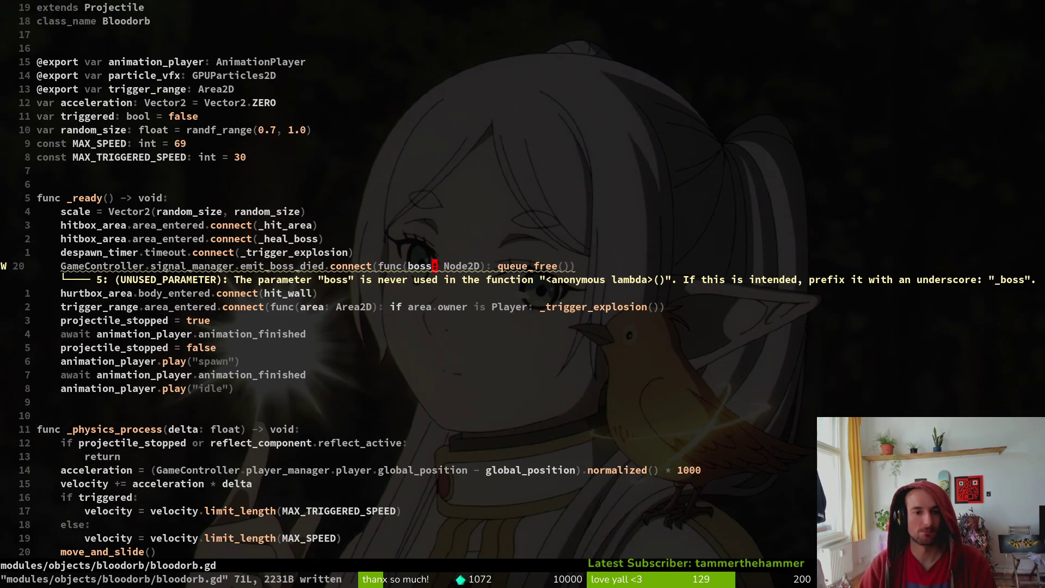
pyautogui.write('_')
pyautogui.press('Escape')
pyautogui.write(':write')
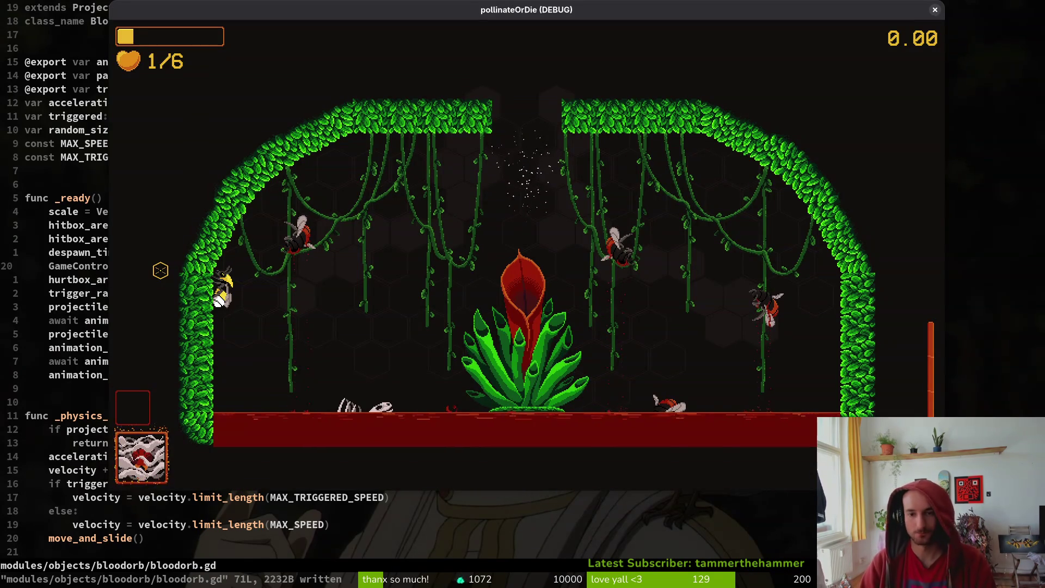
# Rerun the project with F5, load the mantis arena via debug level select, and fight the boss
pyautogui.press('F5')
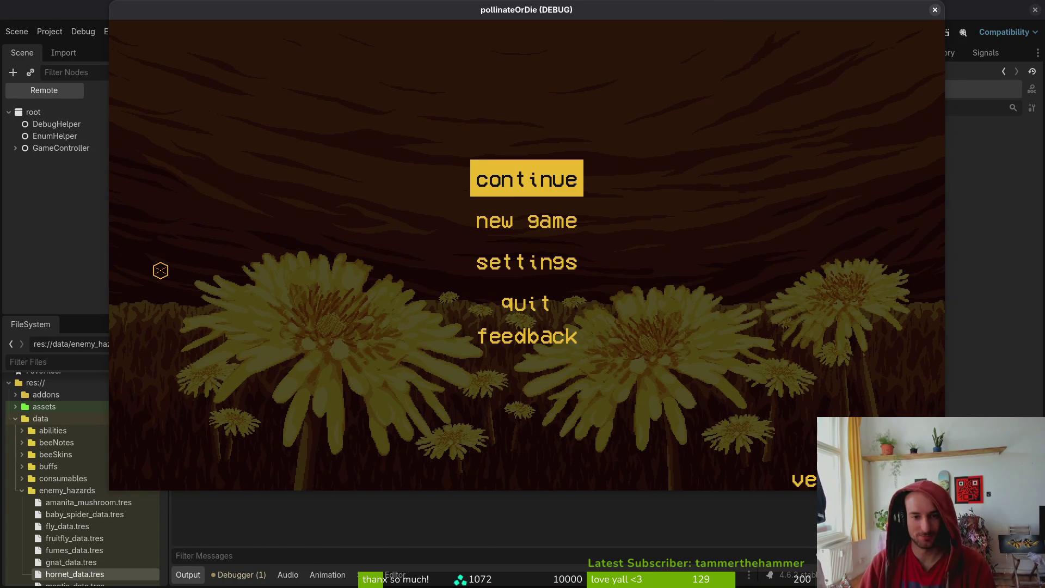
pyautogui.press('Return')
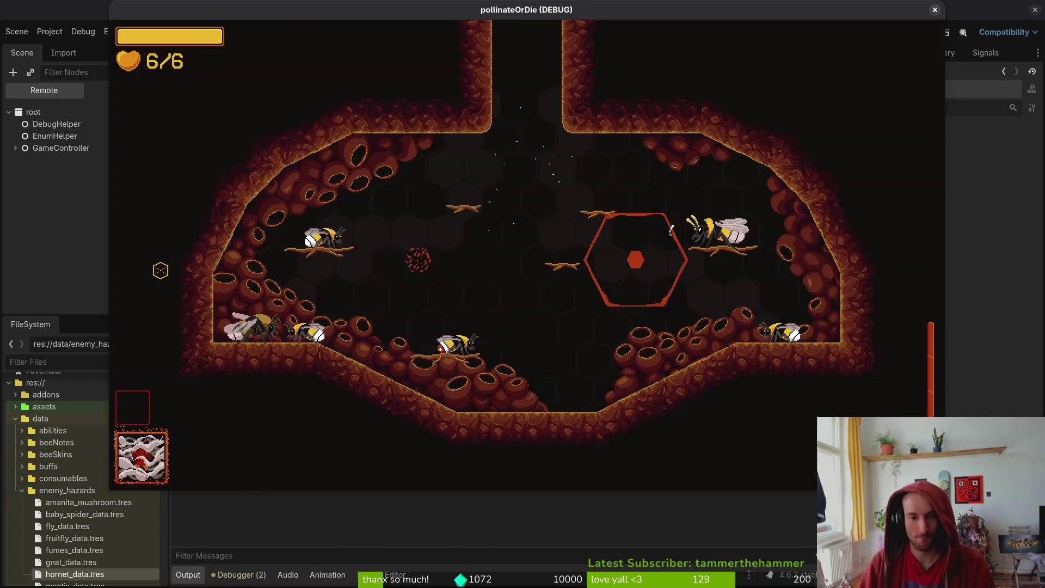
pyautogui.press('F1')
pyautogui.press('Down')
pyautogui.press('Return')
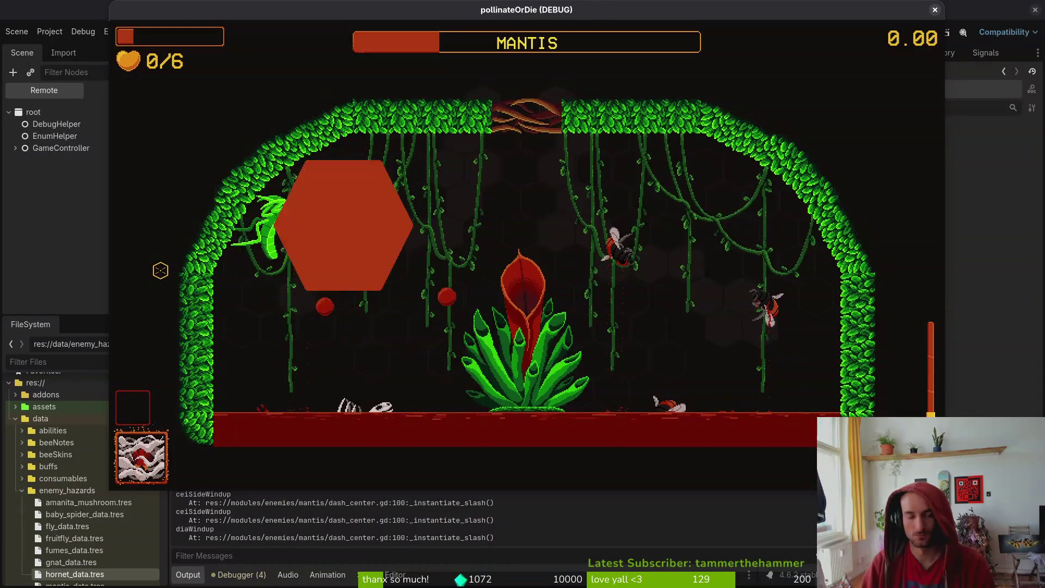
pyautogui.press('Escape')
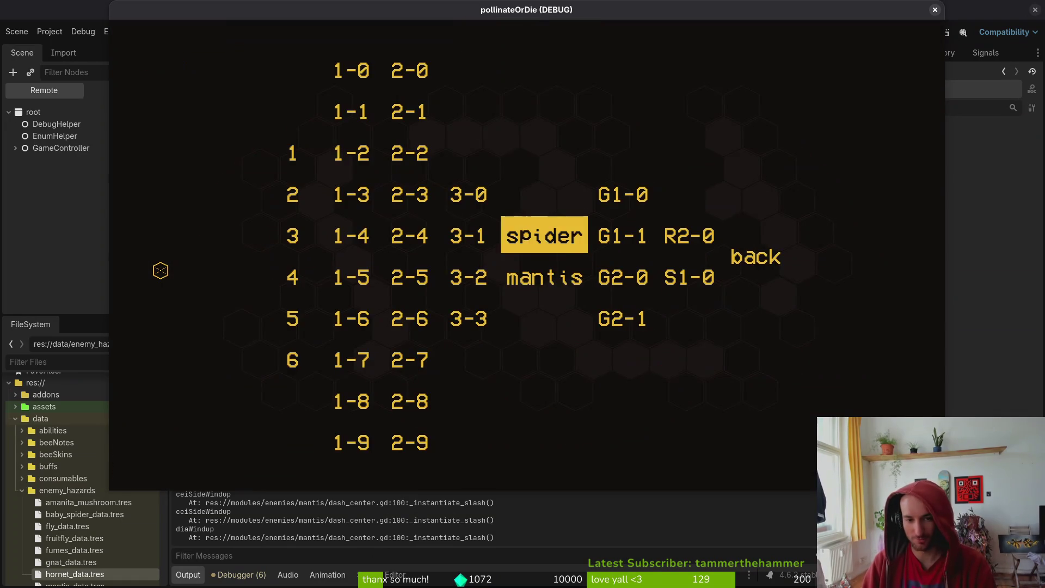
# Reload the mantis arena, fight the boss with one pause, then reopen the level select on mantis
pyautogui.press('Return')
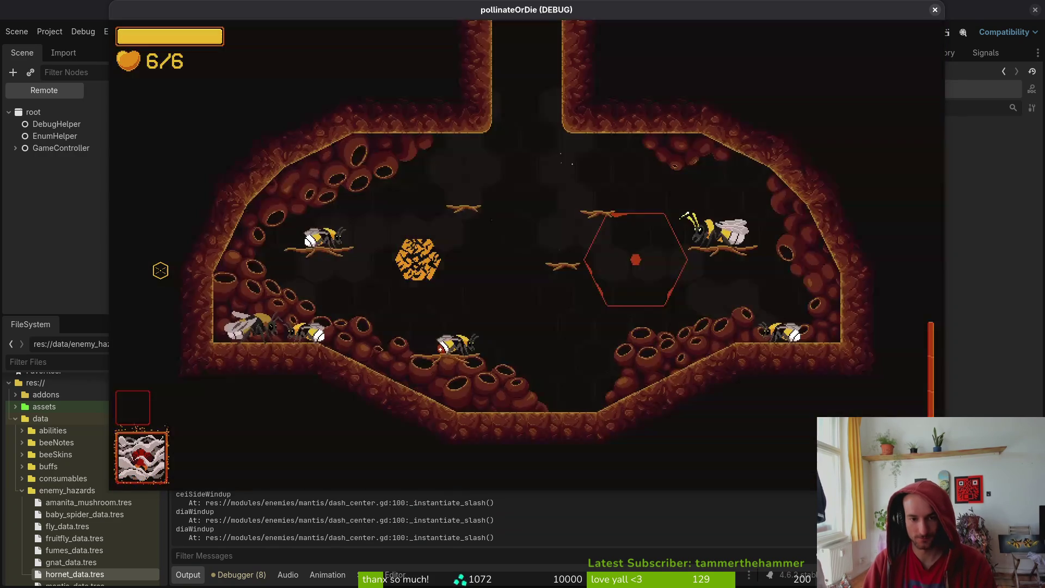
pyautogui.press('Down')
pyautogui.press('Return')
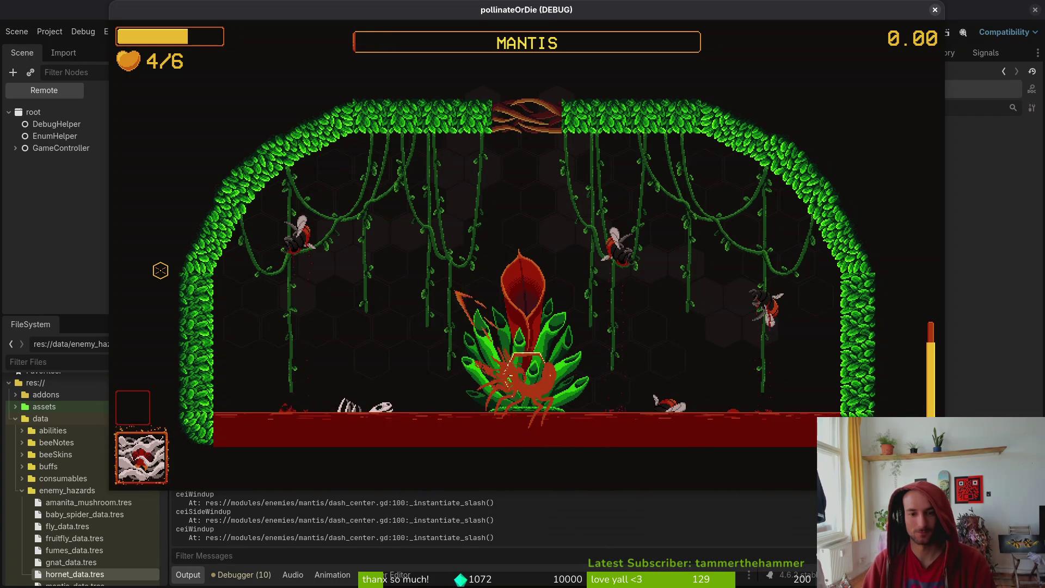
pyautogui.press('Escape')
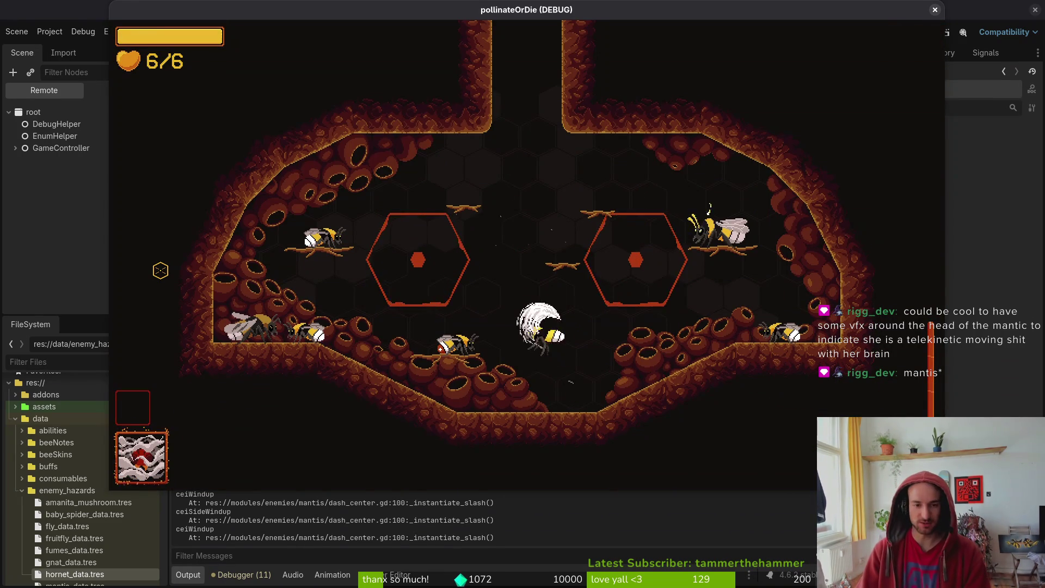
pyautogui.press('F1')
pyautogui.press('Down')
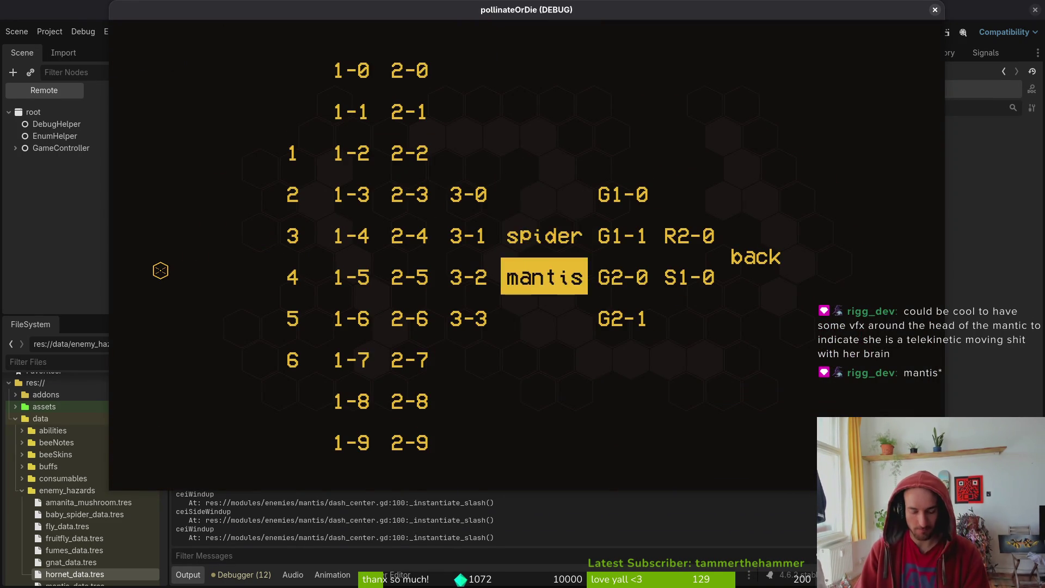
# Load the mantis arena and pause mid-fight with the bee at 1/6 health
pyautogui.press('Return')
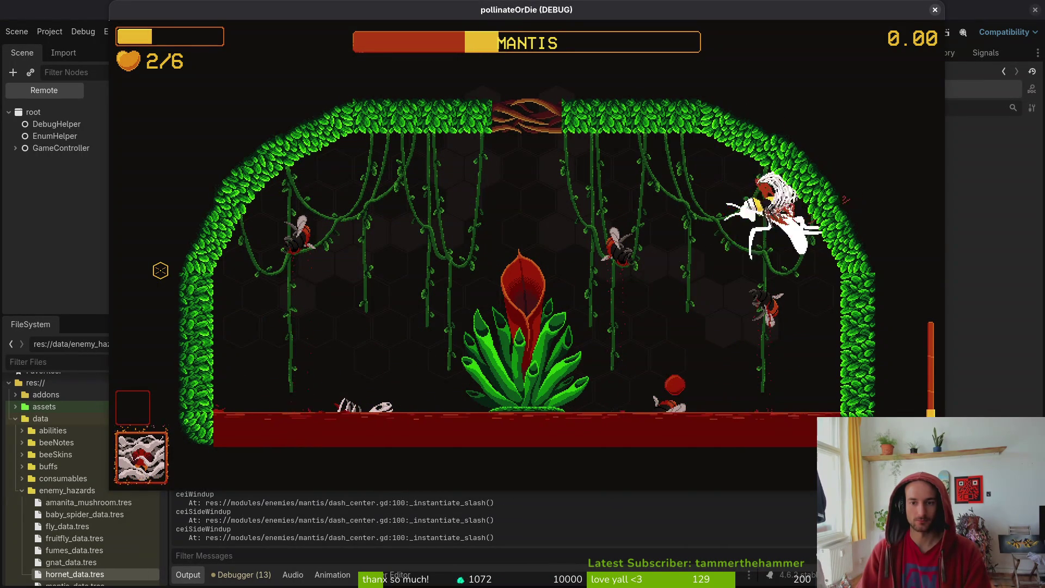
pyautogui.press('Escape')
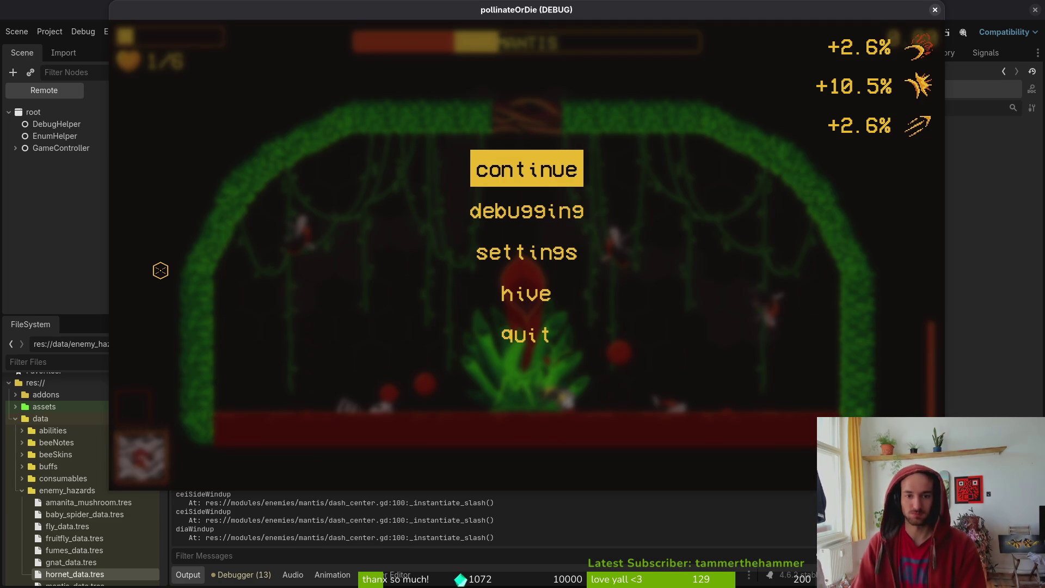
# Resume the game and reload the mantis boss level from the debug level select
pyautogui.press('Escape')
pyautogui.press('a')
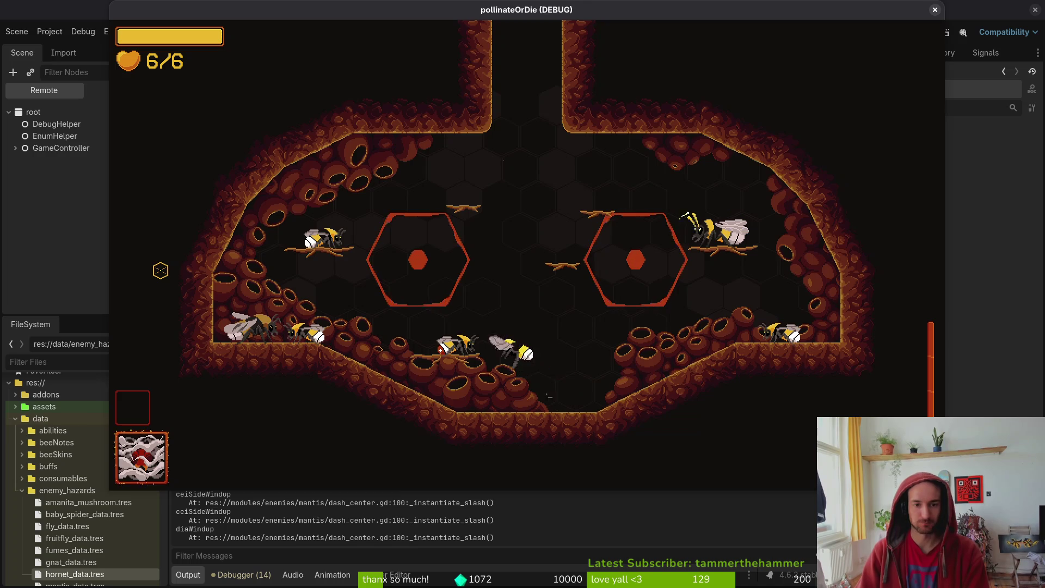
pyautogui.press('F1')
pyautogui.press('Right')
pyautogui.press('Return')
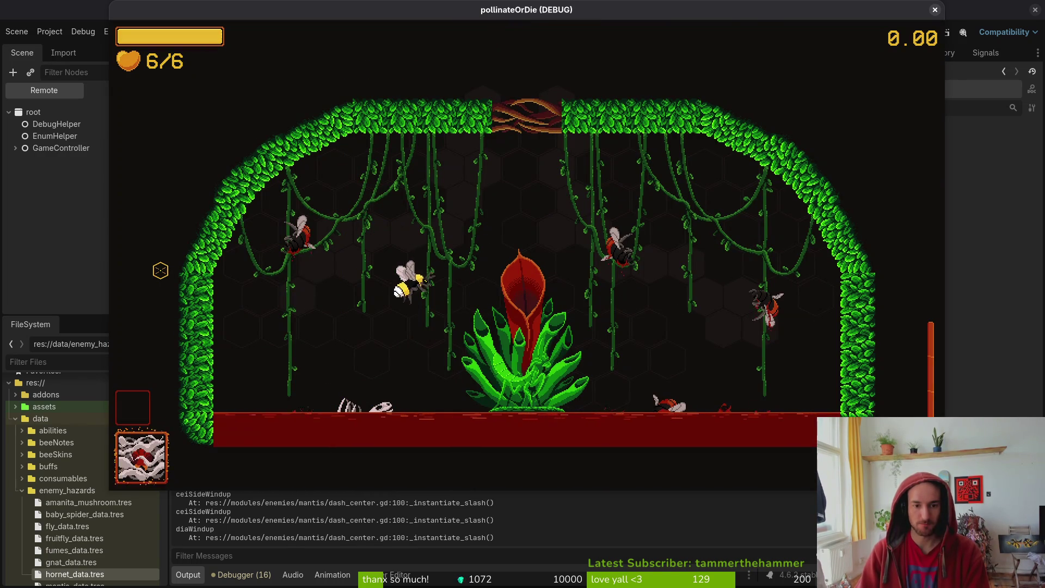
# Fight the mantis, slashing and dodging its attacks, then pause with the bee at 2/6 health
pyautogui.press('a')
pyautogui.press('d')
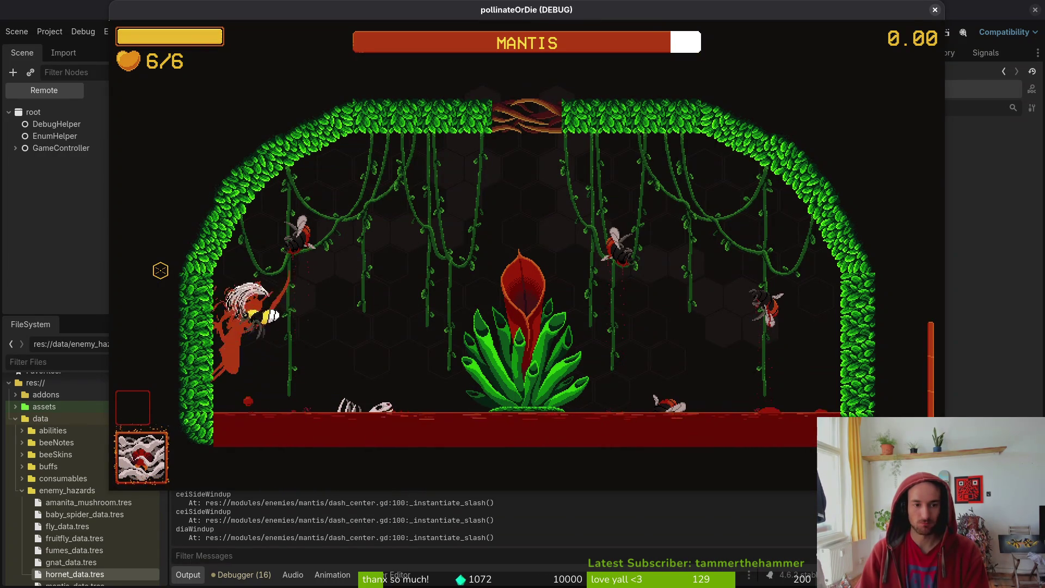
pyautogui.press('w')
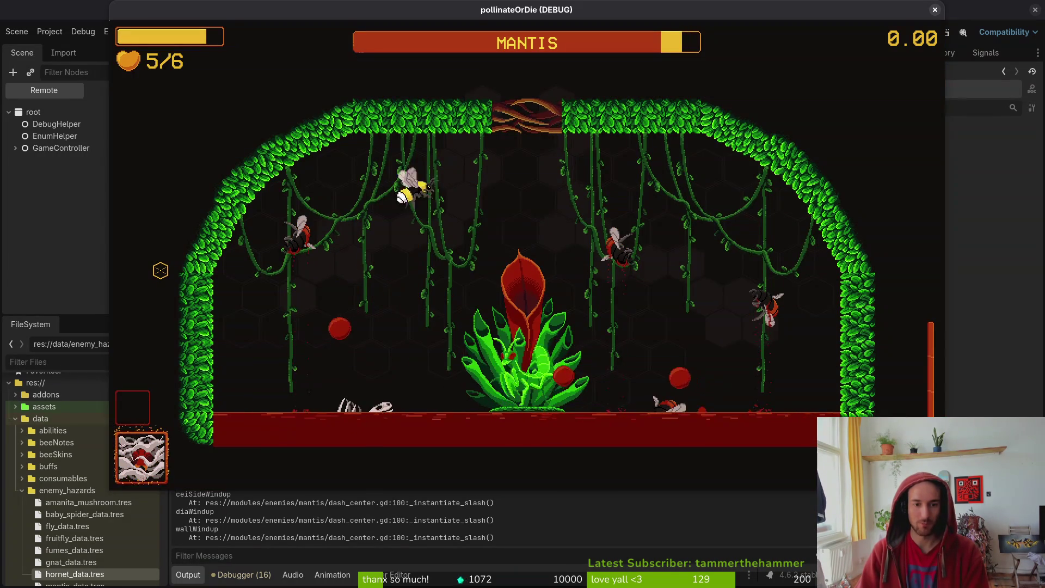
pyautogui.press('d')
pyautogui.press('d')
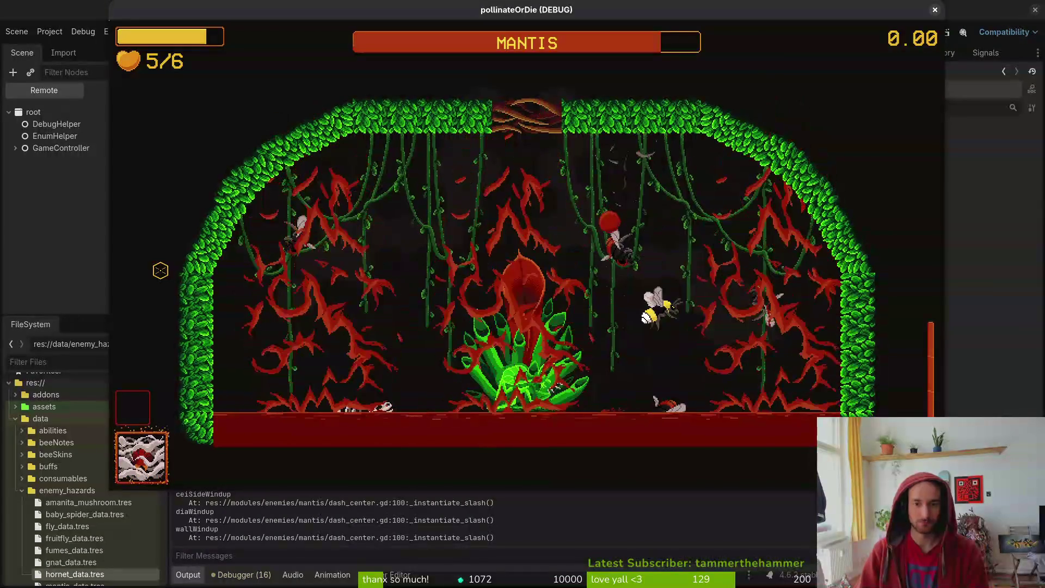
pyautogui.press('w')
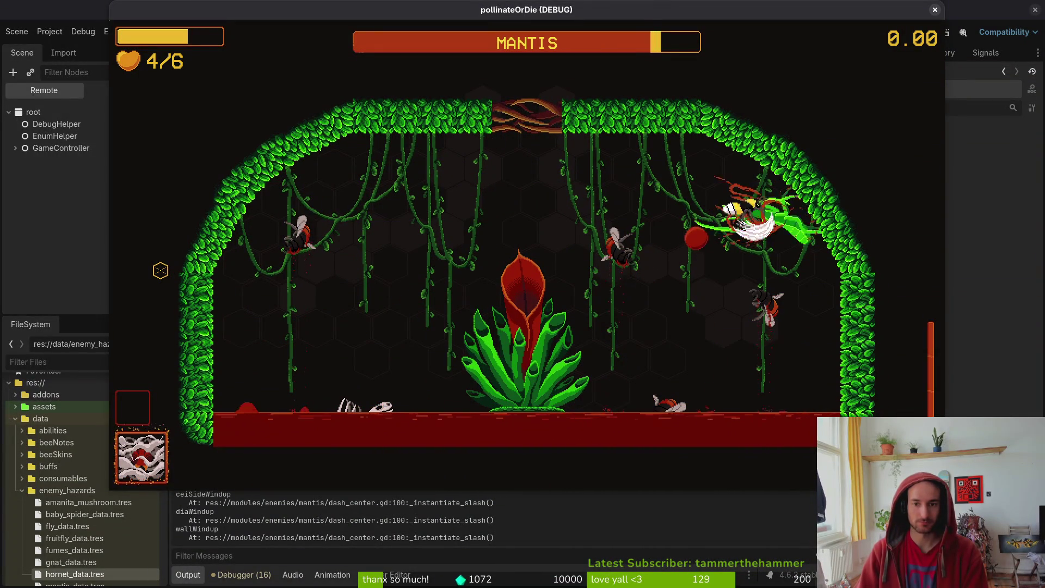
pyautogui.press('a')
pyautogui.press('d')
pyautogui.press('w')
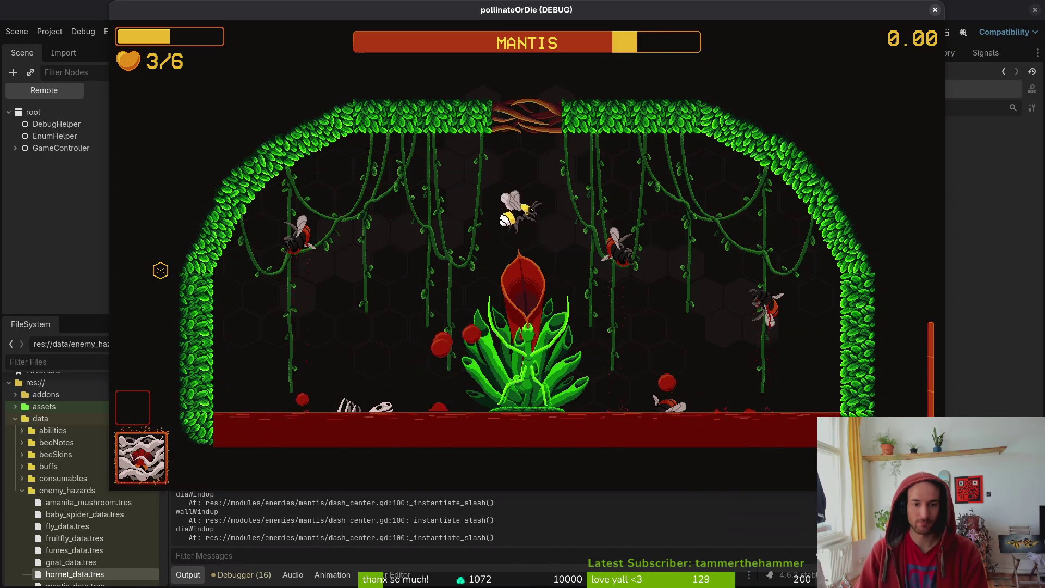
pyautogui.press('s')
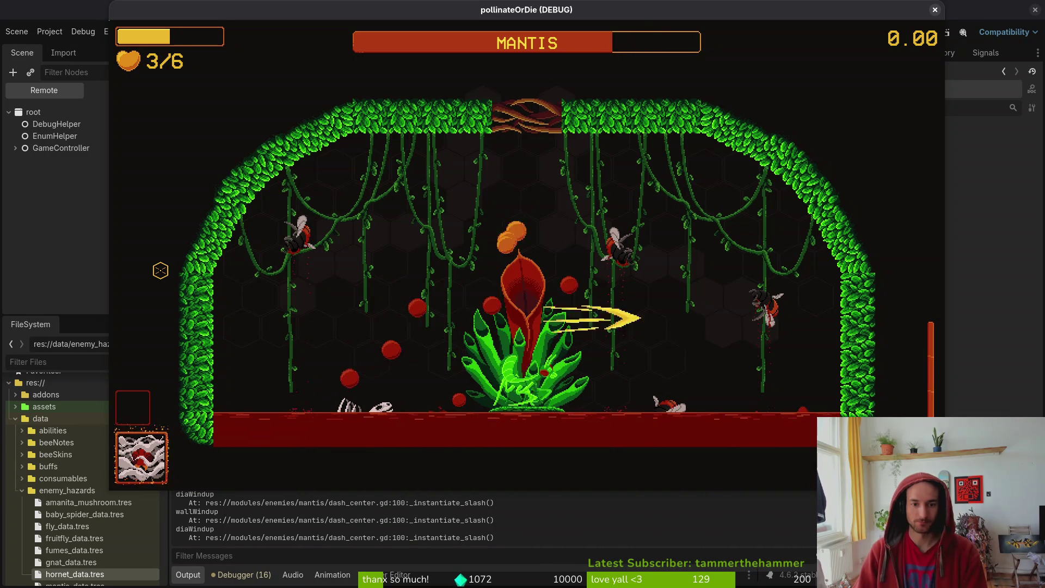
pyautogui.press('d')
pyautogui.press('w')
pyautogui.press('a')
pyautogui.press('w')
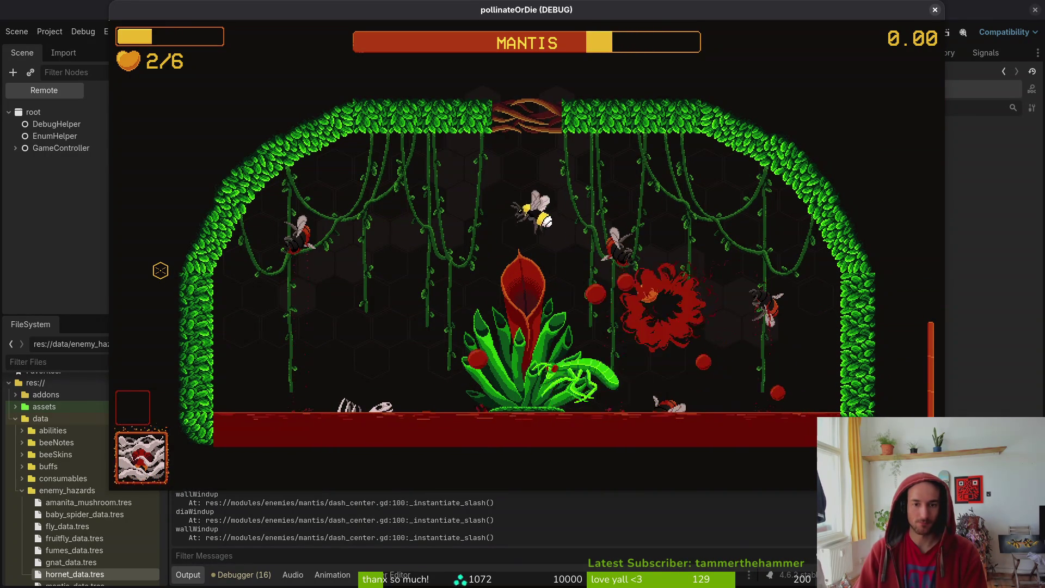
pyautogui.press('a')
pyautogui.press('s')
pyautogui.press('a')
pyautogui.press('w')
pyautogui.press('d')
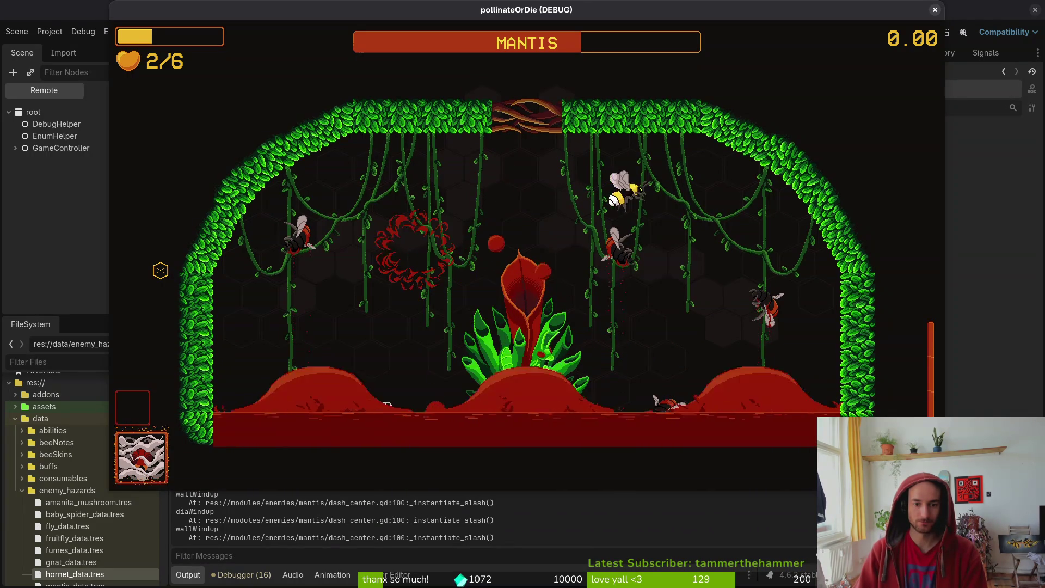
pyautogui.press('s')
pyautogui.press('a')
pyautogui.press('w')
pyautogui.press('a')
pyautogui.press('d')
pyautogui.press('w')
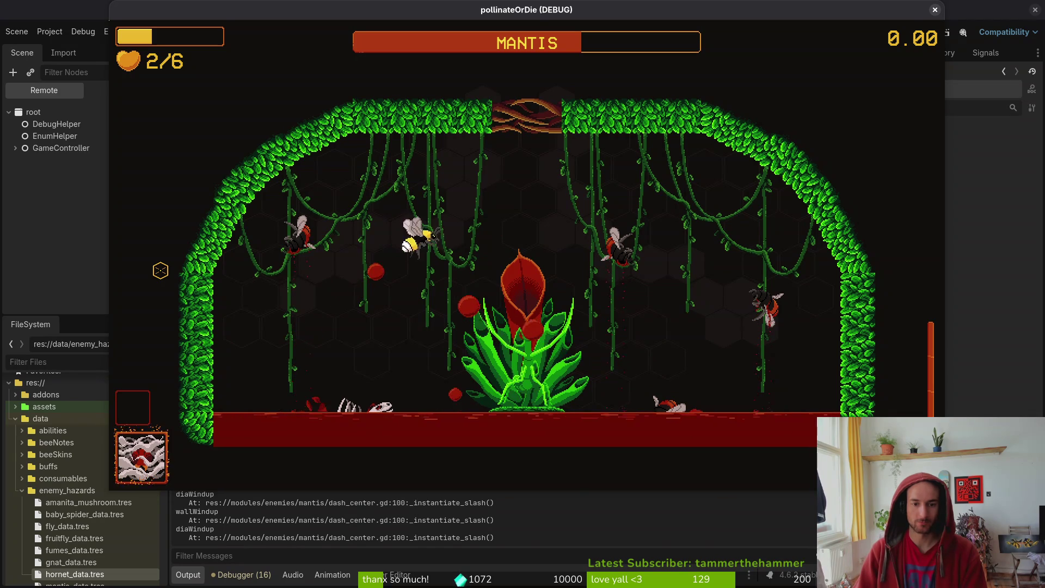
pyautogui.press('Escape')
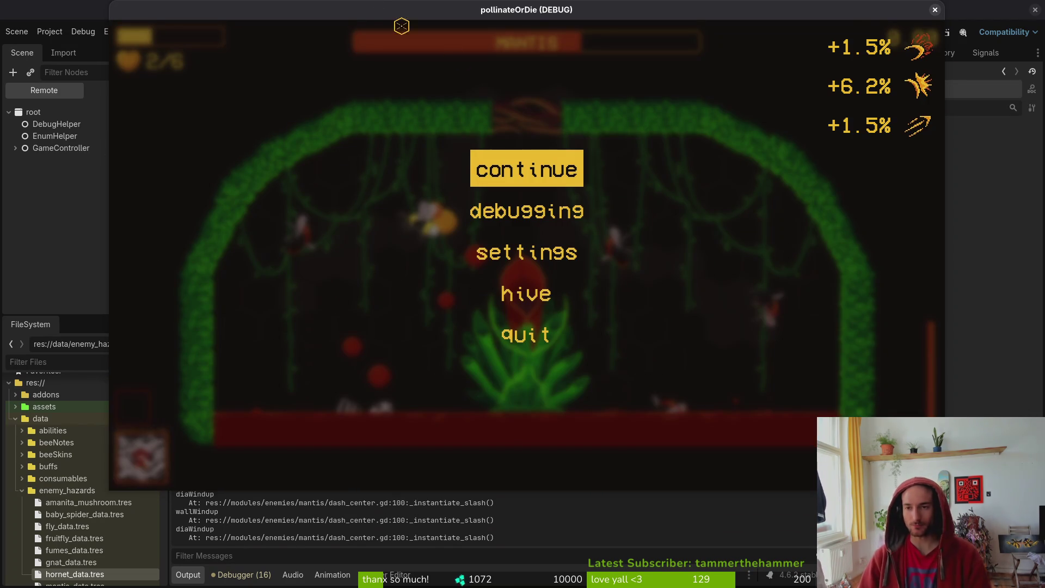
# Close the test game, save mantis.tscn, and return to bloodorb.gd in the code editor
pyautogui.click(935, 10)
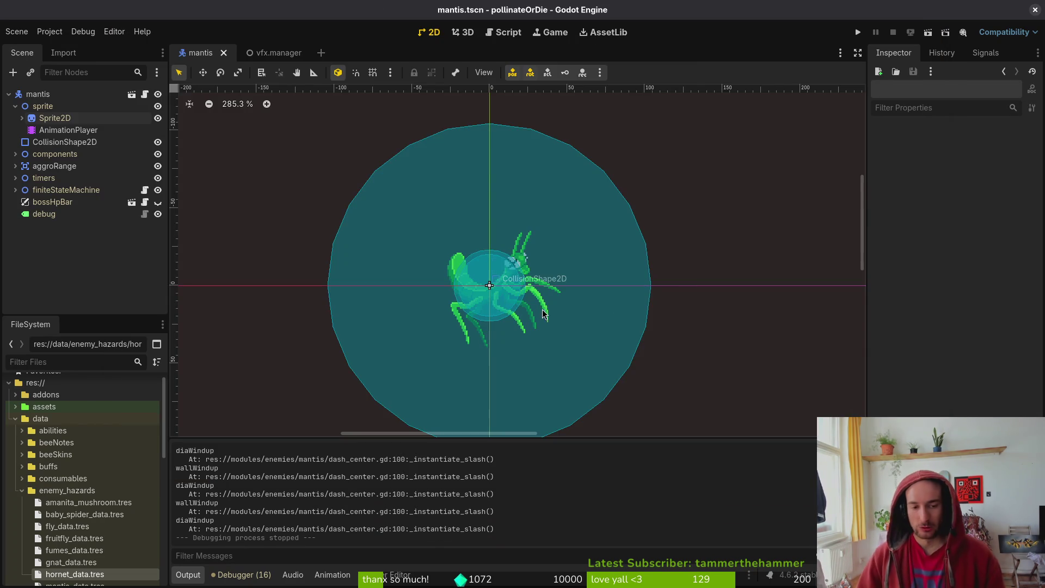
pyautogui.scroll(-5, 543, 313)
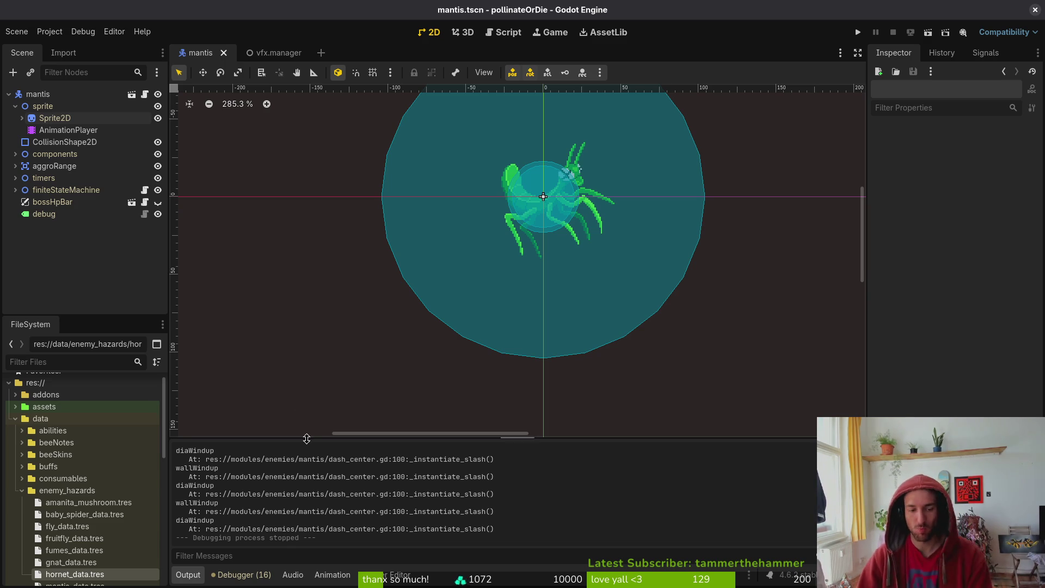
pyautogui.hotkey('ctrl', 's')
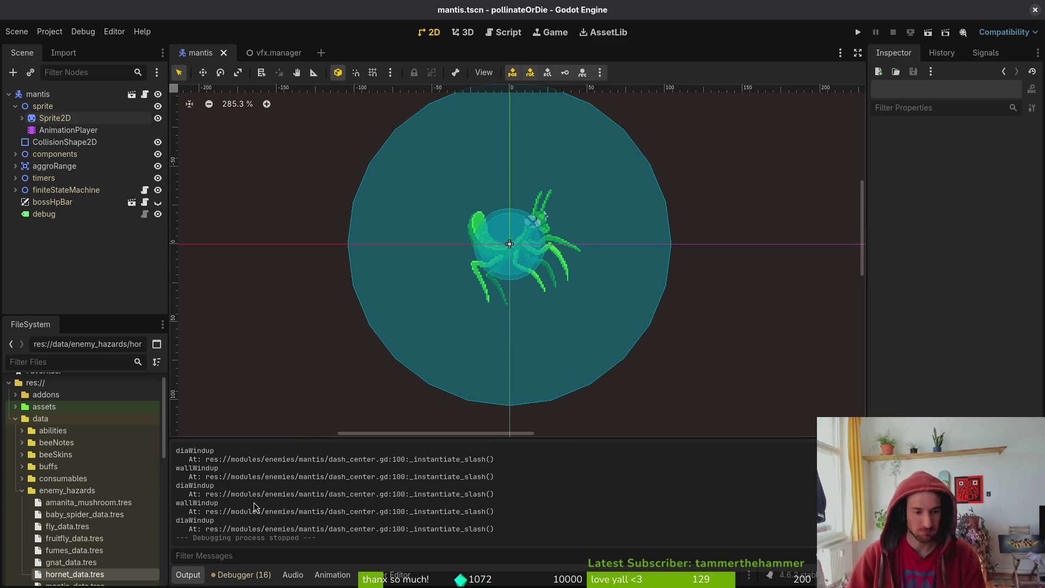
pyautogui.hotkey('alt', 'Tab')
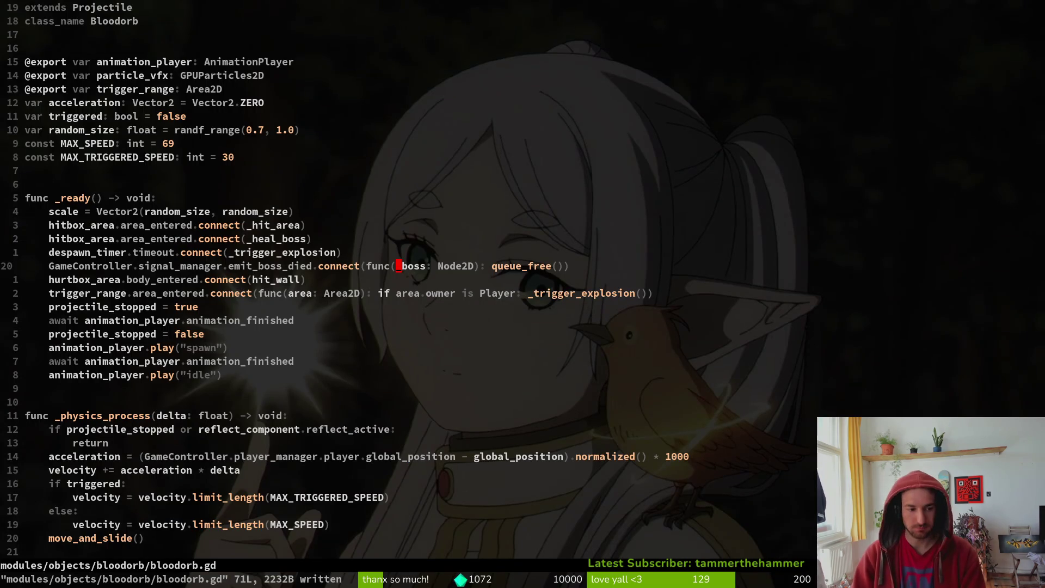
# Find the print call at dash_center.gd line 100 and delete that print_debug line, saving the file
pyautogui.press('space')
pyautogui.write('psprint')
pyautogui.press('Return')
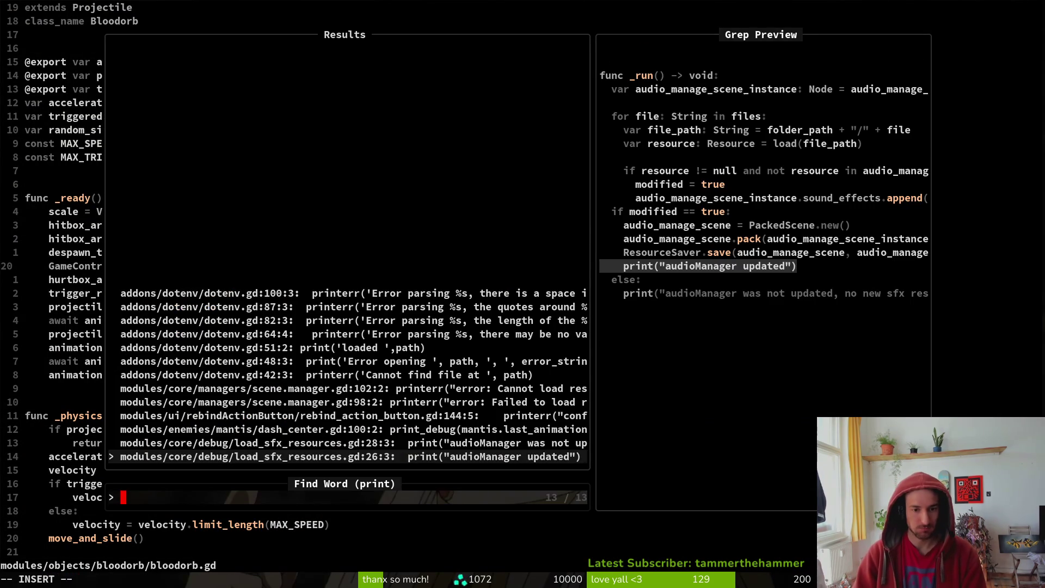
pyautogui.press('Up')
pyautogui.press('Up')
pyautogui.press('Return')
pyautogui.hotkey('ctrl', 's')
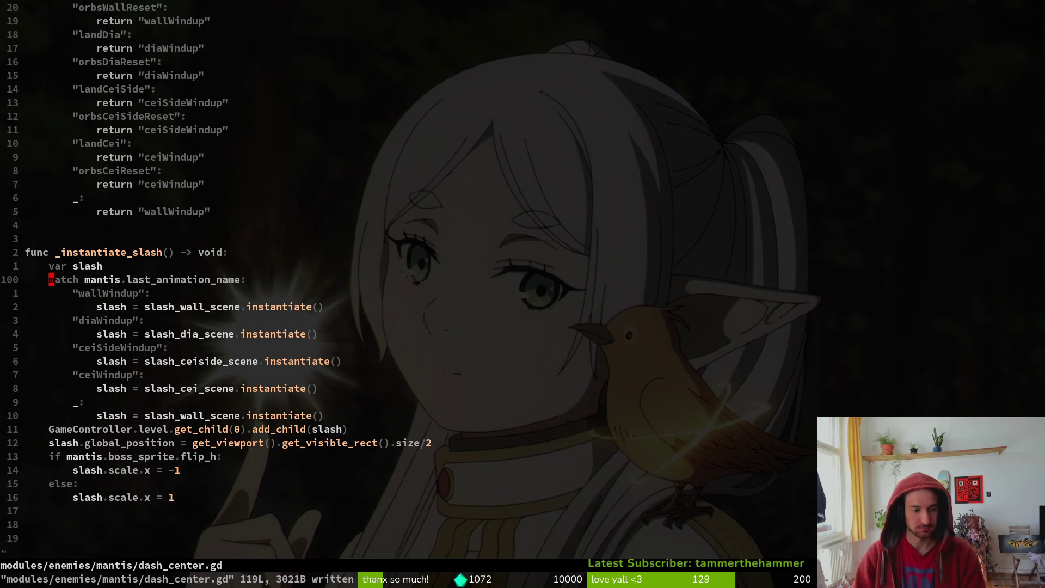
# Search the project again for remaining print calls, then quit Vim
pyautogui.press('space')
pyautogui.press('p')
pyautogui.press('s')
pyautogui.press('Return')
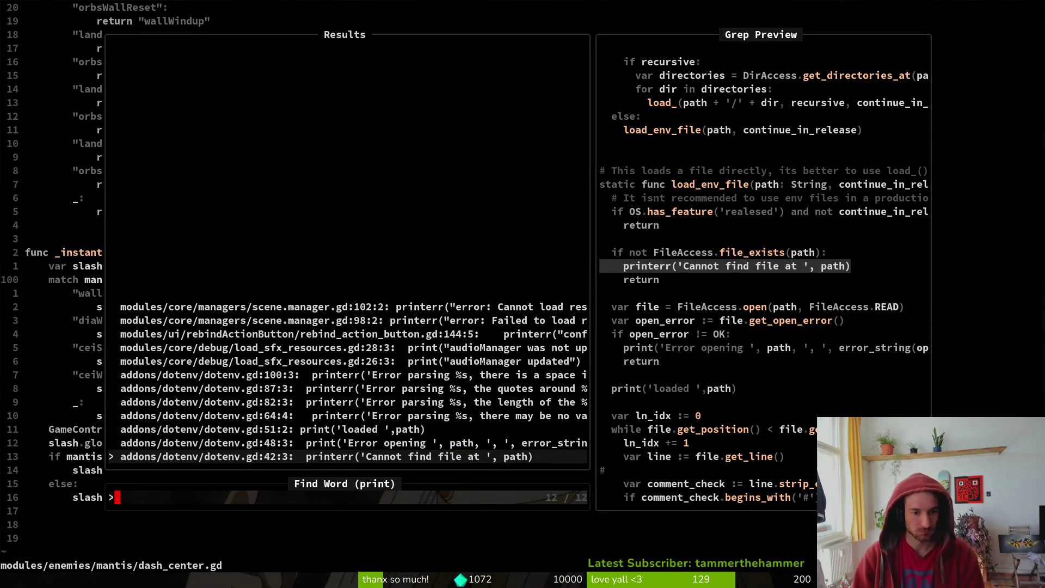
pyautogui.press('Escape')
pyautogui.press('Return')
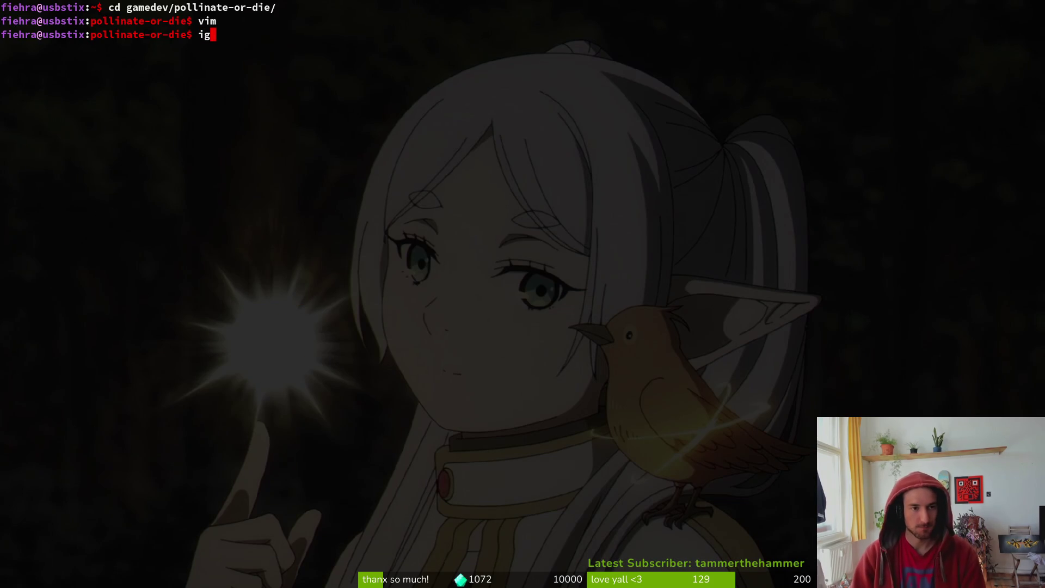
# In tig's status view, stage vfx.manager.gd and vfx.manager.tscn
pyautogui.press('Return')
pyautogui.press('Return')
pyautogui.press('s')
pyautogui.press('Down')
pyautogui.press('Down')
pyautogui.press('Down')
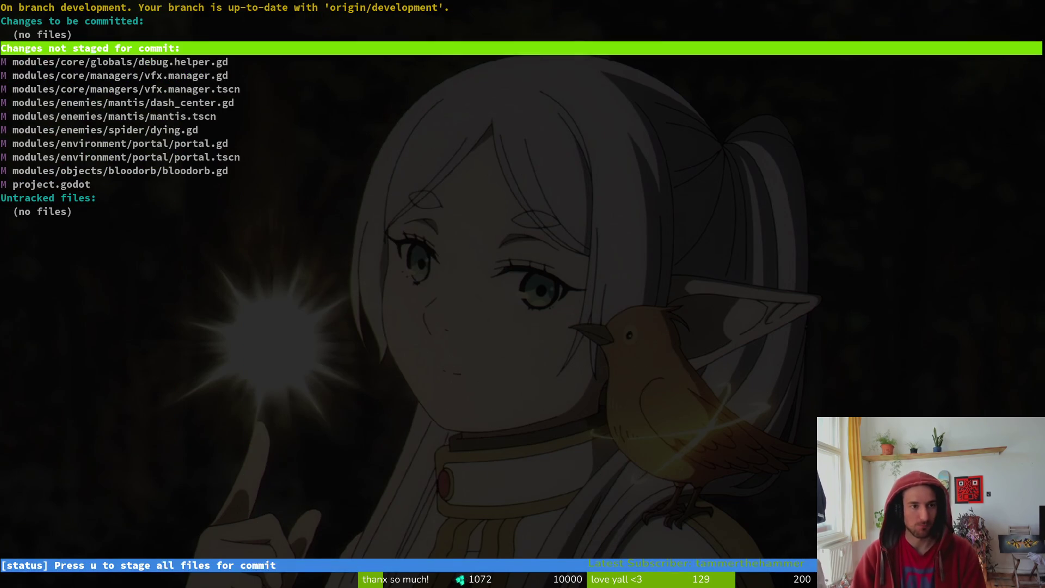
pyautogui.press('Return')
pyautogui.press('u')
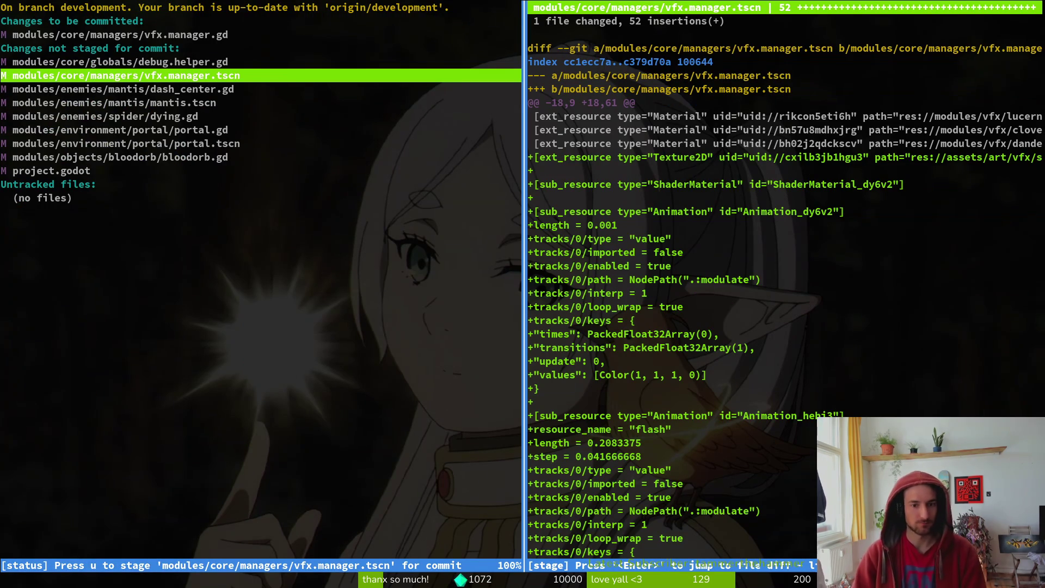
pyautogui.press('u')
# Review the remaining diffs and stage portal.gd and portal.tscn
pyautogui.press('Down')
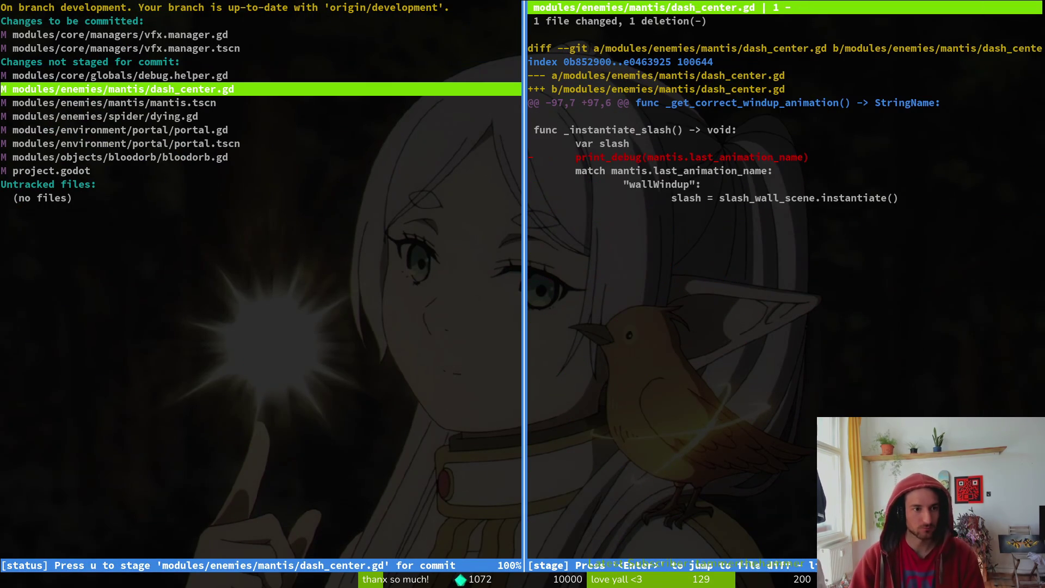
pyautogui.press('Down')
pyautogui.press('Down')
pyautogui.press('Down')
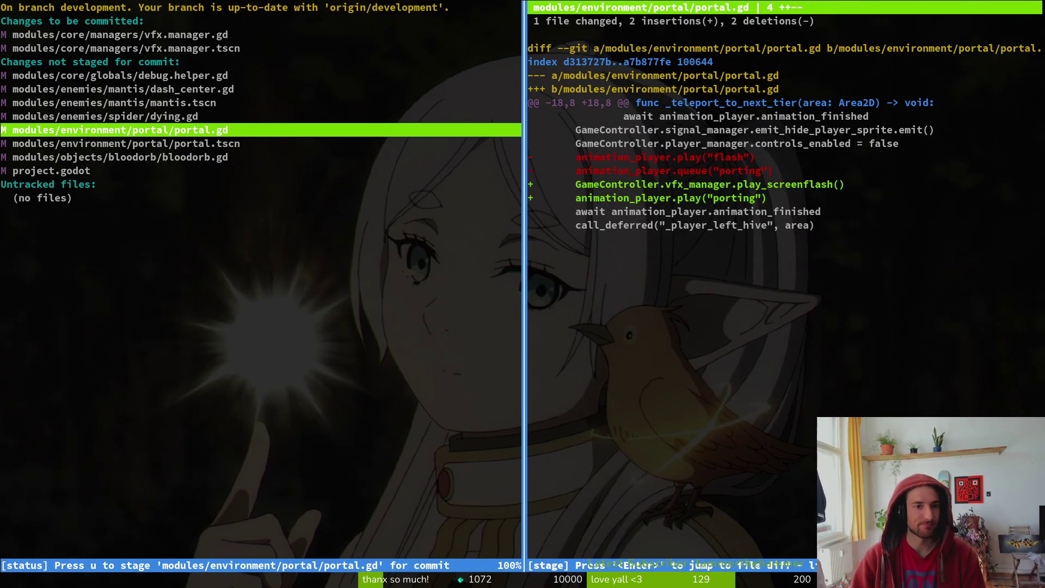
pyautogui.press('u')
pyautogui.press('Down')
pyautogui.press('u')
pyautogui.press('Down')
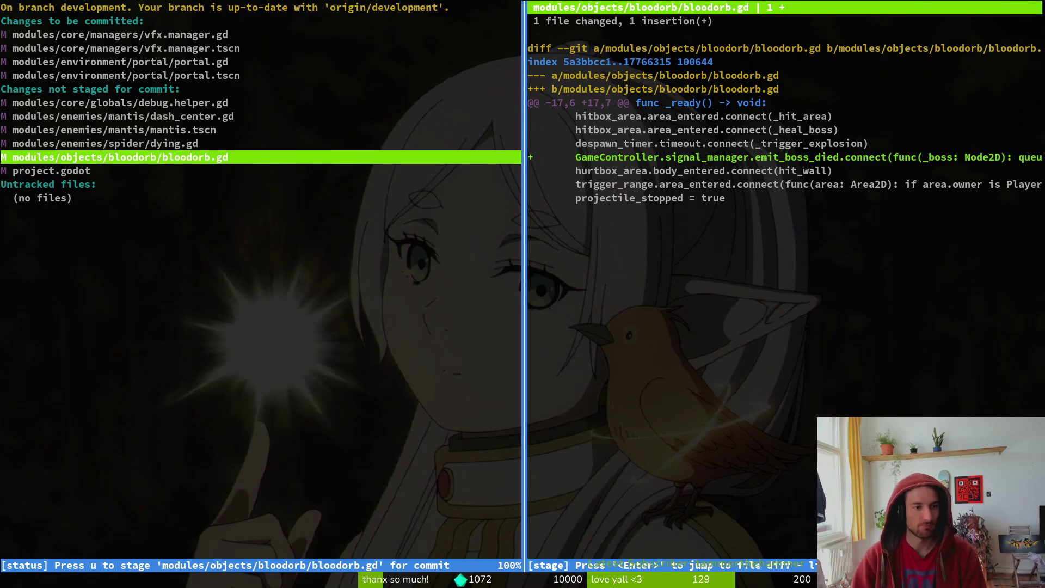
pyautogui.press('Up')
pyautogui.press('Up')
pyautogui.press('Down')
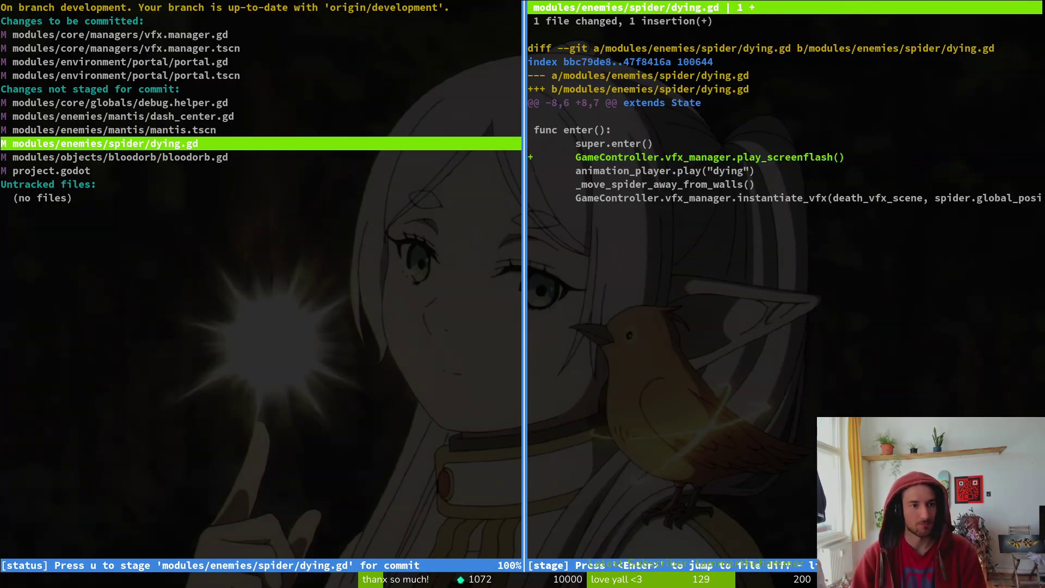
# Stage the spider's dying.gd, quit tig, and reopen the project in Vim's file finder
pyautogui.press('u')
pyautogui.press('Q')
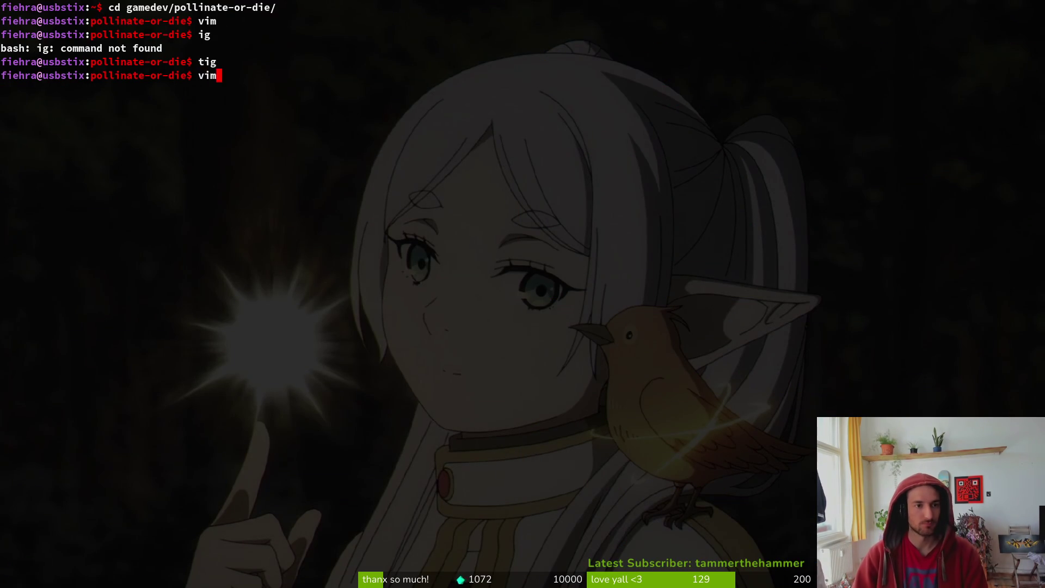
pyautogui.press('Return')
pyautogui.hotkey('ctrl', 'p')
# Compare the spider and mantis dying.gd previews, then open and save the spider's dying.gd
pyautogui.write('bossdy')
pyautogui.press('BackSpace')
pyautogui.press('BackSpace')
pyautogui.press('BackSpace')
pyautogui.write('dyingsp')
pyautogui.press('BackSpace')
pyautogui.press('BackSpace')
pyautogui.press('Up')
pyautogui.press('Up')
pyautogui.press('Up')
pyautogui.press('Down')
pyautogui.press('Up')
pyautogui.press('Down')
pyautogui.press('Up')
pyautogui.press('Down')
pyautogui.press('Up')
pyautogui.press('Down')
pyautogui.press('Up')
pyautogui.press('Down')
pyautogui.press('Up')
pyautogui.press('Down')
pyautogui.press('Up')
pyautogui.press('Down')
pyautogui.press('Up')
pyautogui.press('Down')
pyautogui.press('Up')
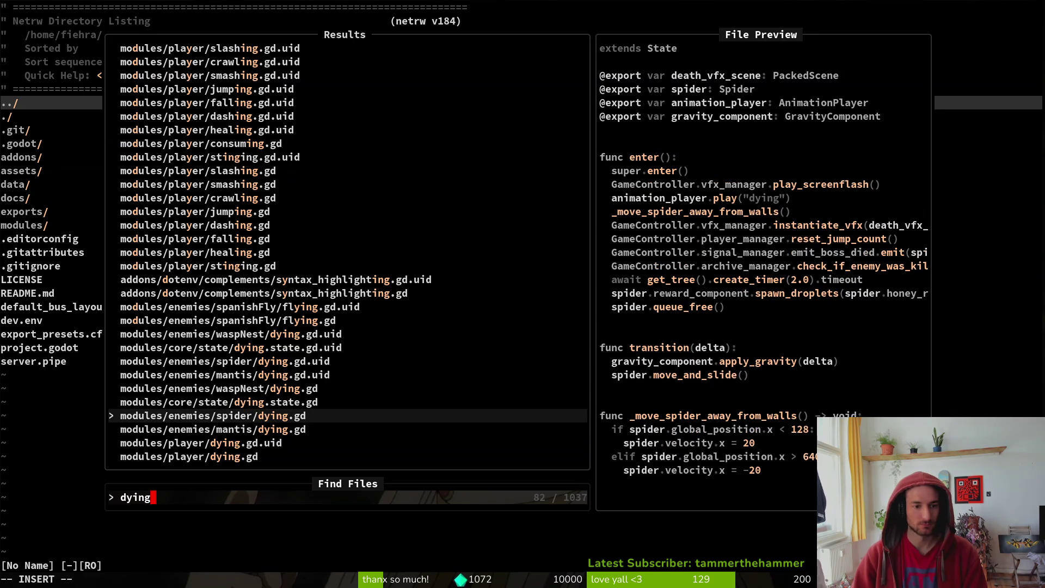
pyautogui.press('Down')
pyautogui.press('Up')
pyautogui.press('Return')
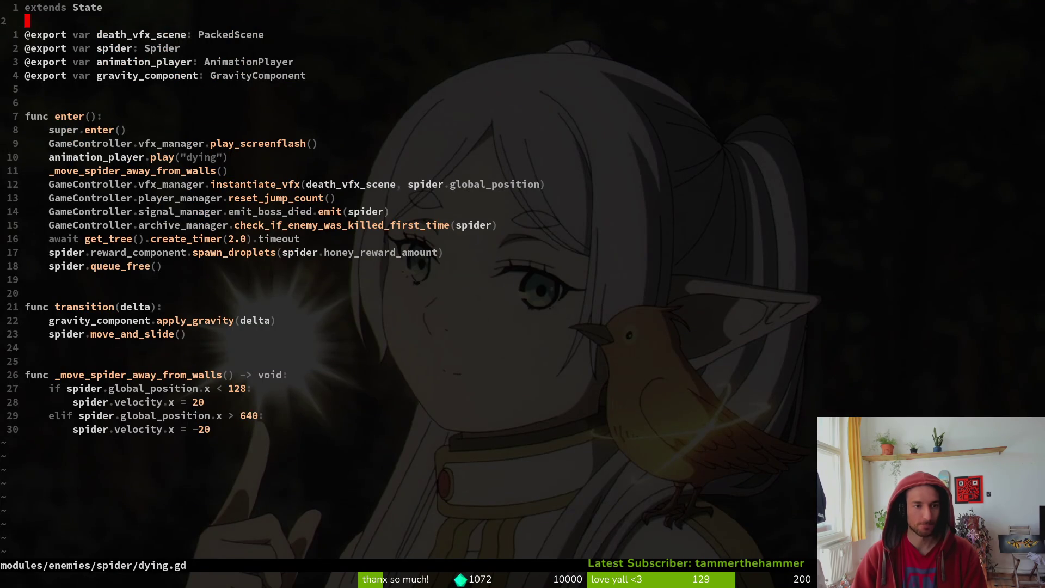
pyautogui.click(49, 239)
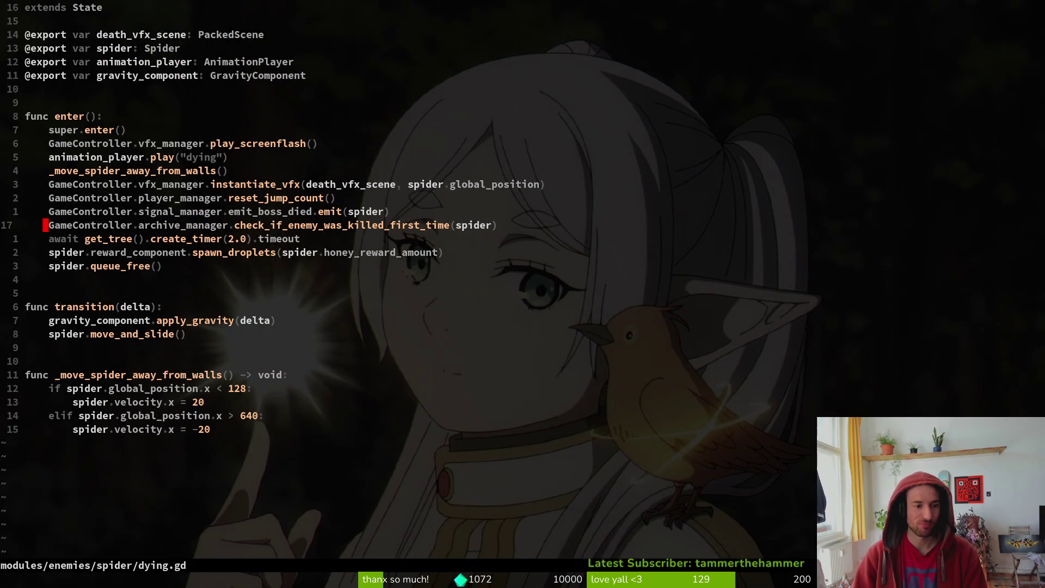
pyautogui.hotkey('ctrl', 's')
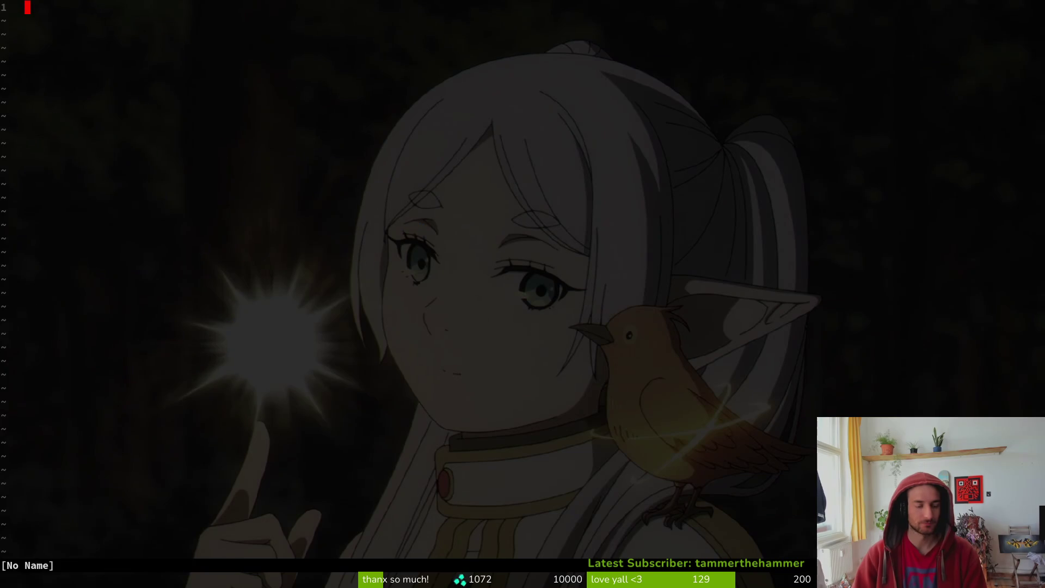
# Paste the play_screenflash() call below animation_player.play in mantis dying.gd and save it
pyautogui.hotkey('ctrl', 'p')
pyautogui.write('mandy')
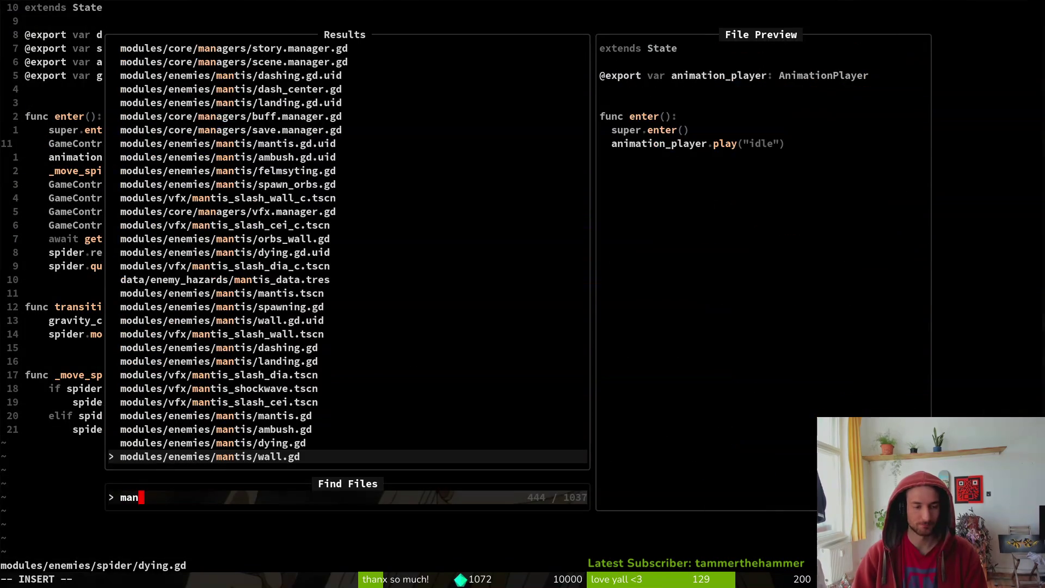
pyautogui.press('Return')
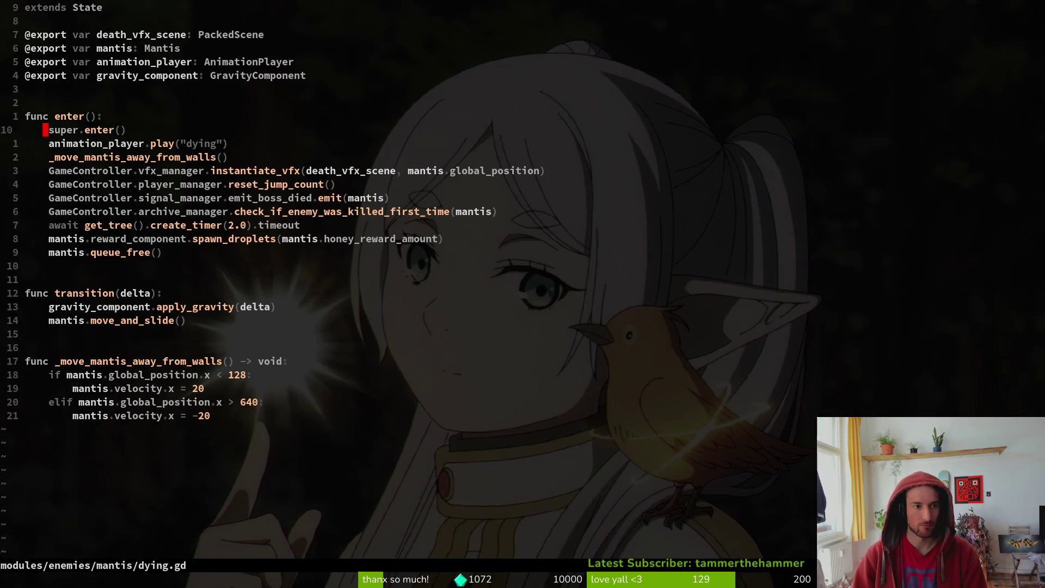
pyautogui.press('j')
pyautogui.press('p')
pyautogui.hotkey('ctrl', 's')
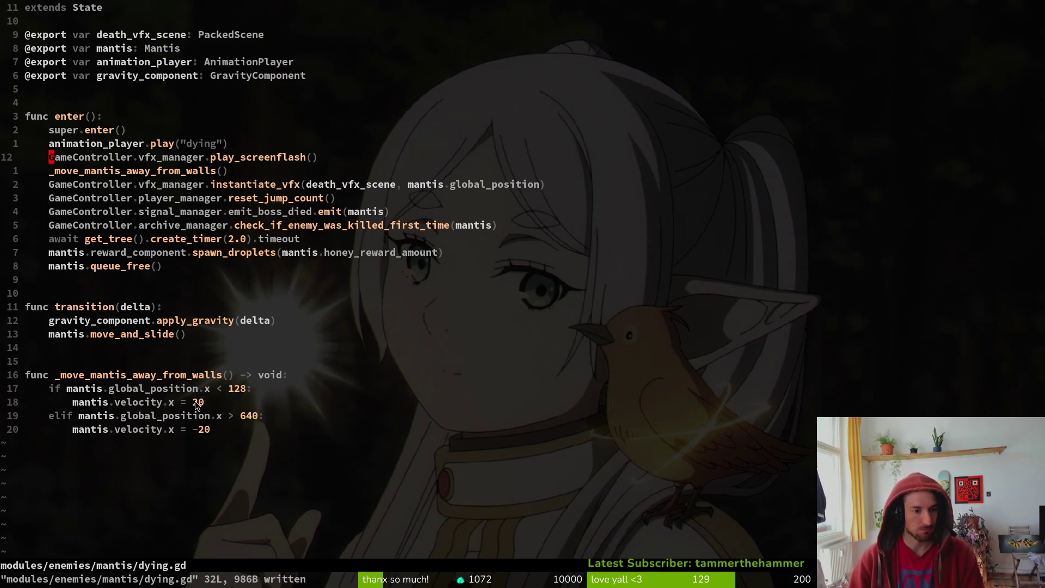
pyautogui.click(187, 271)
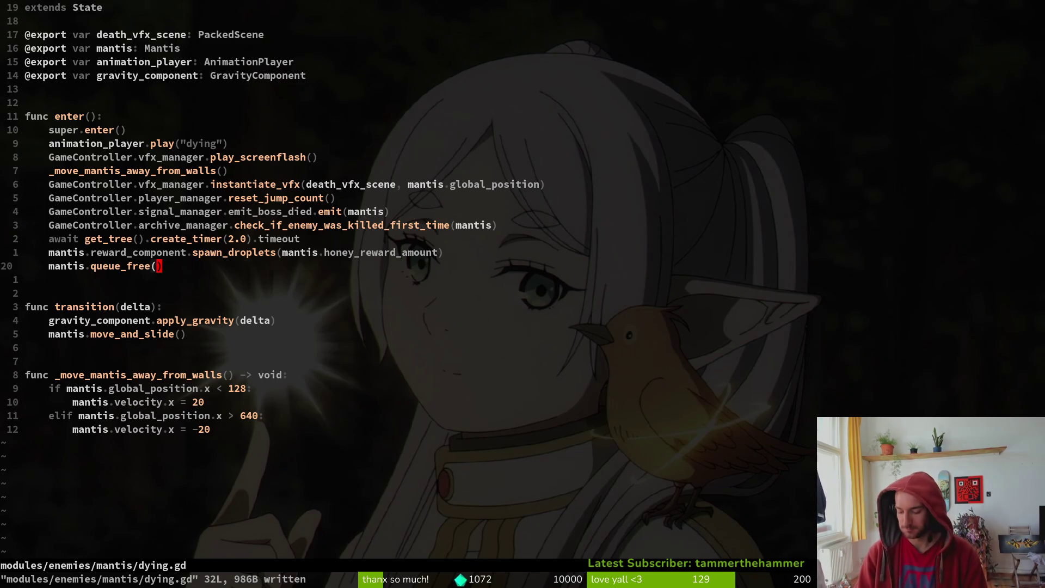
pyautogui.write(':')
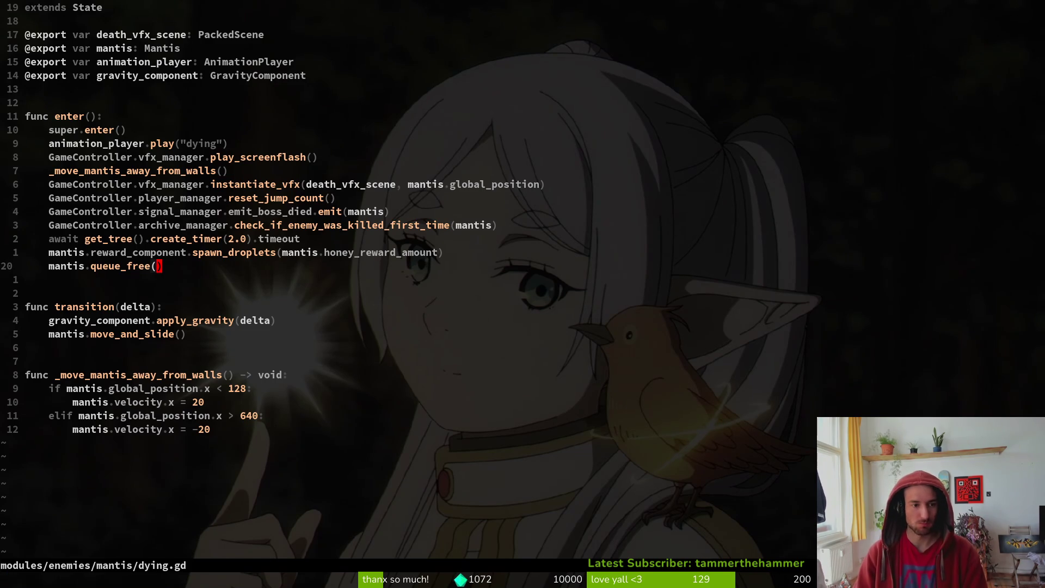
pyautogui.hotkey('ctrl', '6')
pyautogui.hotkey('ctrl', '6')
# Open bloodorb.gd through the project file finder
pyautogui.hotkey('ctrl', 'p')
pyautogui.write('manti')
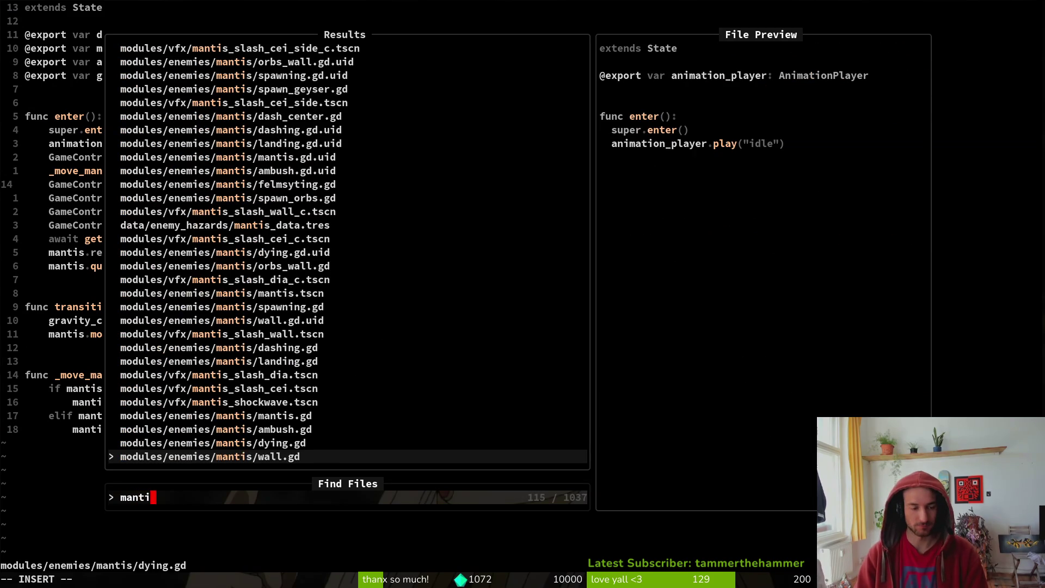
pyautogui.press('Escape')
pyautogui.hotkey('ctrl', 'p')
pyautogui.write('bloodo')
pyautogui.press('Return')
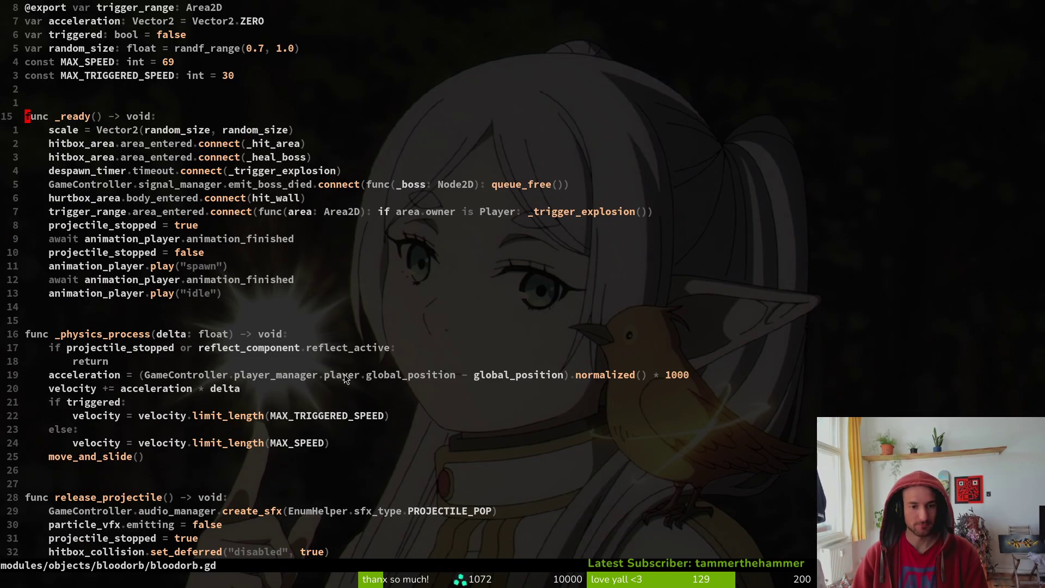
# Add the func _on_boss_dead(_boss: Node2d) -> void: signature at the end of bloodorb.gd and save
pyautogui.scroll(-2, 365, 354)
pyautogui.scroll(4, 152, 180)
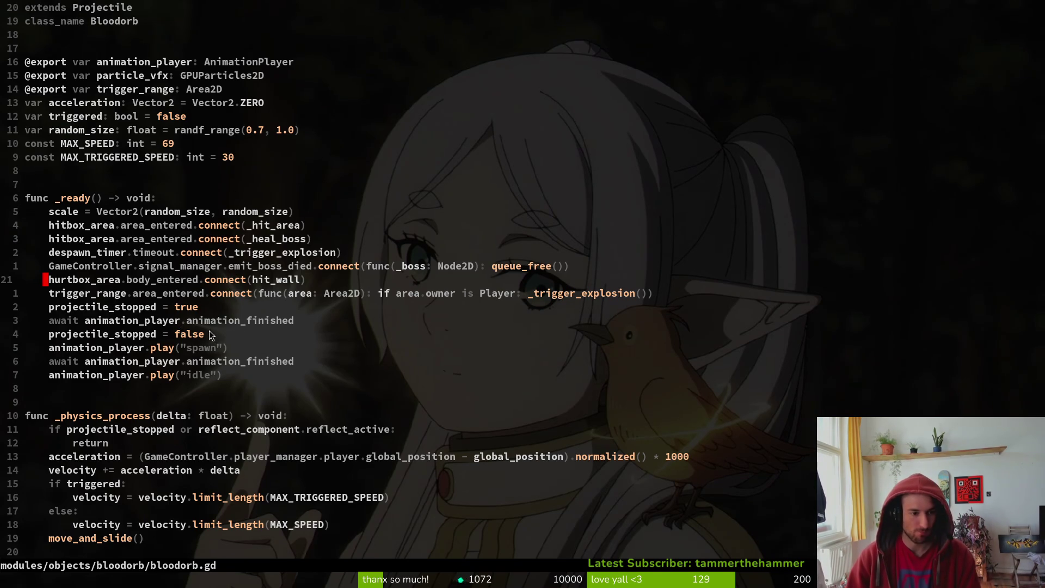
pyautogui.scroll(-11, 275, 500)
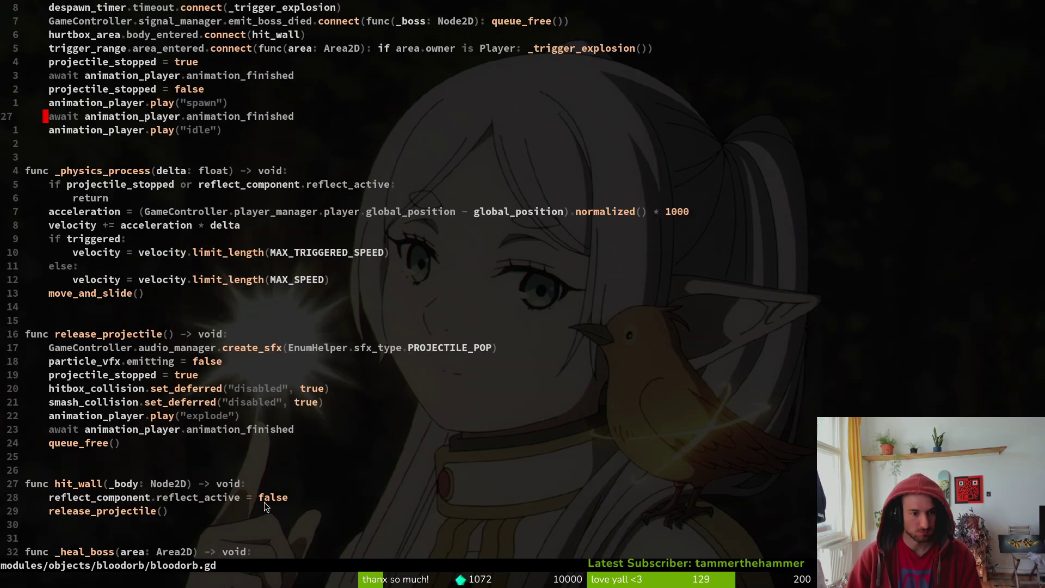
pyautogui.click(94, 517)
pyautogui.press('o')
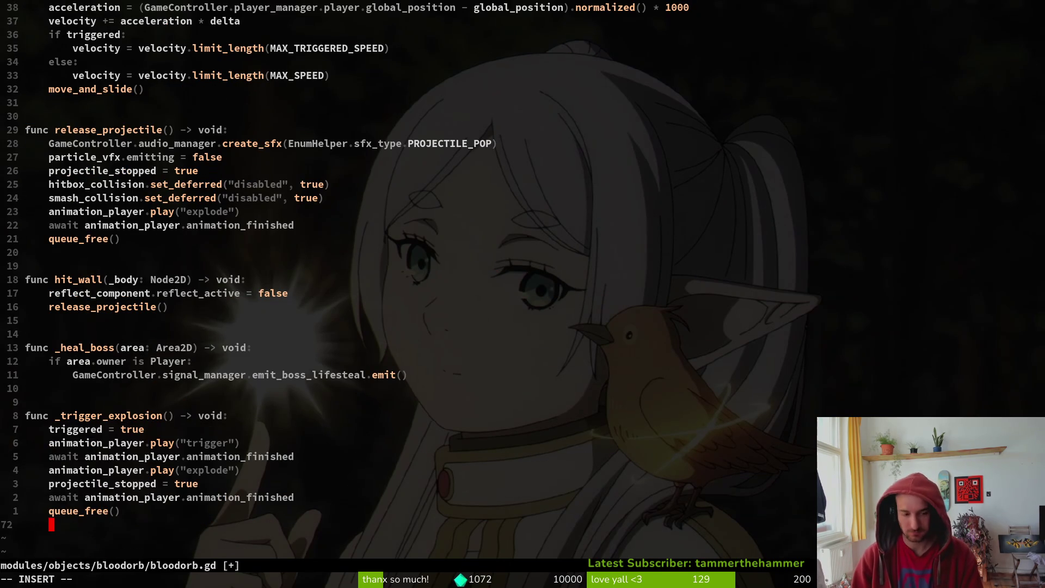
pyautogui.press('Return')
pyautogui.press('Return')
pyautogui.press('Return')
pyautogui.press('BackSpace')
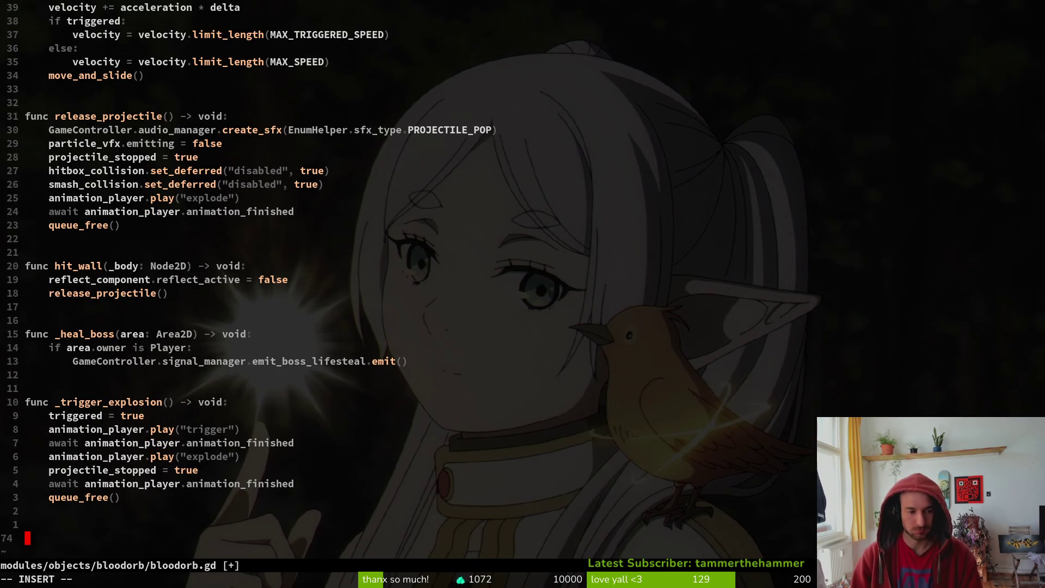
pyautogui.write('func _')
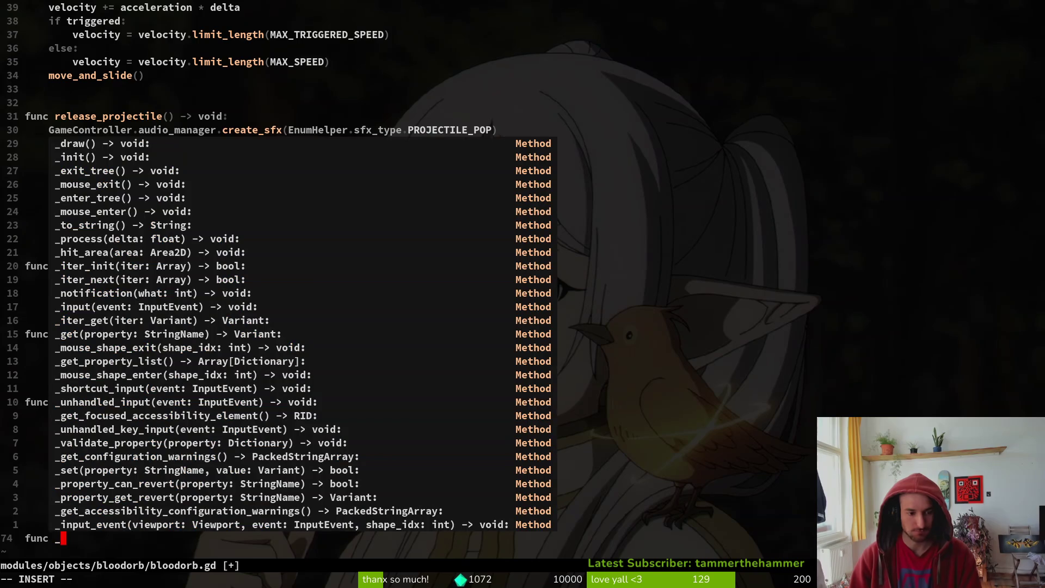
pyautogui.write('on_boss')
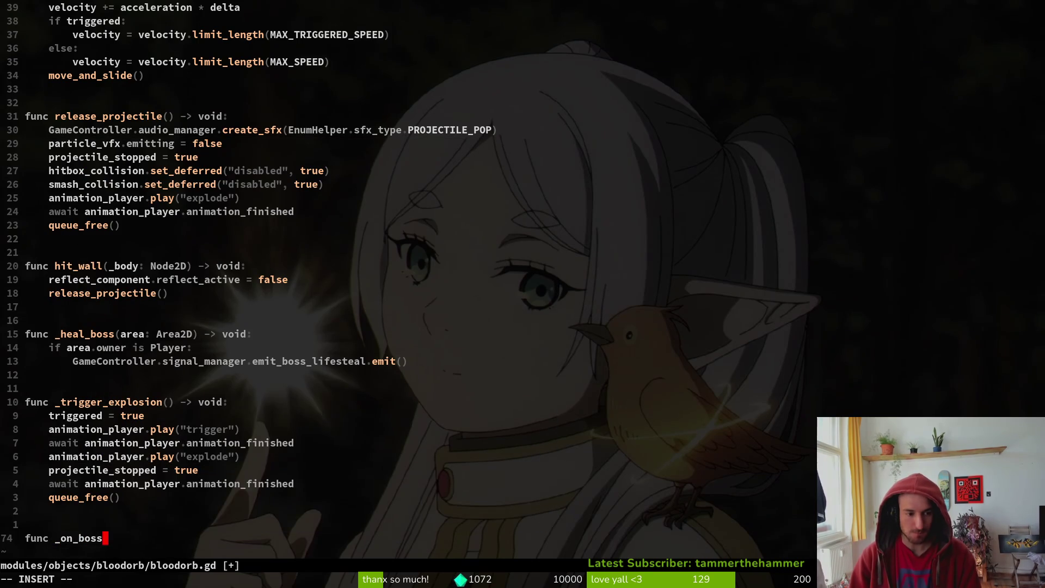
pyautogui.write('_died')
pyautogui.press('BackSpace')
pyautogui.press('BackSpace')
pyautogui.press('BackSpace')
pyautogui.write('ea')
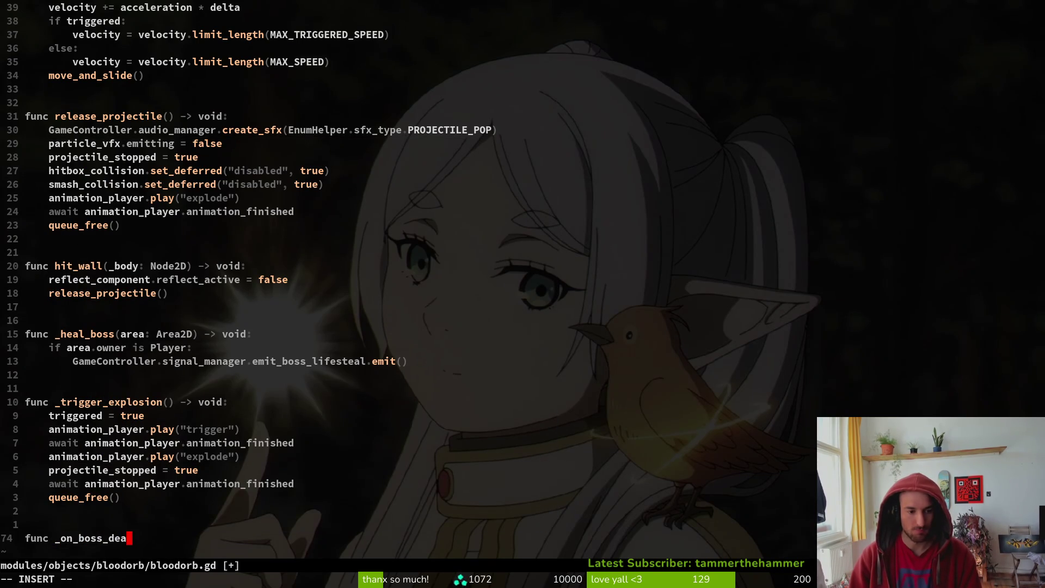
pyautogui.write('d(boss: Node')
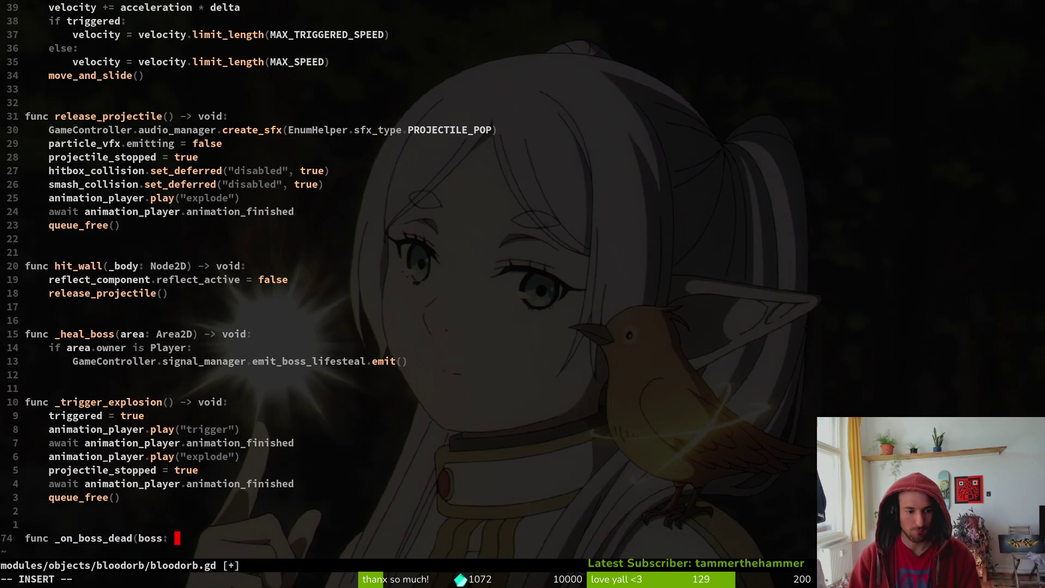
pyautogui.write('2d')
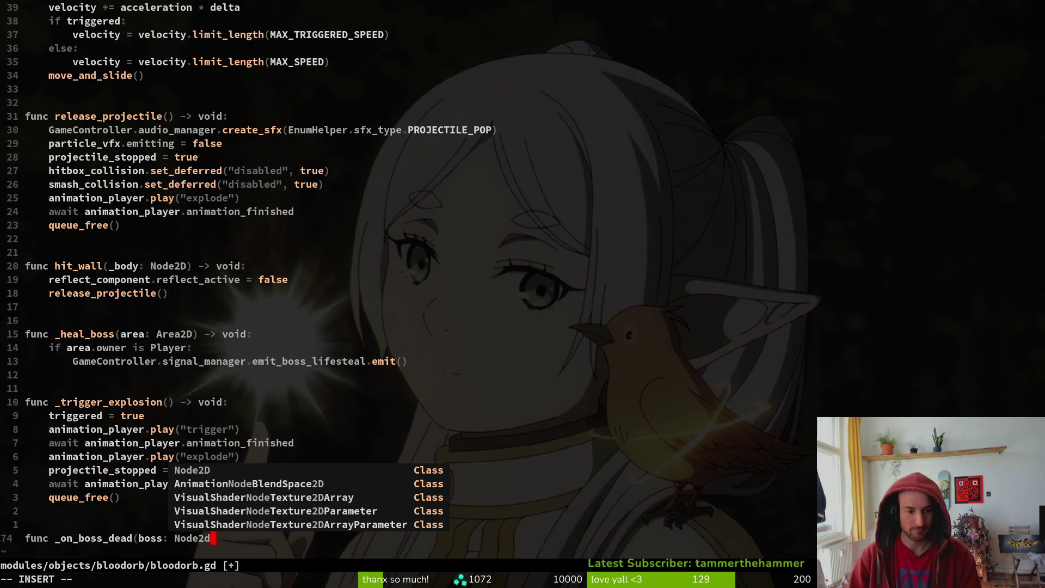
pyautogui.write(') -')
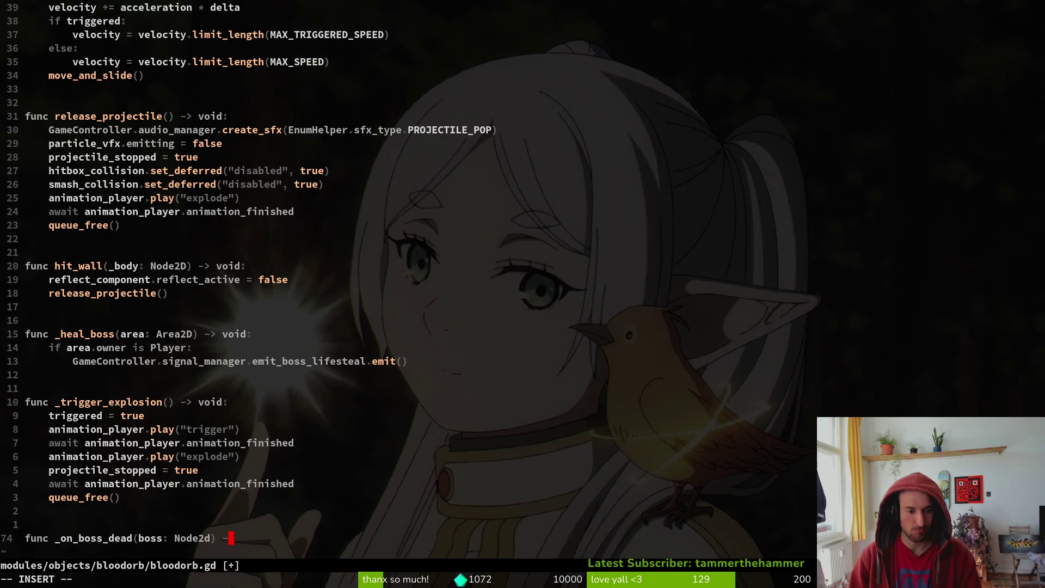
pyautogui.write('> void:')
pyautogui.press('Escape')
pyautogui.press('b')
pyautogui.press('b')
pyautogui.press('b')
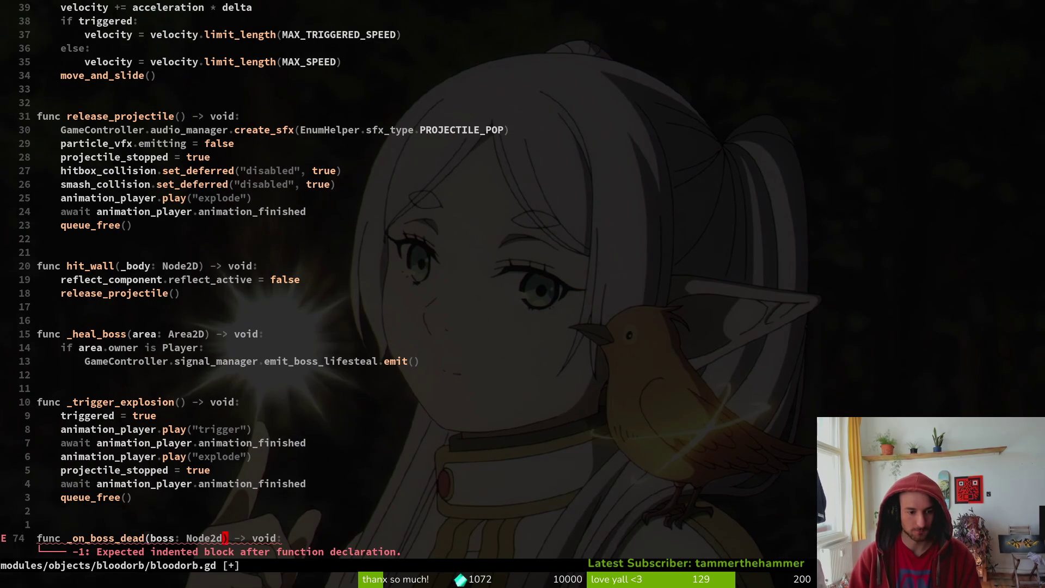
pyautogui.write('bi')
pyautogui.press('Escape')
pyautogui.write(':w')
pyautogui.press('Return')
# Write animation_player.play("explode") as the function's first line and save
pyautogui.press('o')
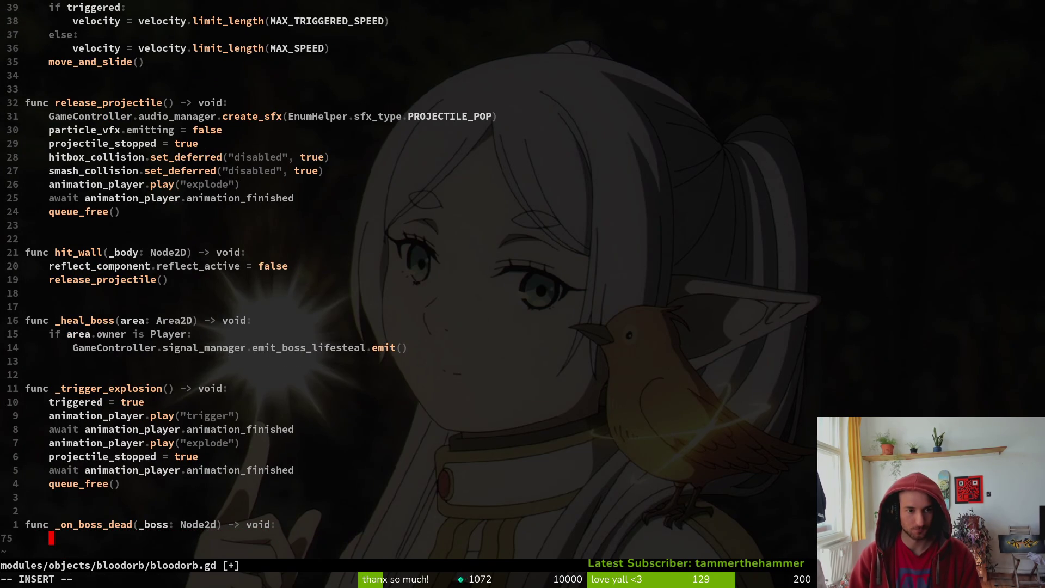
pyautogui.write('ani')
pyautogui.press('Tab')
pyautogui.write('.')
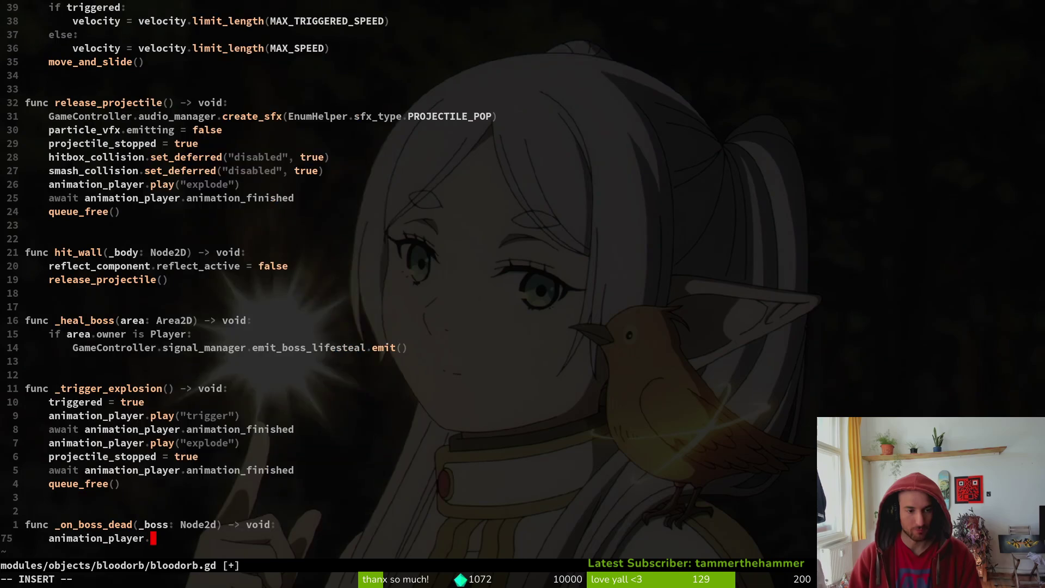
pyautogui.write('pl')
pyautogui.press('Tab')
pyautogui.press('Return')
pyautogui.write('"ex')
pyautogui.press('Tab')
pyautogui.press('Return')
pyautogui.press('BackSpace')
pyautogui.write('")')
pyautogui.press('Escape')
pyautogui.write(':write')
pyautogui.press('Return')
# Add await animation_player.animation_finished below the play call and save
pyautogui.write('o')
pyautogui.write('await an')
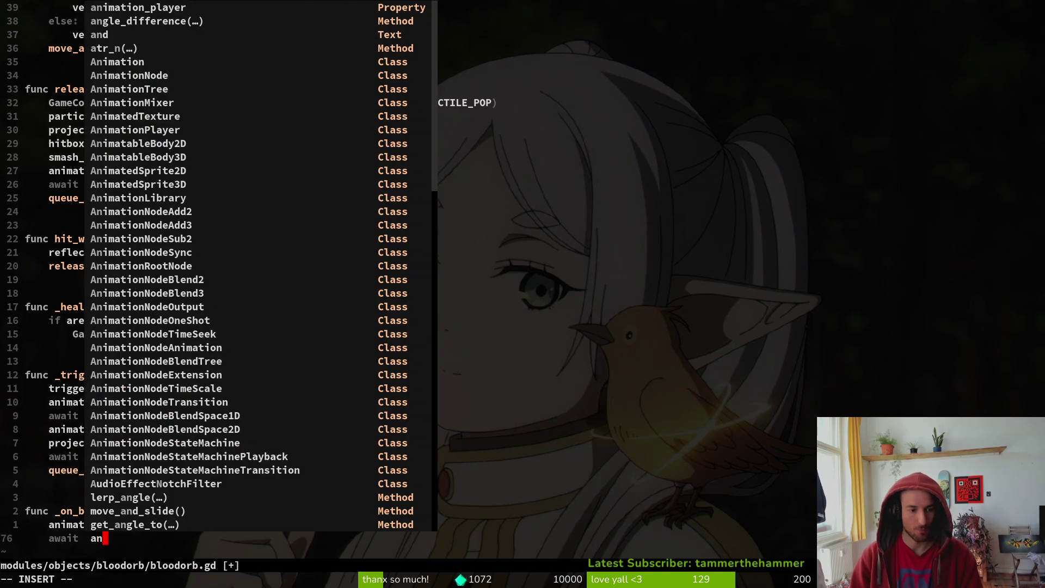
pyautogui.press('Return')
pyautogui.write('.anim')
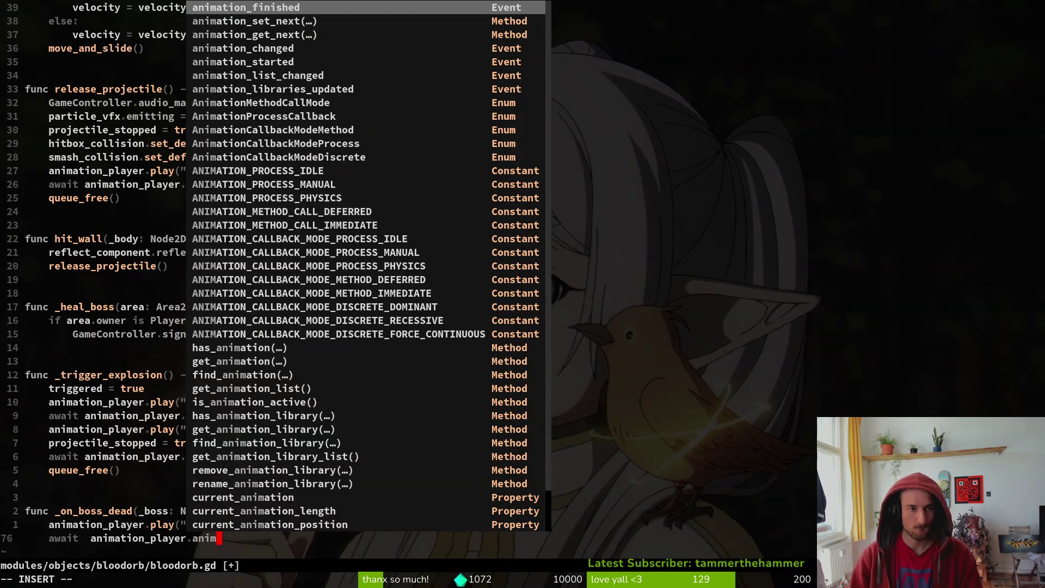
pyautogui.press('Return')
pyautogui.press('Escape')
pyautogui.press('B')
pyautogui.press('i')
pyautogui.press('BackSpace')
pyautogui.press('BackSpace')
pyautogui.press('Escape')
pyautogui.write(':w')
pyautogui.press('Return')
# Correct the parameter type to Node2D in the signature and save
pyautogui.press('k')
pyautogui.press('k')
pyautogui.press('w')
pyautogui.press('w')
pyautogui.press('w')
pyautogui.write('wcwNode2D')
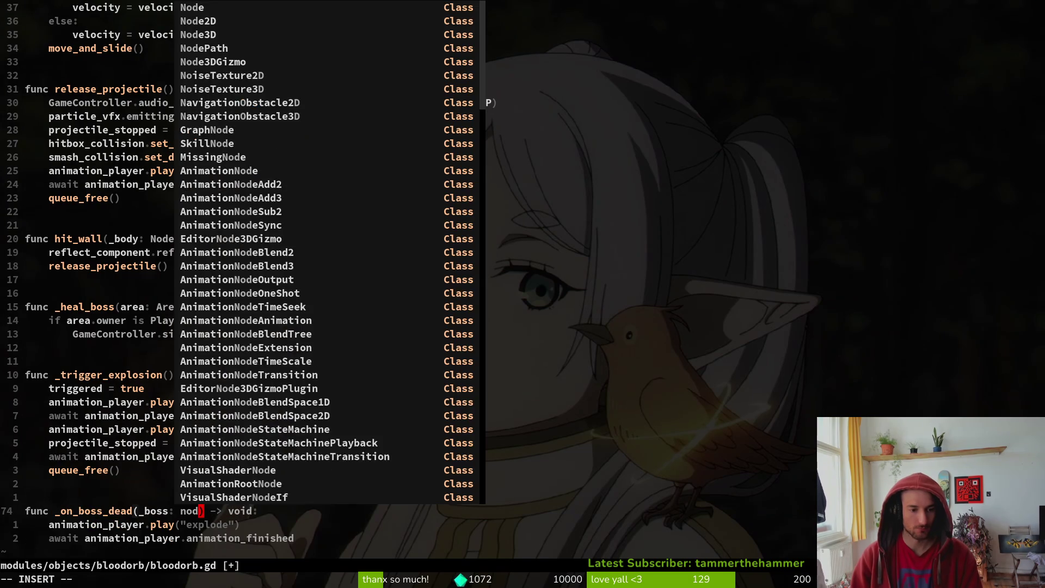
pyautogui.press('Escape')
pyautogui.write(':w')
pyautogui.press('Return')
# Add a queue_free() call after the await line and save
pyautogui.press('j')
pyautogui.press('j')
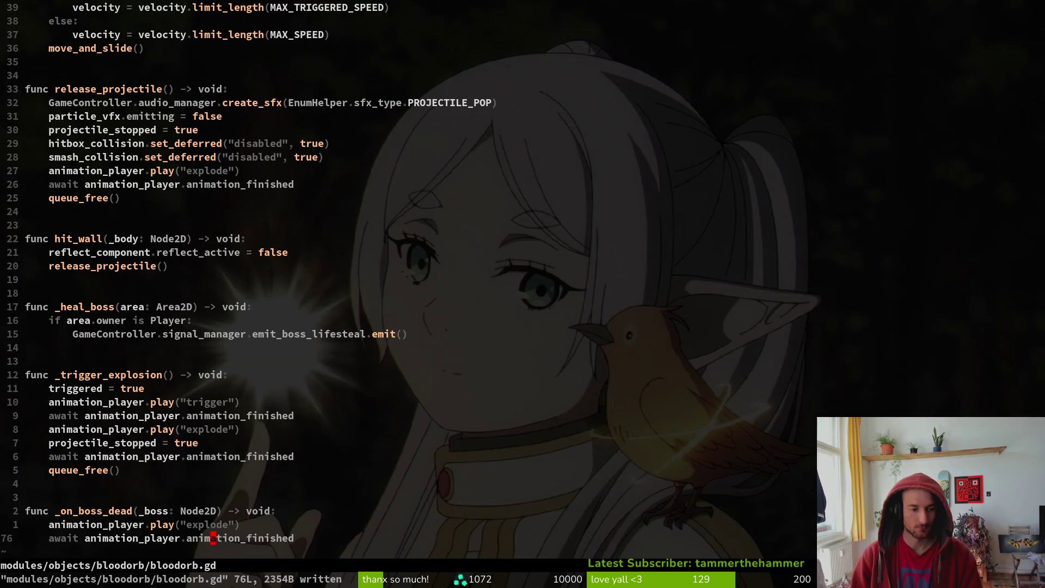
pyautogui.write('oque')
pyautogui.press('Tab')
pyautogui.press('Return')
pyautogui.press('Escape')
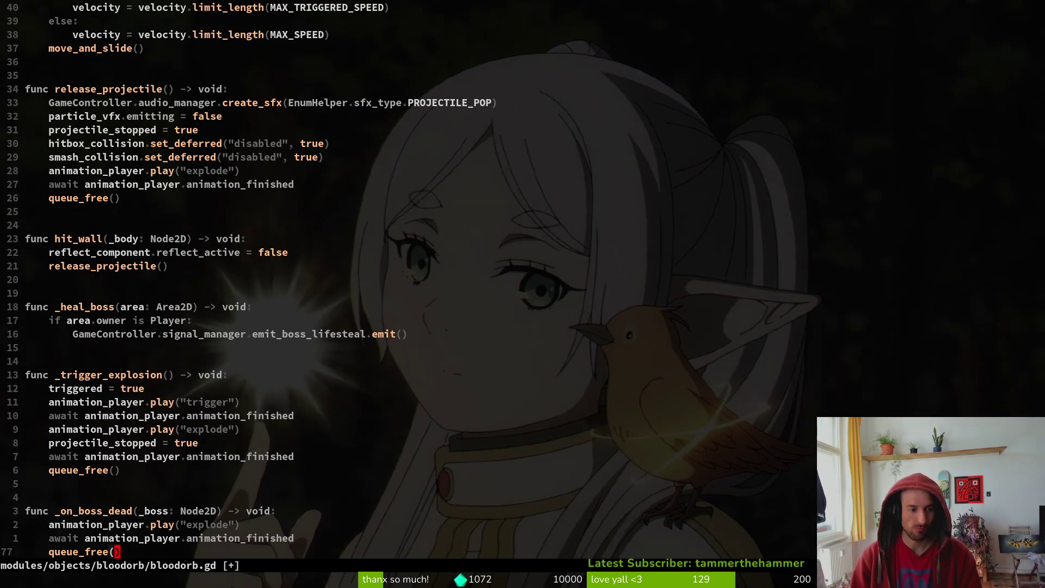
pyautogui.write(':w')
pyautogui.press('Return')
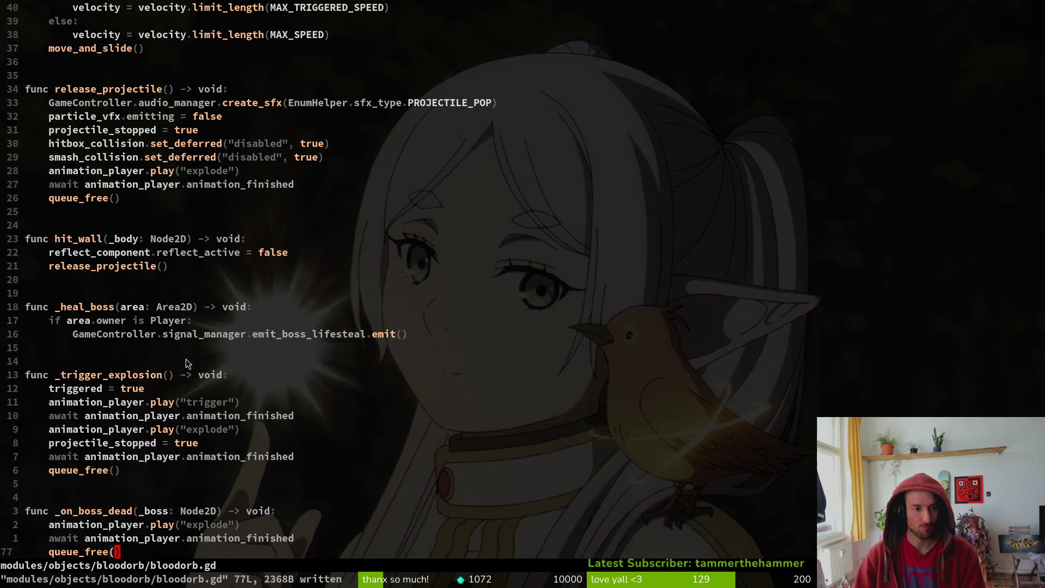
# Scroll through the finished _on_boss_dead function to review it
pyautogui.scroll(-1, 193, 357)
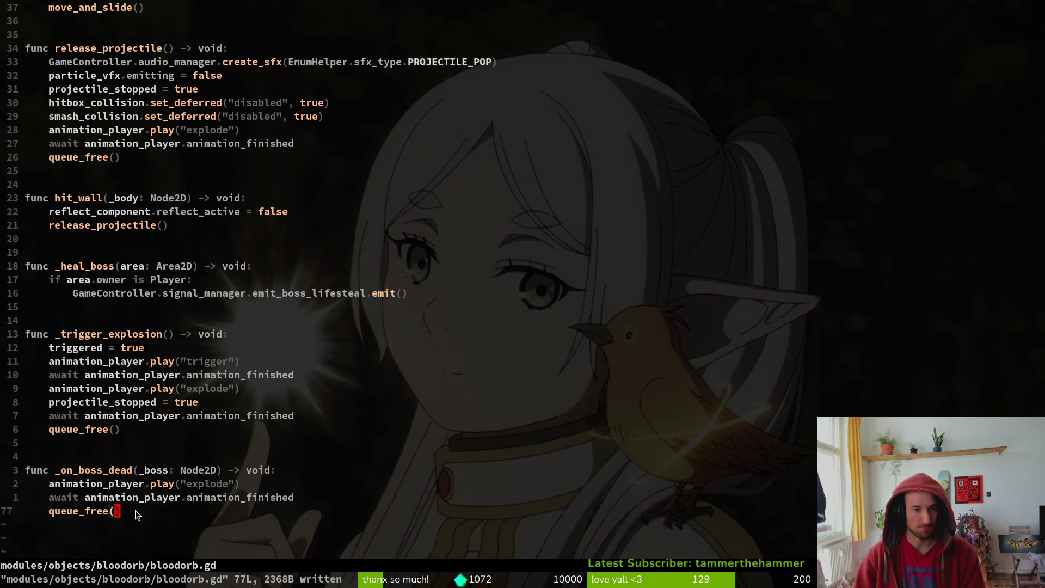
pyautogui.click(145, 497)
pyautogui.scroll(9, 159, 183)
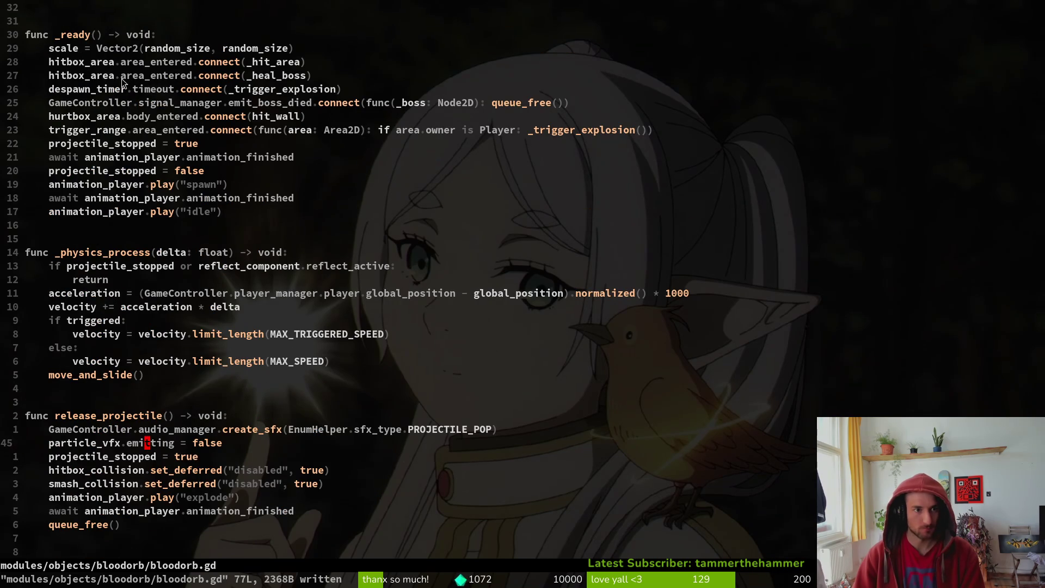
pyautogui.scroll(4, 103, 80)
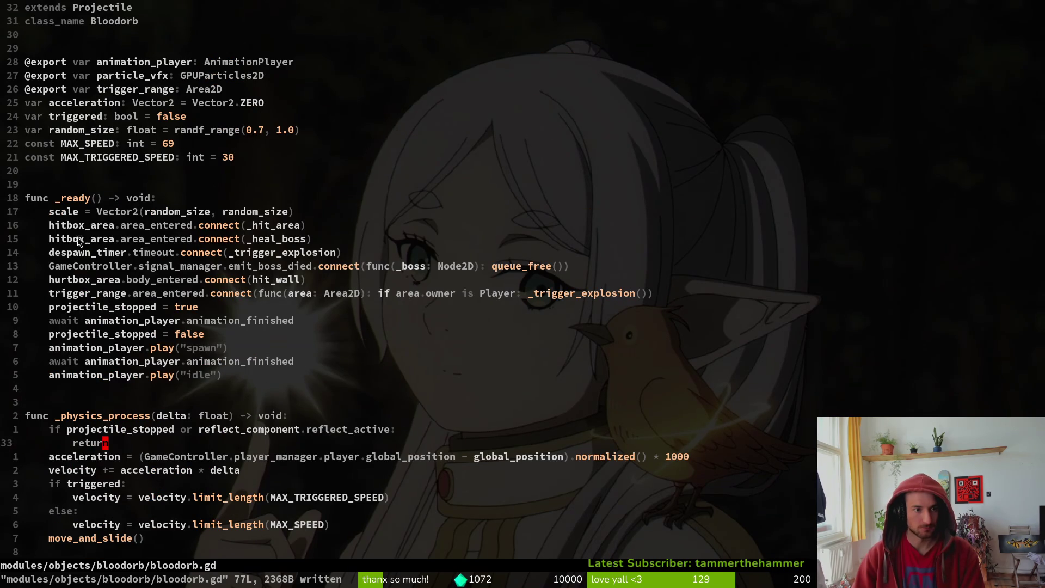
pyautogui.press('space')
pyautogui.press('f')
pyautogui.press('f')
pyautogui.write('roj')
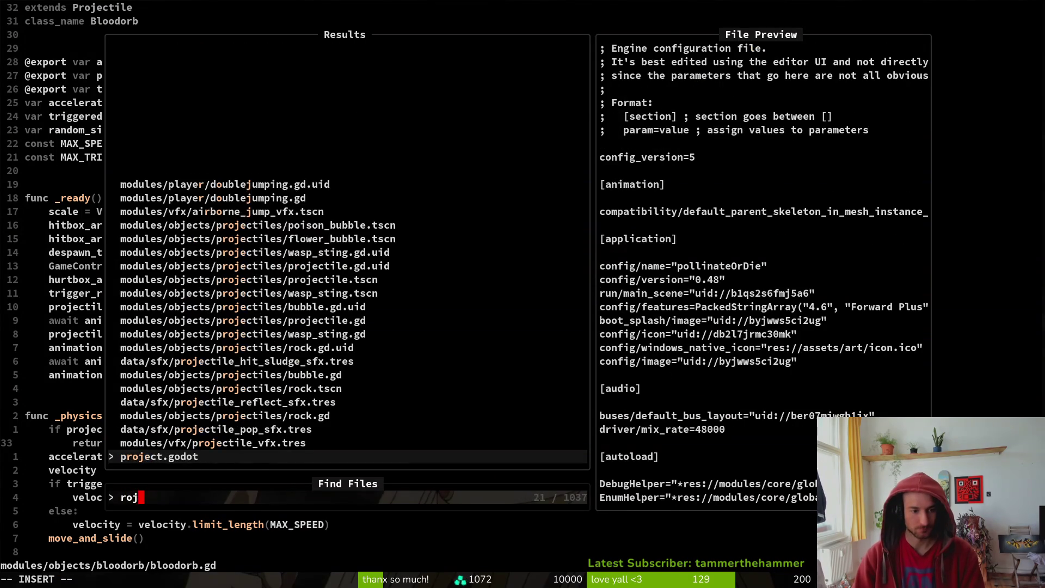
pyautogui.write('ectile')
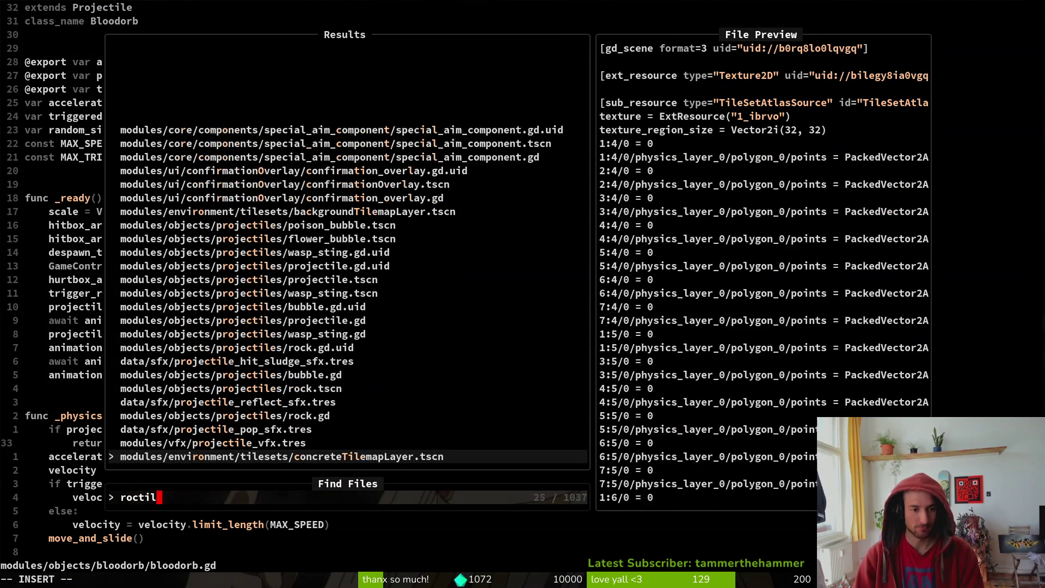
pyautogui.press('Escape')
pyautogui.press('Escape')
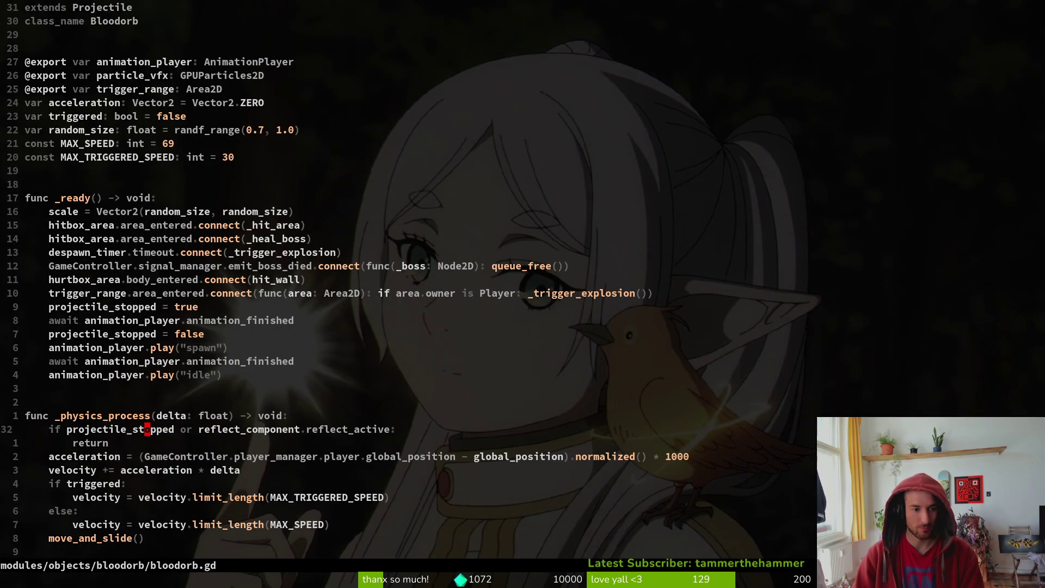
pyautogui.press('space')
pyautogui.press('f')
pyautogui.press('f')
pyautogui.press('Escape')
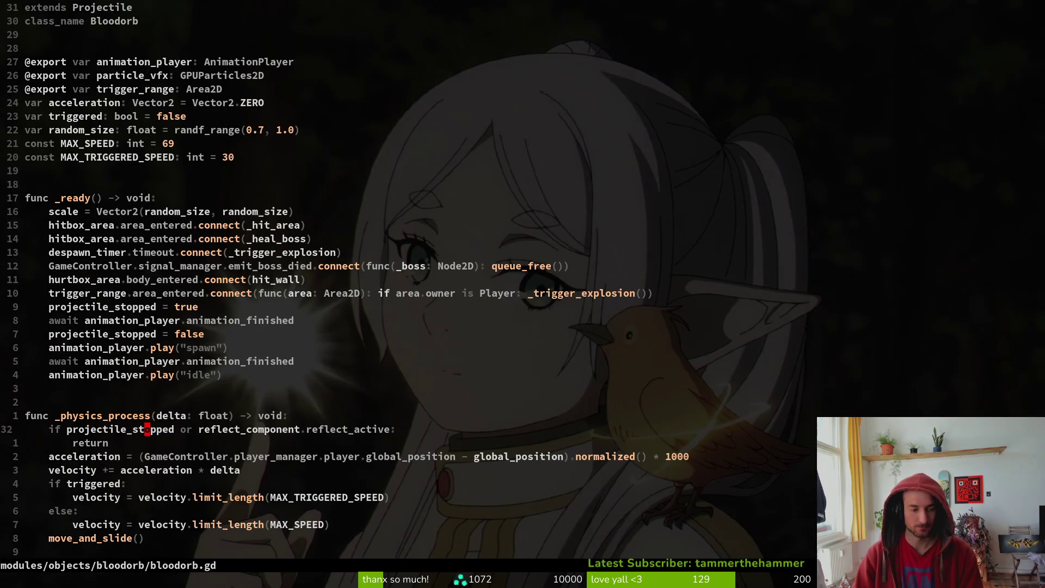
pyautogui.press('space')
pyautogui.press('f')
pyautogui.press('f')
pyautogui.write('projectil')
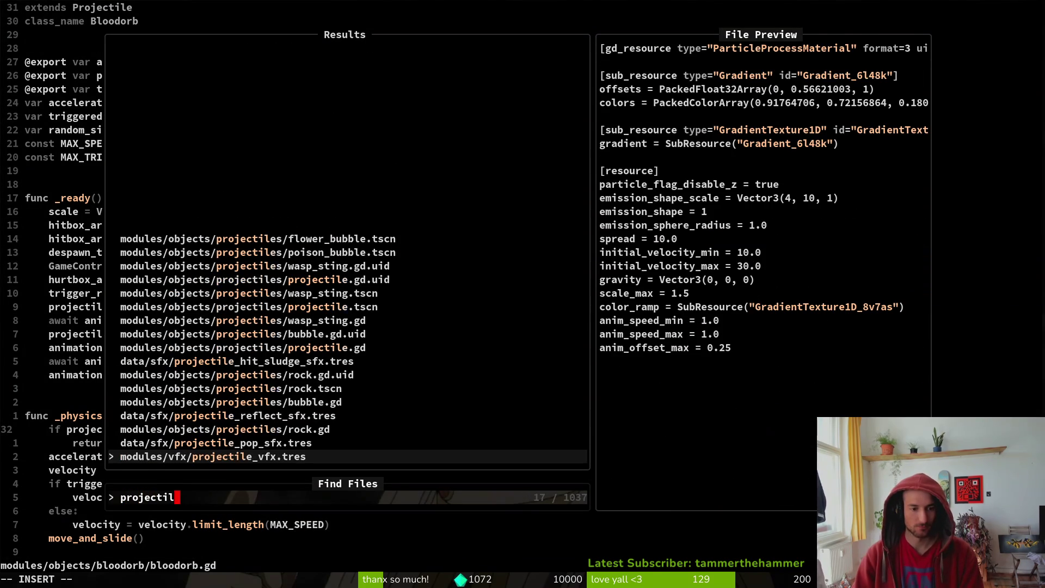
pyautogui.press('Up')
pyautogui.press('Up')
pyautogui.press('Up')
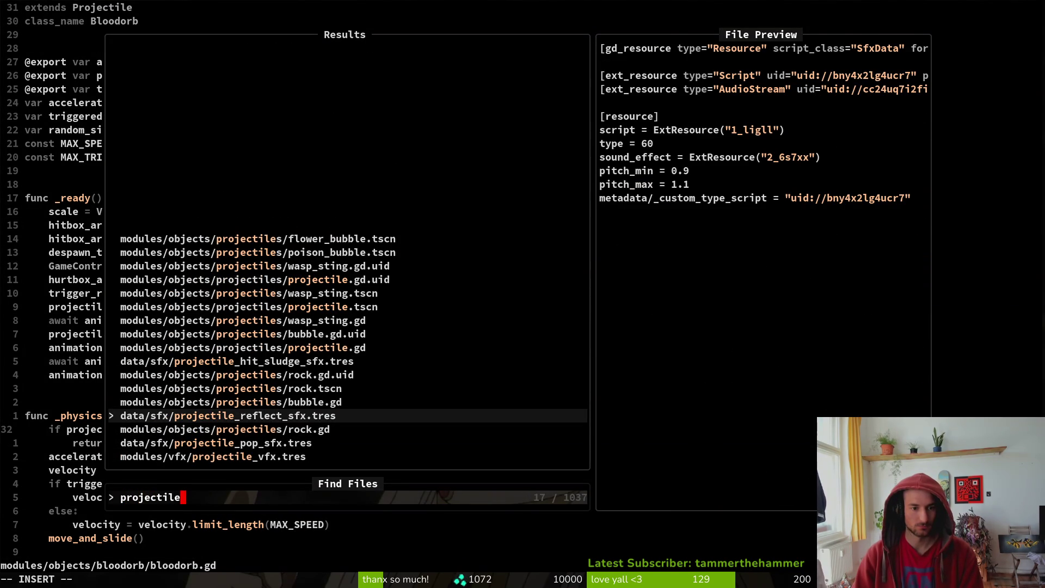
pyautogui.press('Up')
pyautogui.press('Up')
pyautogui.press('Up')
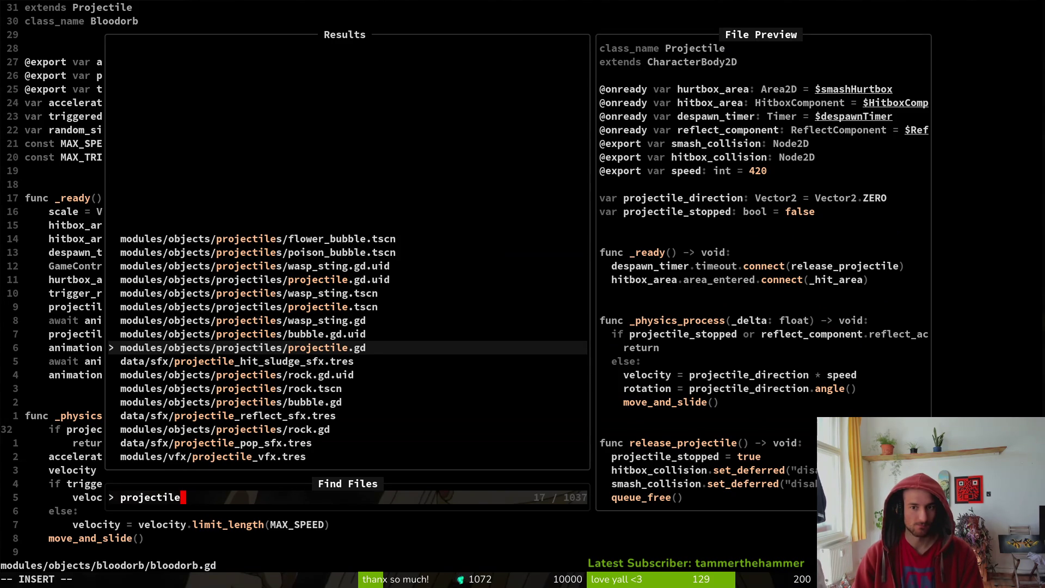
pyautogui.press('Escape')
pyautogui.press('Escape')
pyautogui.hotkey('shift', 'g')
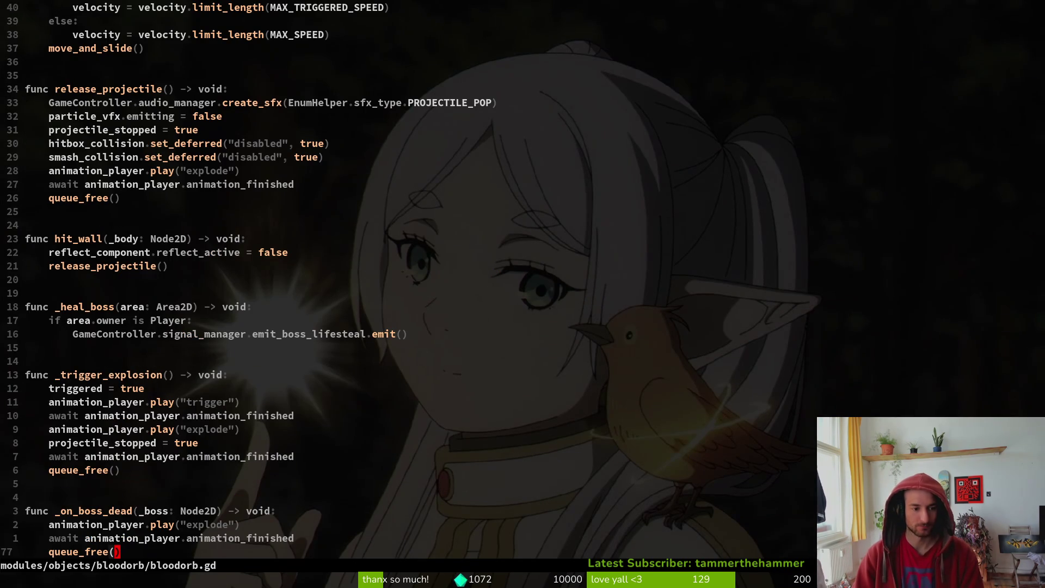
pyautogui.press('k')
pyautogui.press('k')
pyautogui.press('k')
# Add hitbox_collision.set_deferred("disabled", true) to _on_boss_dead, save, and run the game in Godot
pyautogui.write('o')
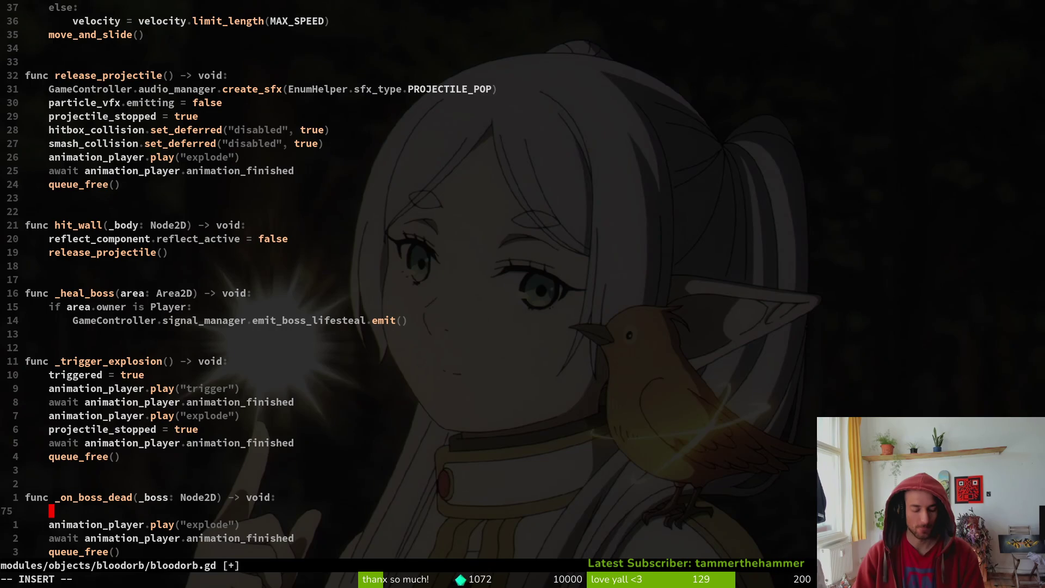
pyautogui.write('hitbox_collision')
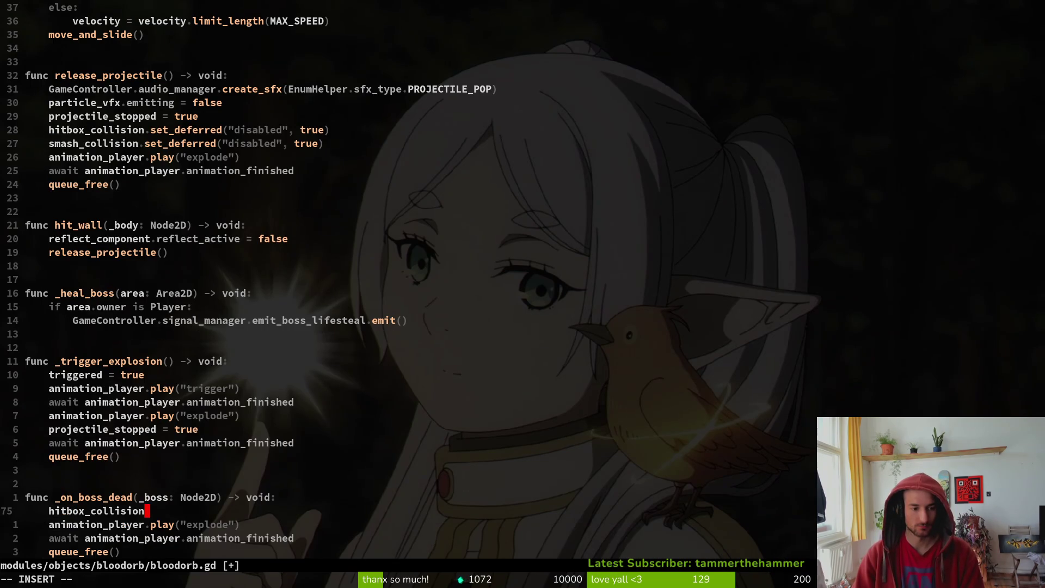
pyautogui.write('.set_deferred("disabled", tru')
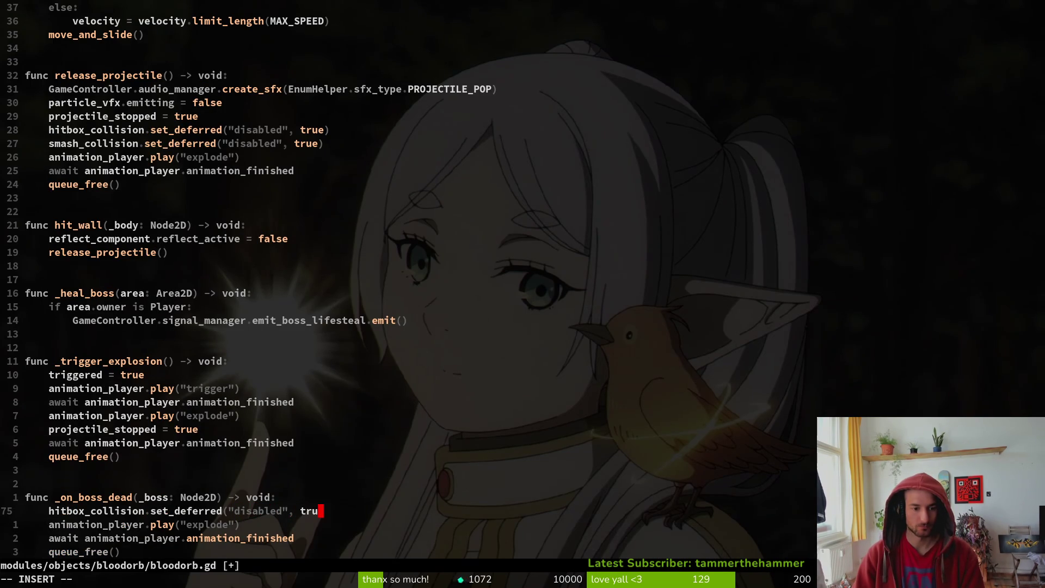
pyautogui.write('e')
pyautogui.press('Escape')
pyautogui.write(':write')
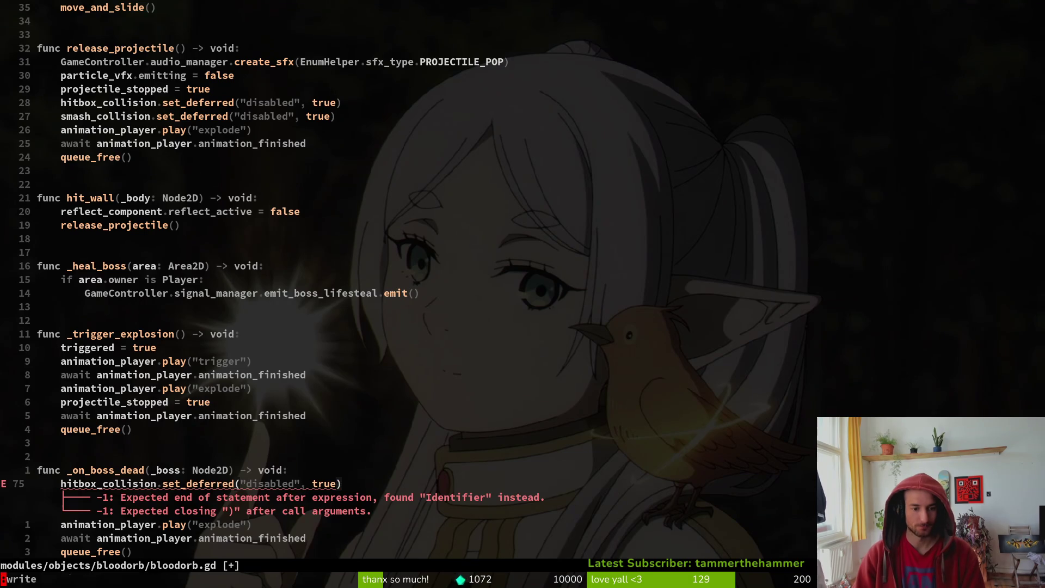
pyautogui.press('Return')
pyautogui.hotkey('alt', 'Tab')
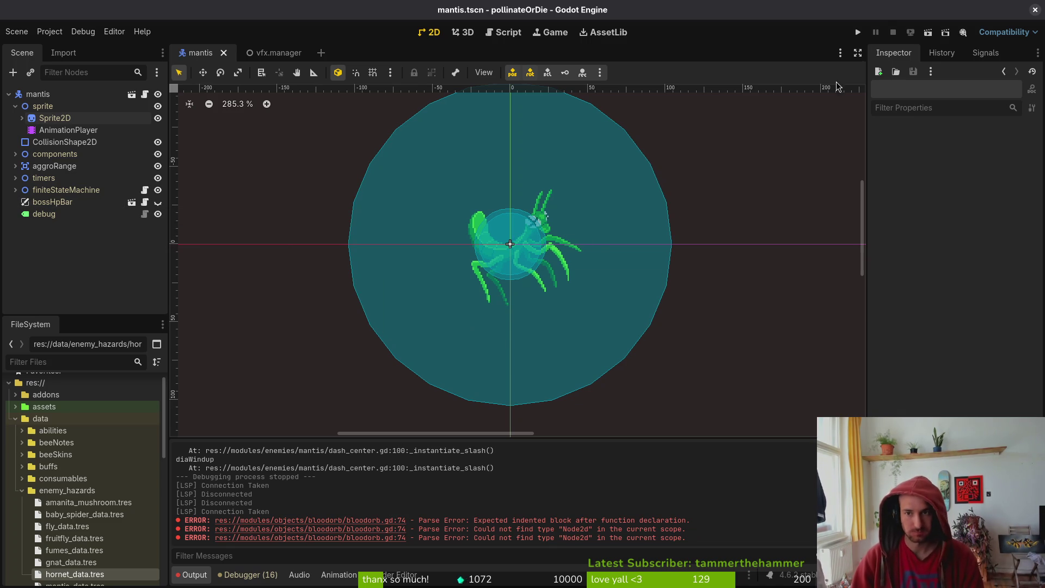
pyautogui.click(858, 32)
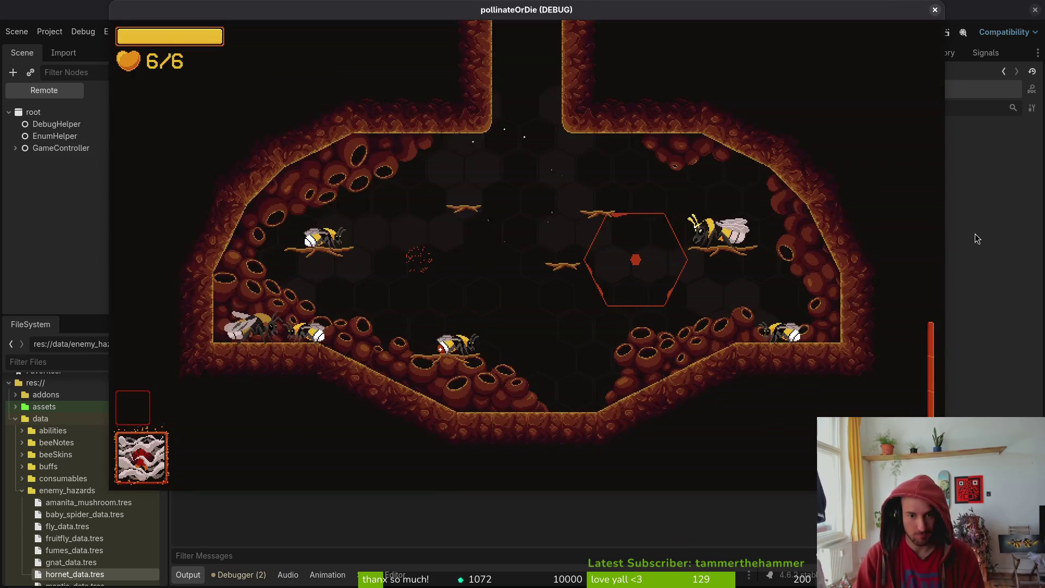
# Start the mantis level from the debug level select and fly the bee in to slash the boss
pyautogui.press('Escape')
pyautogui.press('Return')
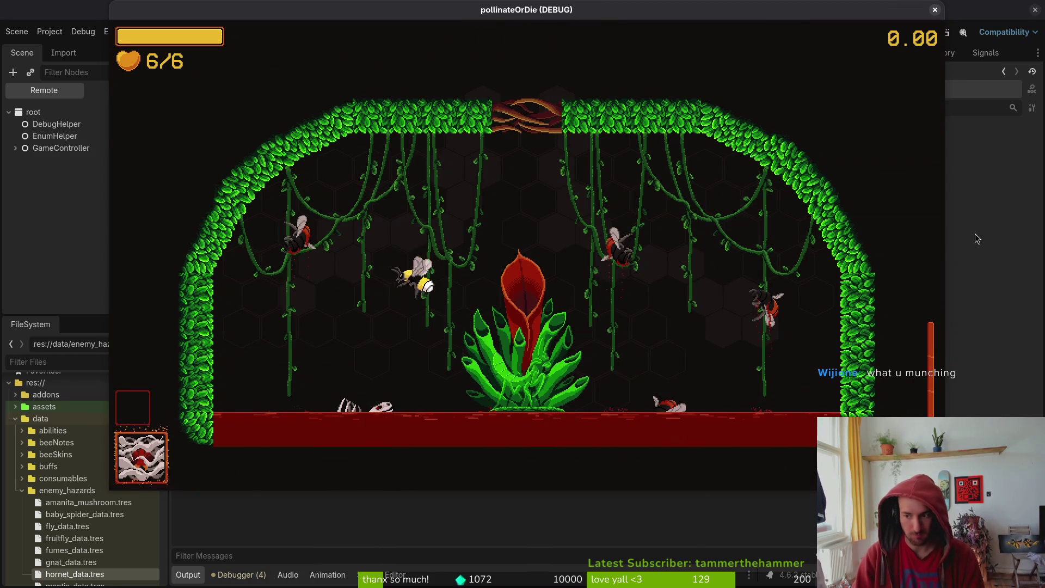
pyautogui.press('d')
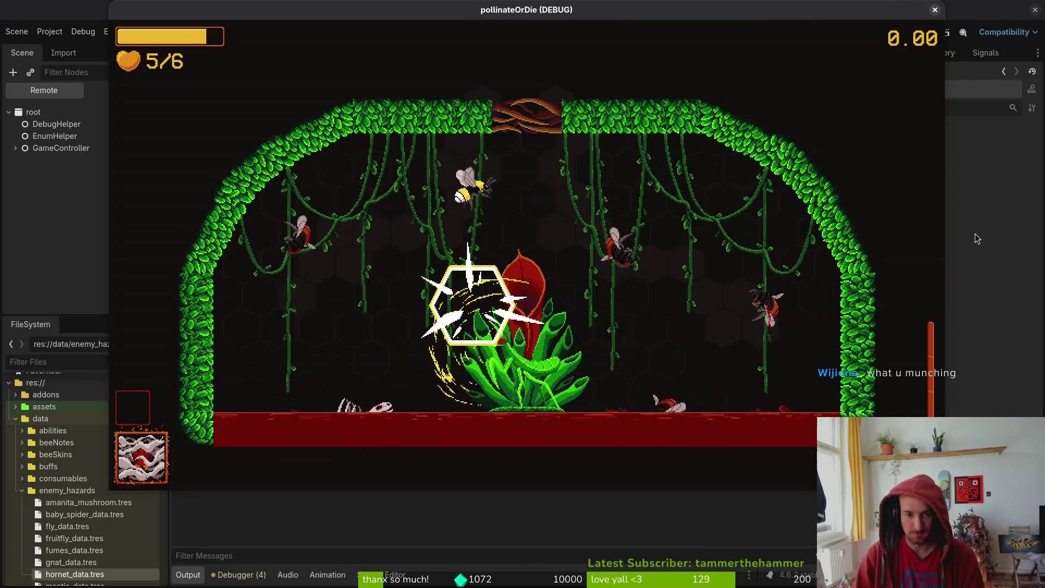
pyautogui.press('a')
pyautogui.press('w')
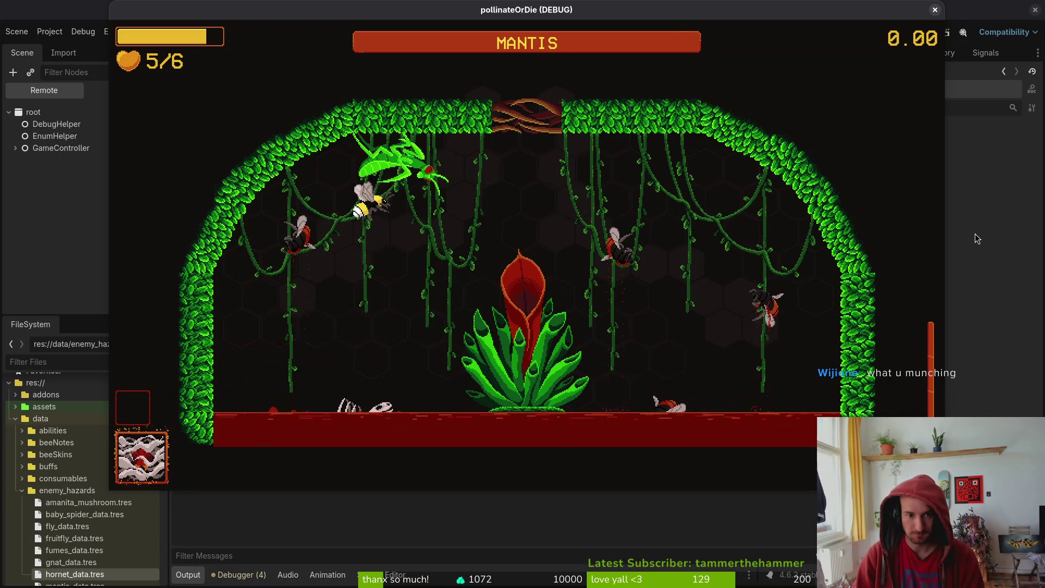
pyautogui.press('d')
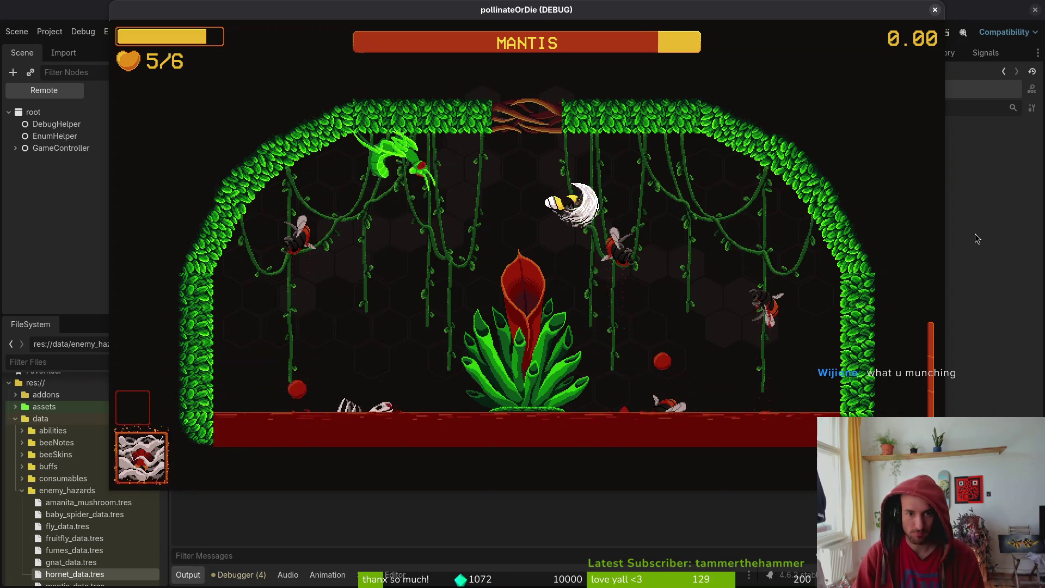
pyautogui.press('a')
pyautogui.press('w')
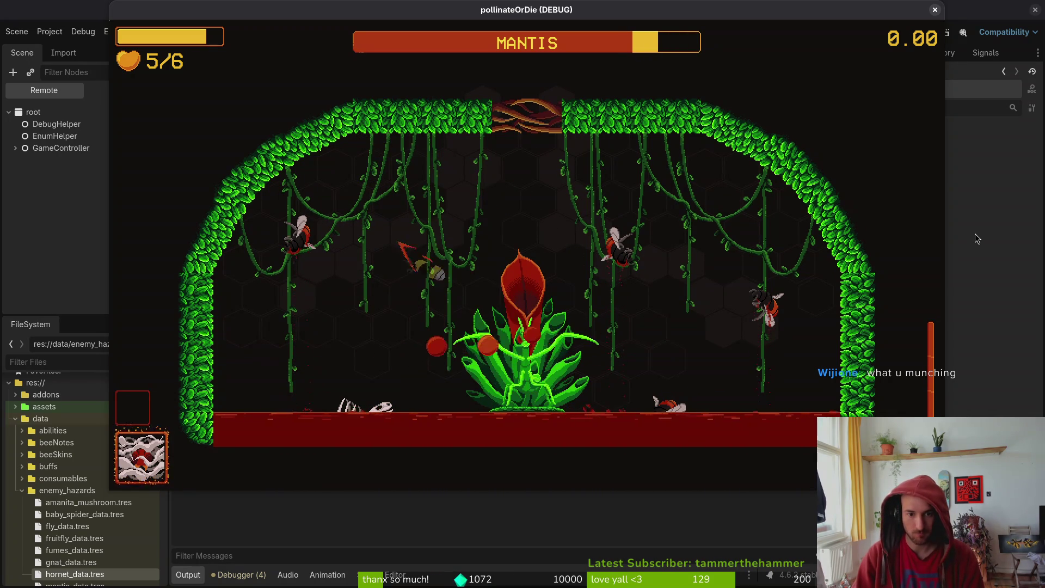
pyautogui.press('w')
pyautogui.press('d')
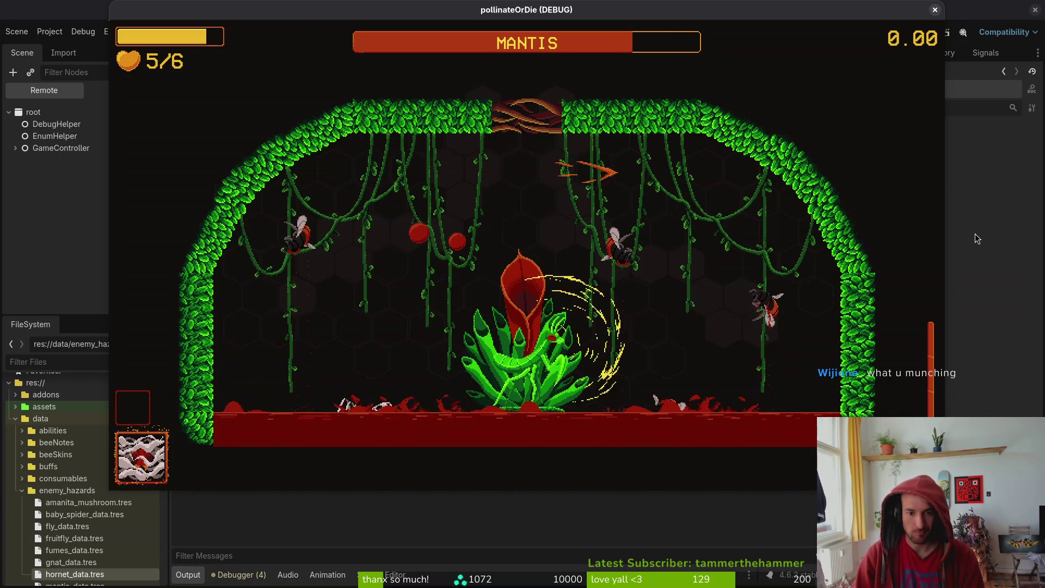
pyautogui.press('d')
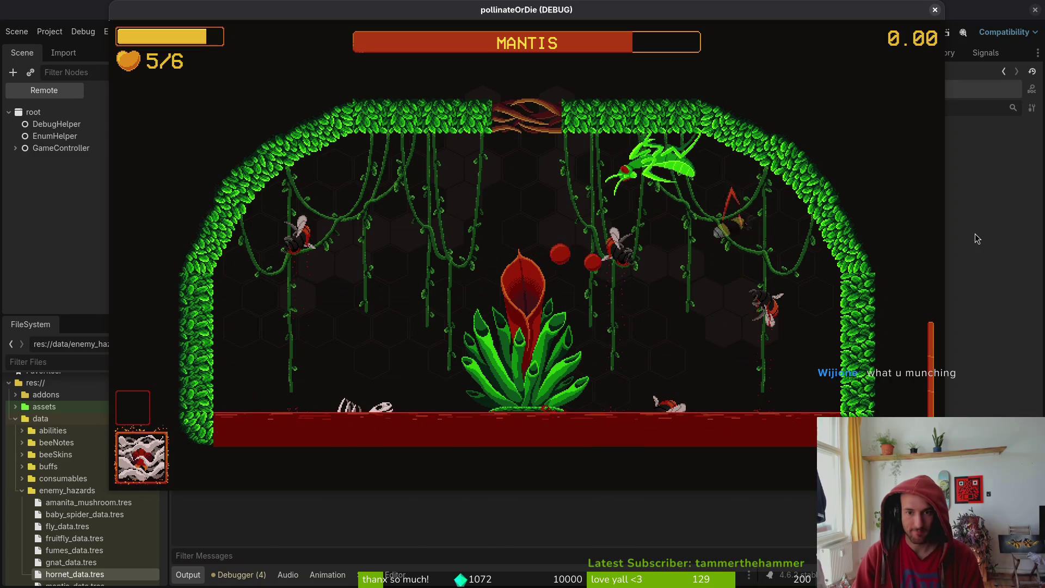
pyautogui.press('s')
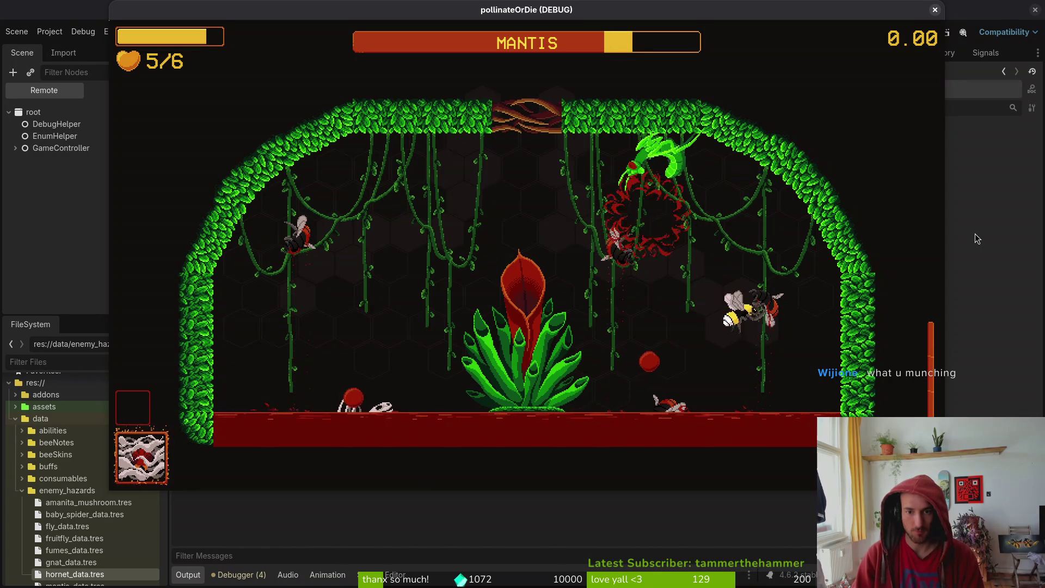
pyautogui.press('a')
pyautogui.press('w')
# Keep dodging around the plant while striking the mantis at the upper left
pyautogui.press('d')
pyautogui.press('a')
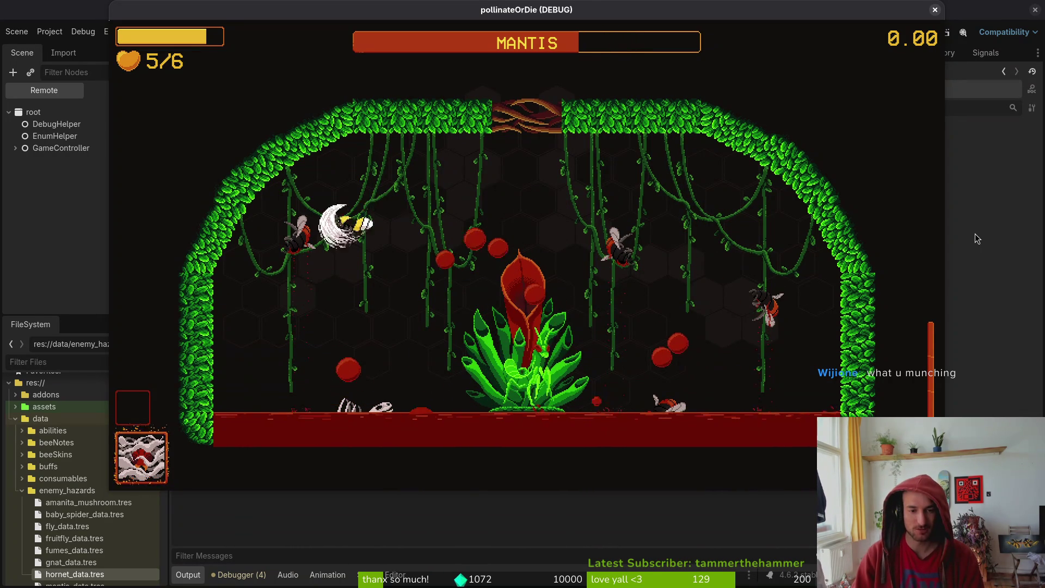
pyautogui.press('d')
pyautogui.press('a')
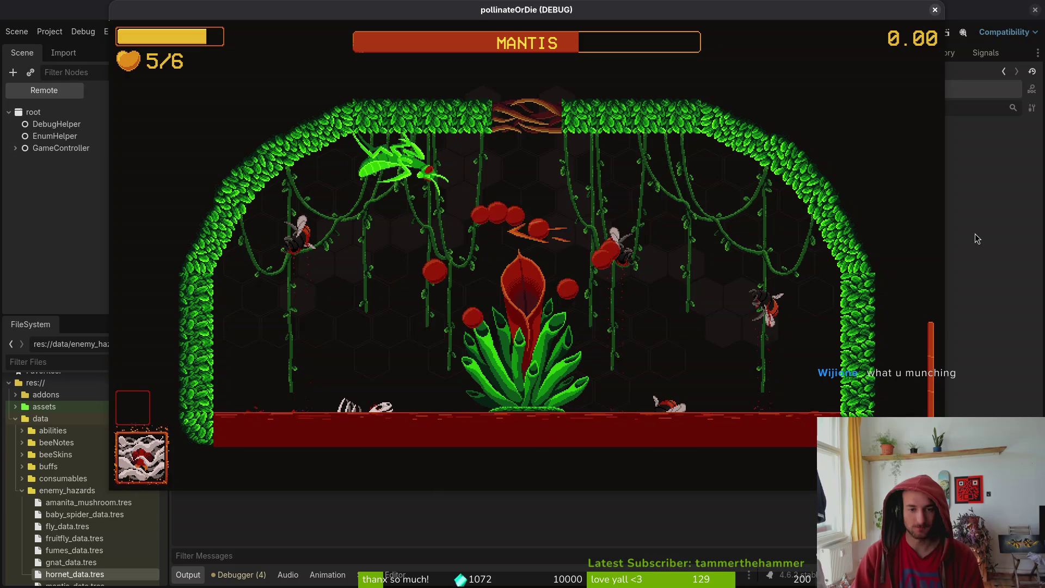
pyautogui.press('w')
pyautogui.press('a')
pyautogui.press('s')
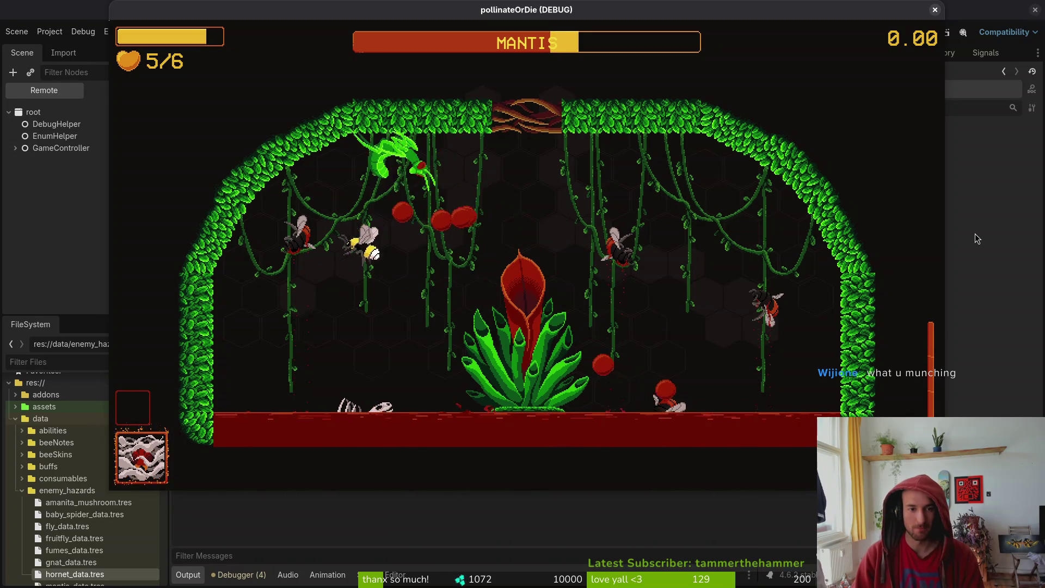
pyautogui.press('d')
pyautogui.press('w')
pyautogui.press('a')
pyautogui.press('s')
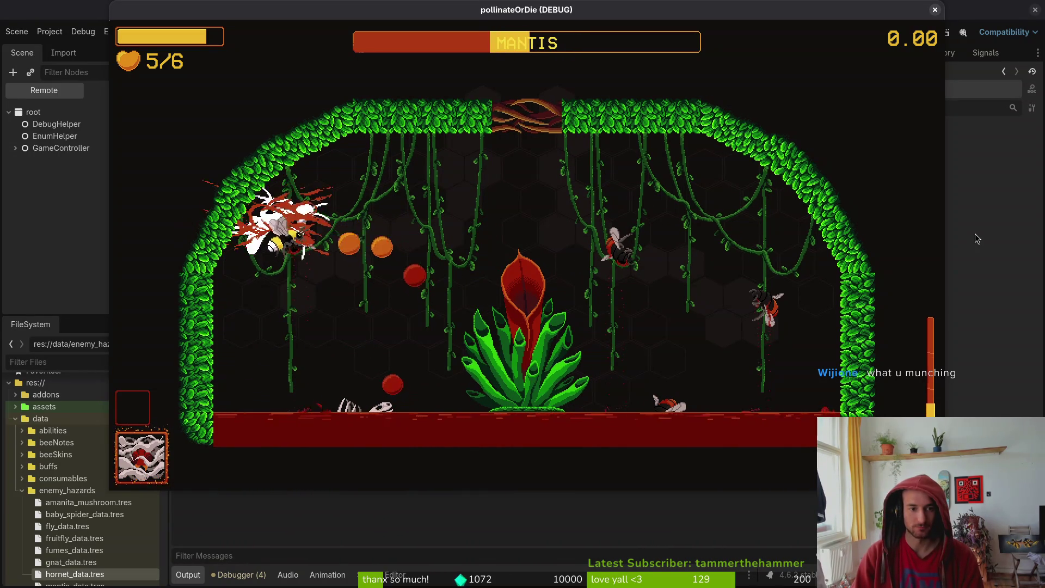
pyautogui.press('d')
# Wear the mantis down to nearly zero health, then pause the game
pyautogui.press('d')
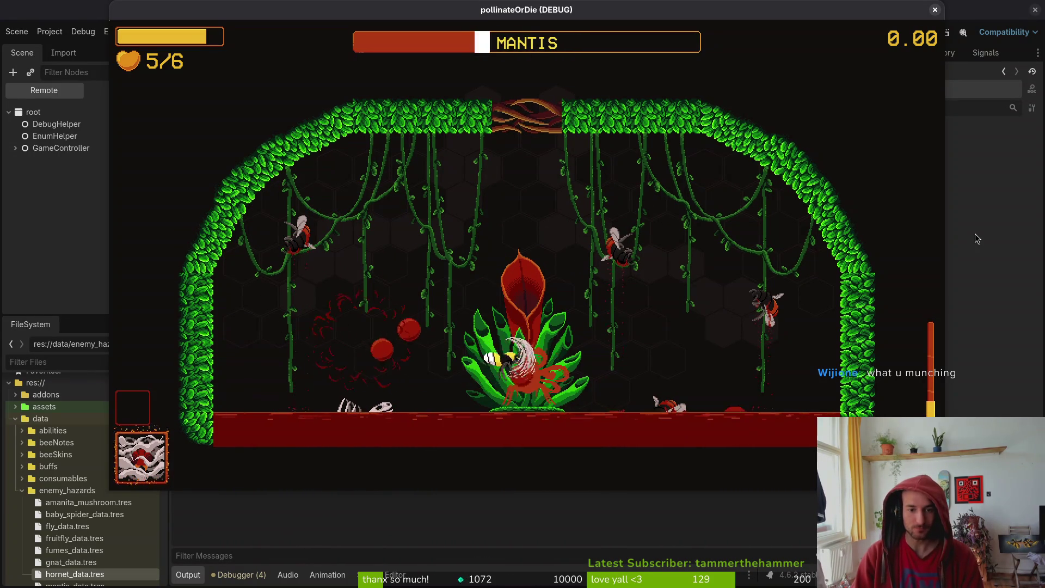
pyautogui.press('w')
pyautogui.press('d')
pyautogui.press('s')
pyautogui.press('w')
pyautogui.press('a')
pyautogui.press('a')
pyautogui.press('s')
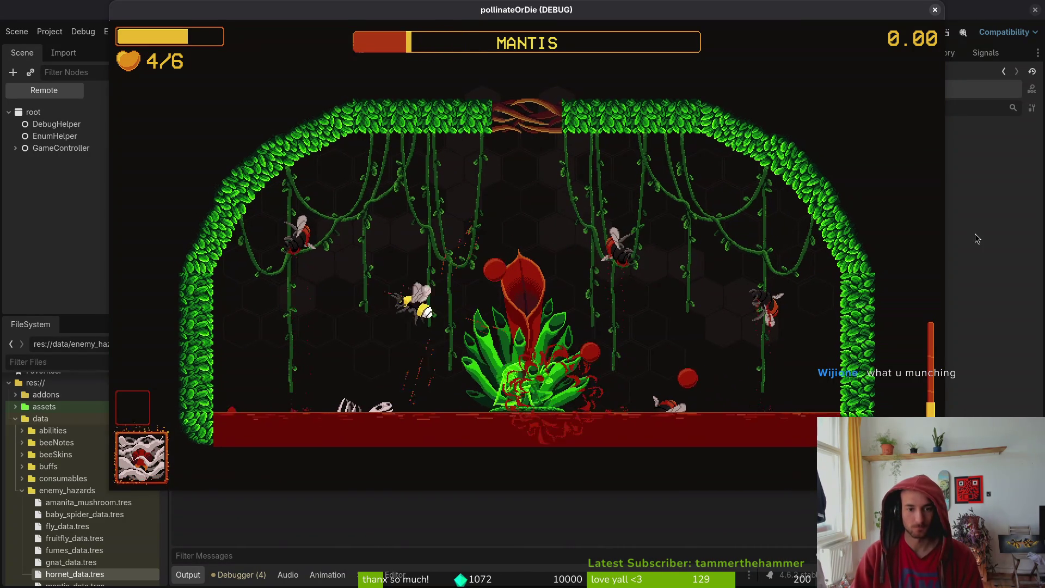
pyautogui.press('w')
pyautogui.press('a')
pyautogui.press('d')
pyautogui.press('s')
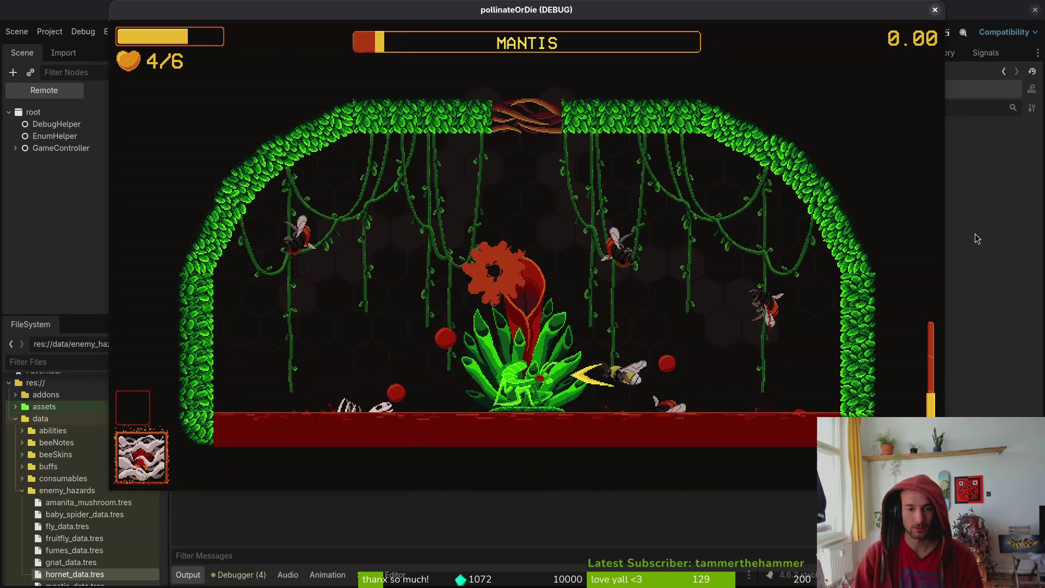
pyautogui.press('Escape')
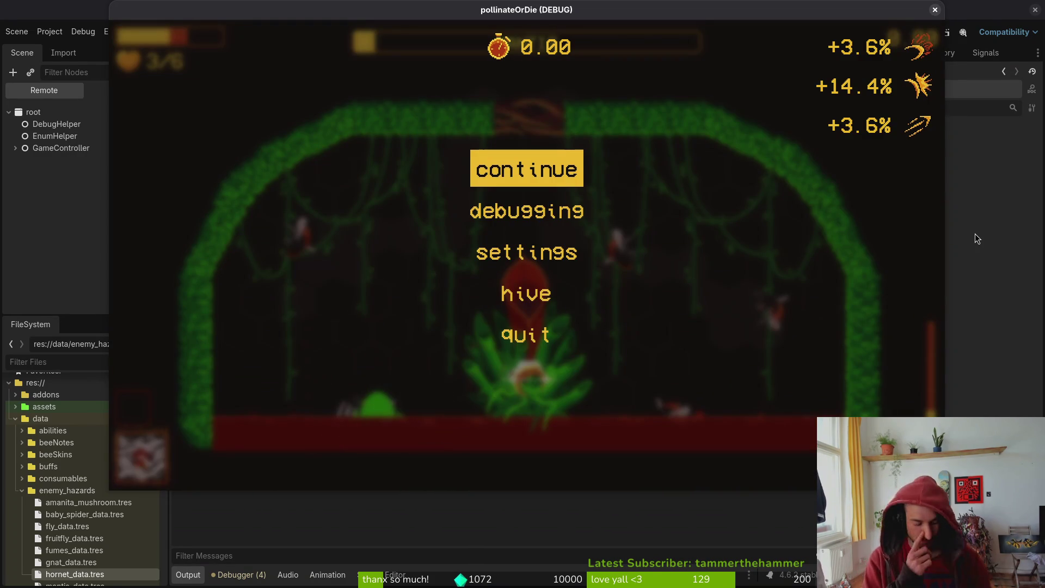